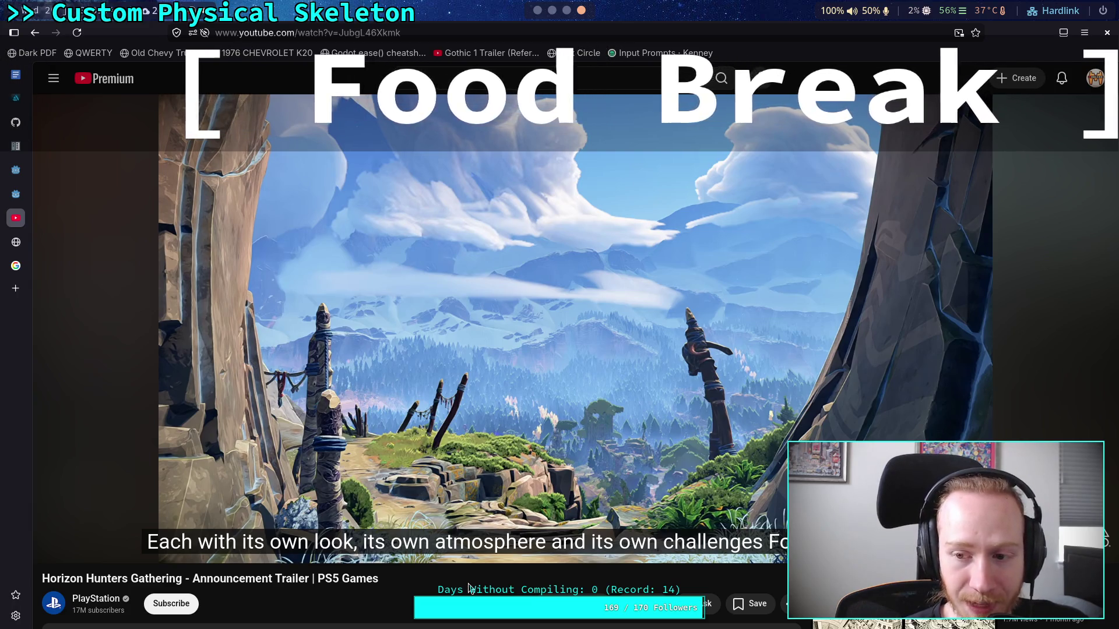
Resume the paused Horizon Hunters Gathering trailer with the space key
{"action": "key", "text": "space"}
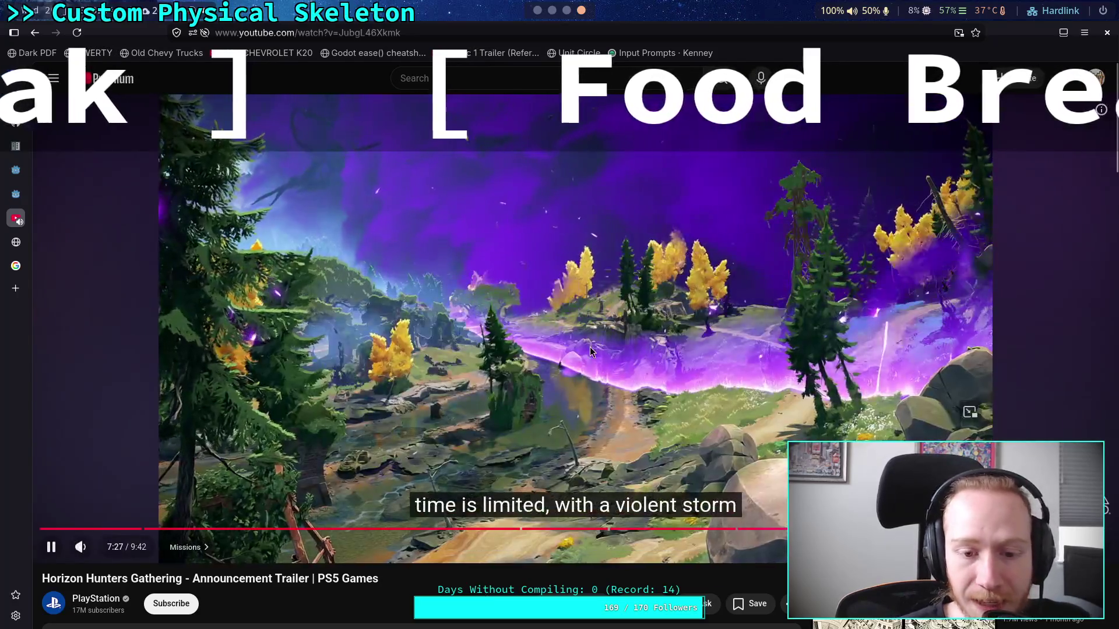
Pause the trailer, play it briefly, then pause it again at 7:51
{"action": "left_click", "coordinate": [588, 348]}
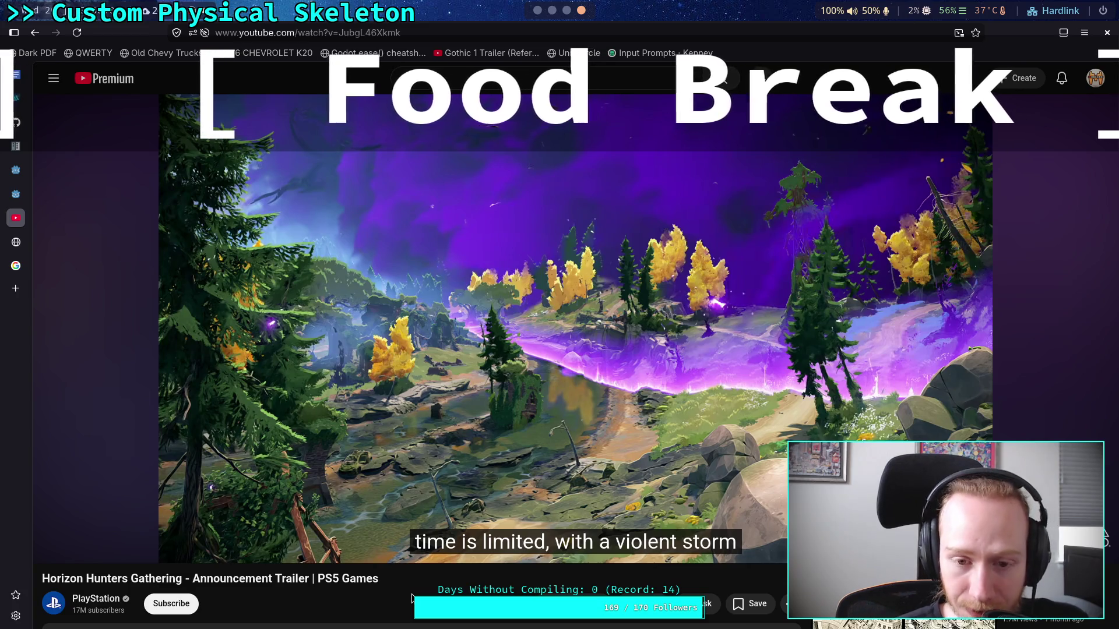
{"action": "left_click", "coordinate": [372, 454]}
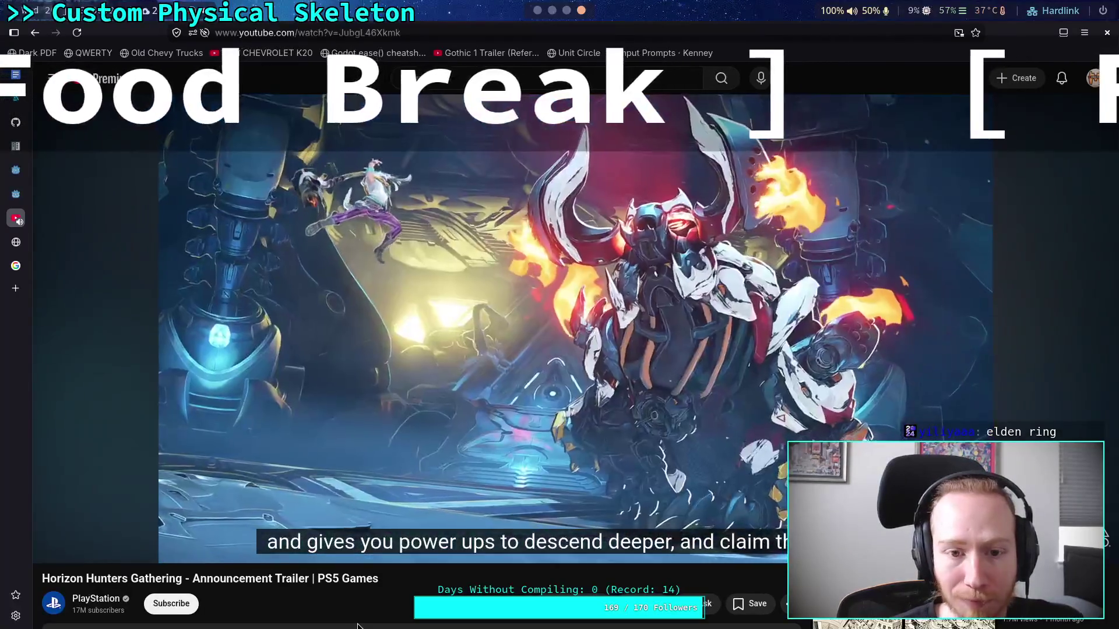
{"action": "left_click", "coordinate": [480, 351]}
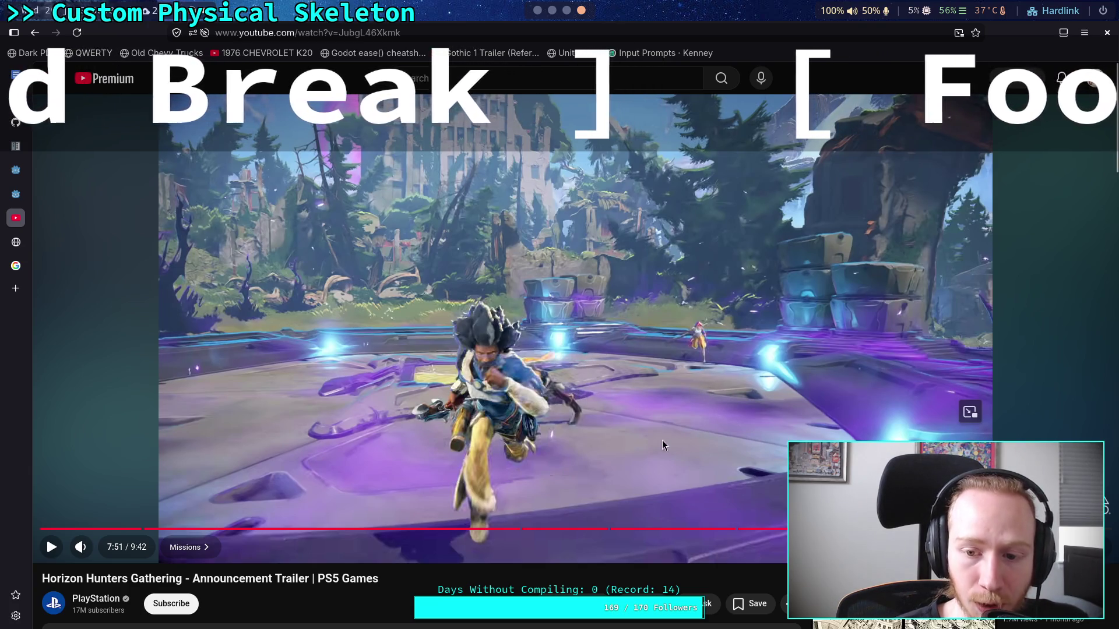
Resume the trailer from 7:51, rewind it with two Left-arrow jumps, and play on
{"action": "left_click", "coordinate": [504, 410]}
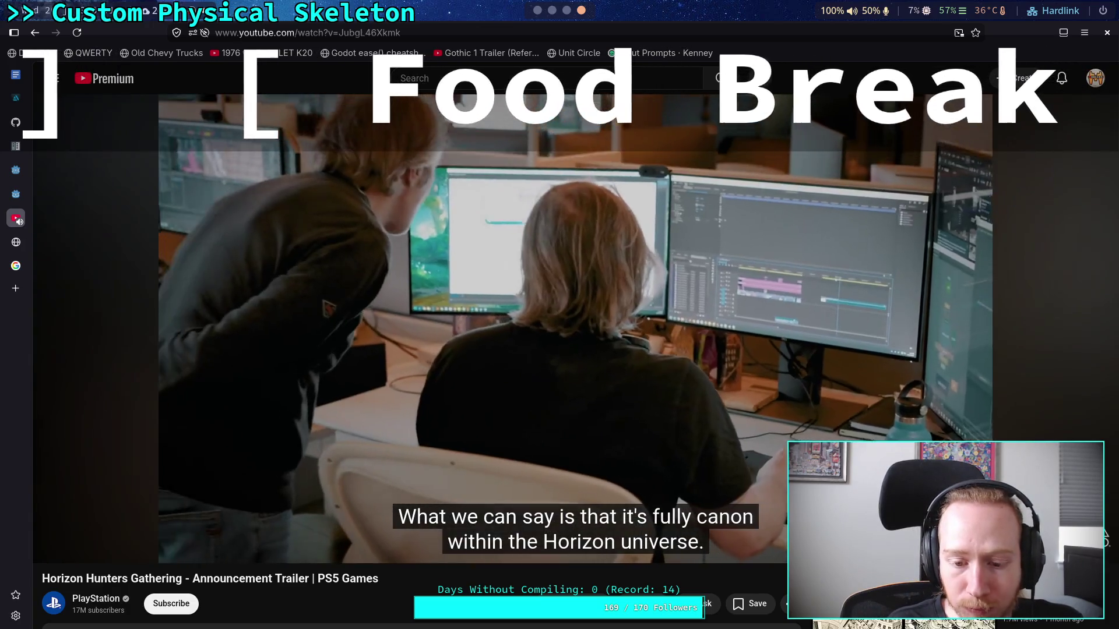
{"action": "key", "text": "Left"}
{"action": "key", "text": "Left"}
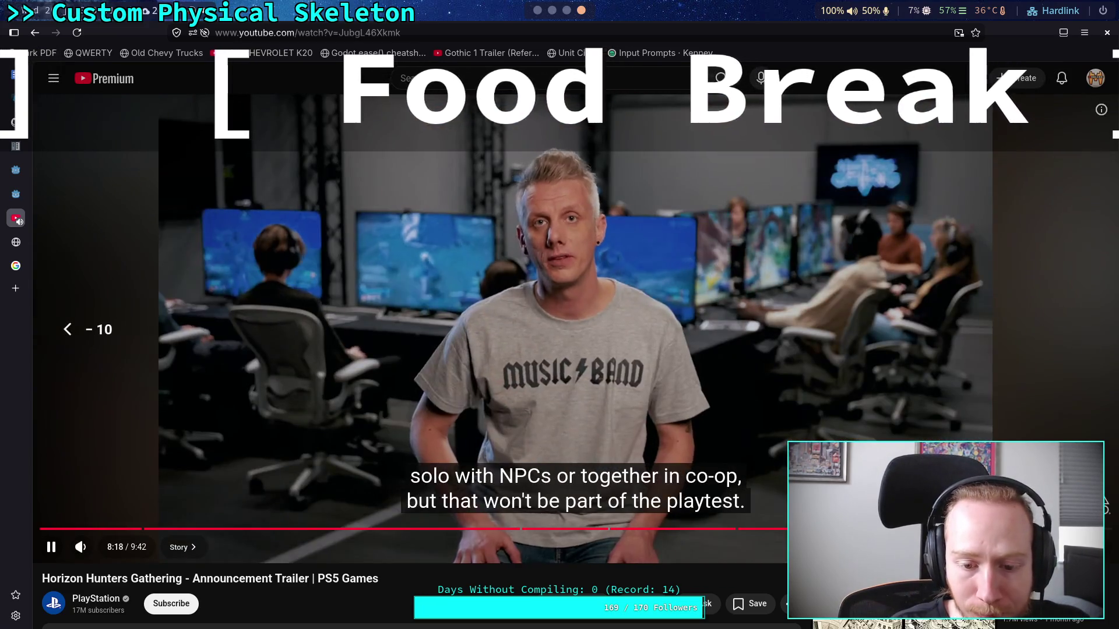
{"action": "key", "text": "Left"}
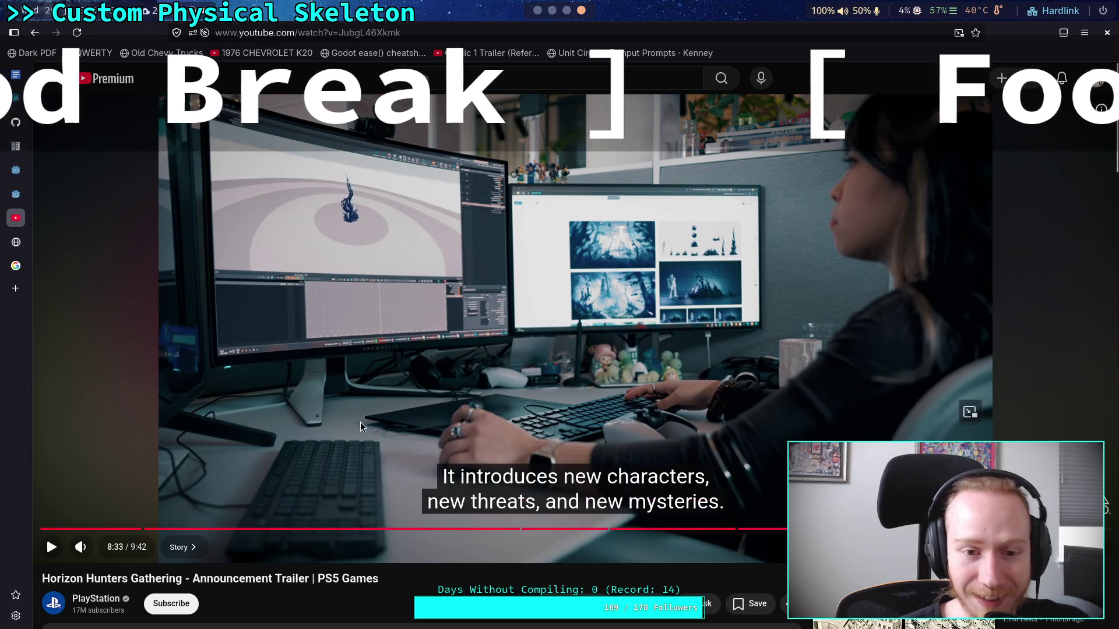
{"action": "left_click", "coordinate": [376, 468]}
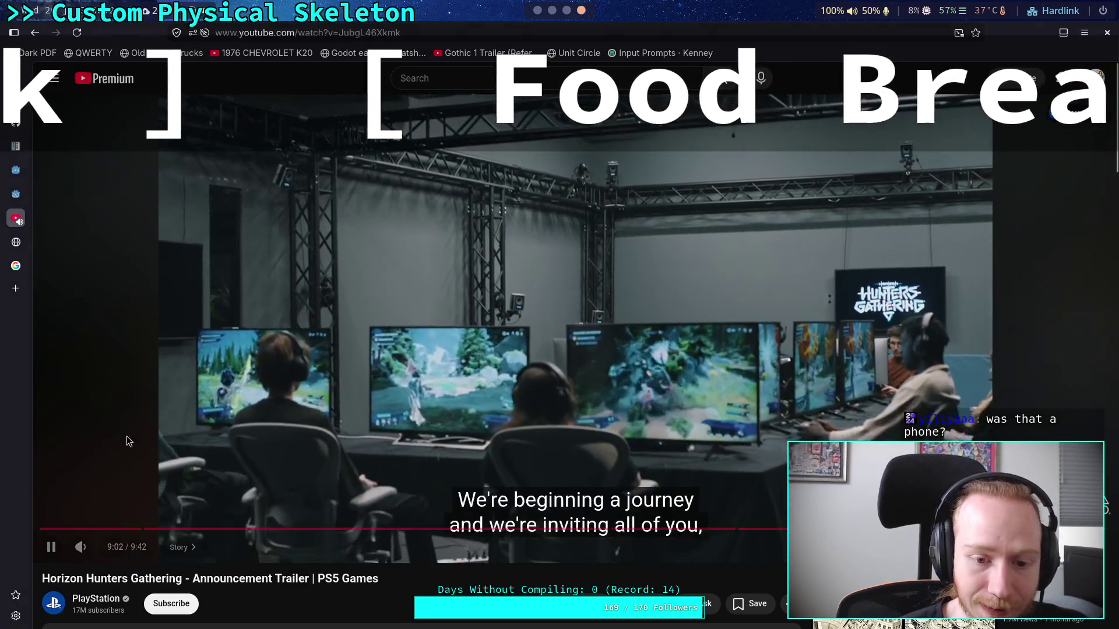
Pause the trailer briefly at the playtest scene, then resume it past 9:00
{"action": "left_click", "coordinate": [398, 548]}
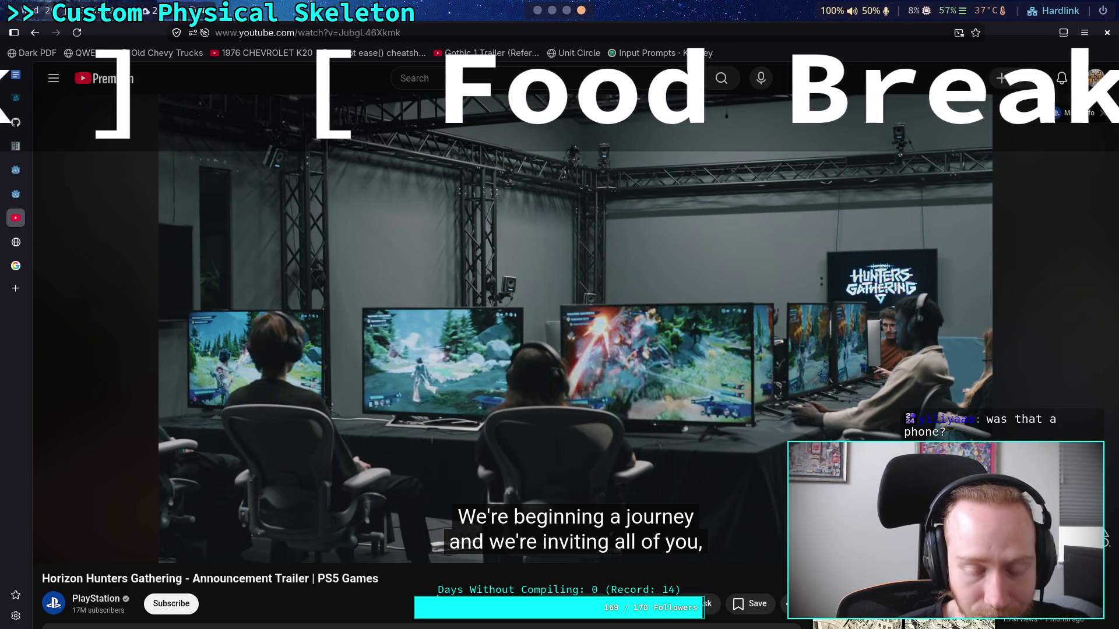
{"action": "left_click", "coordinate": [393, 425]}
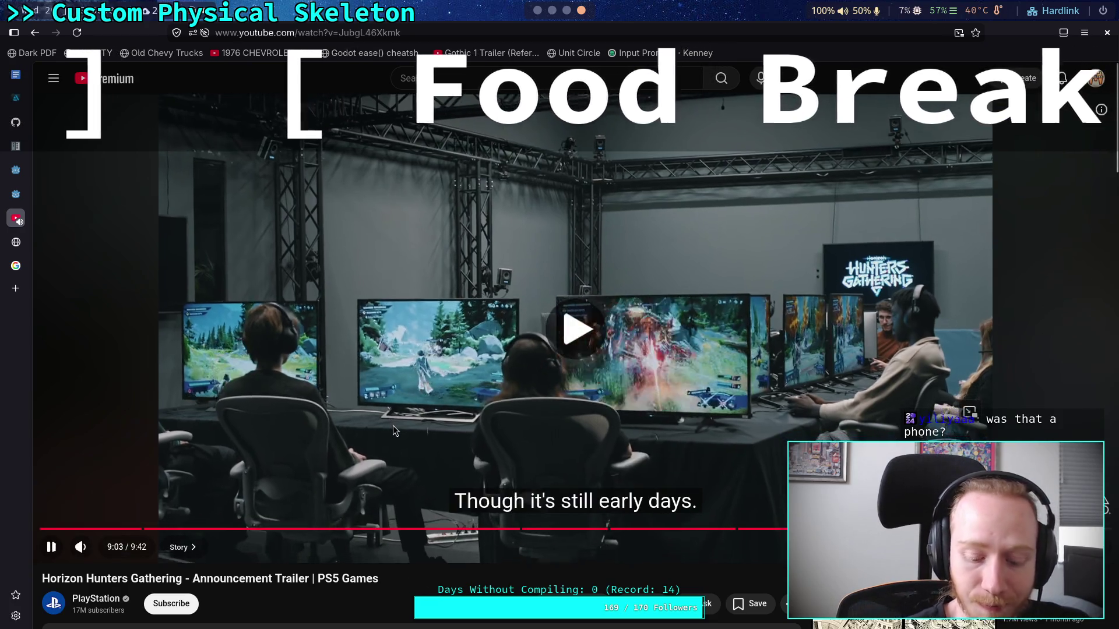
Rewind the trailer ten seconds, pause on a shot, then resume it to the end screen
{"action": "key", "text": "Left"}
{"action": "key", "text": "Left"}
{"action": "key", "text": "Left"}
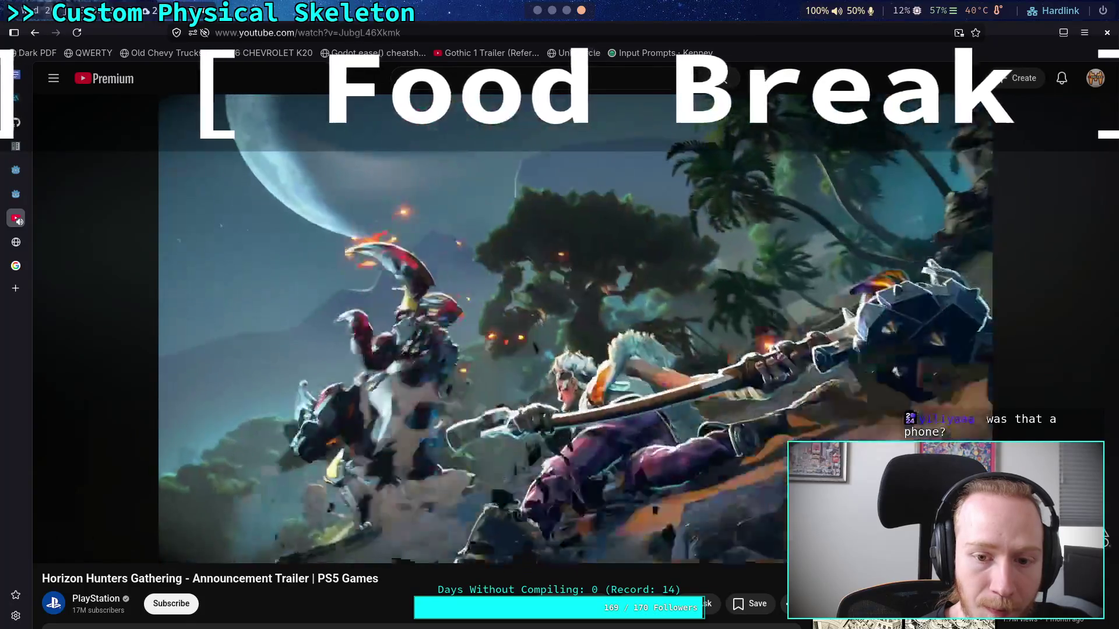
{"action": "key", "text": "Left"}
{"action": "key", "text": "Left"}
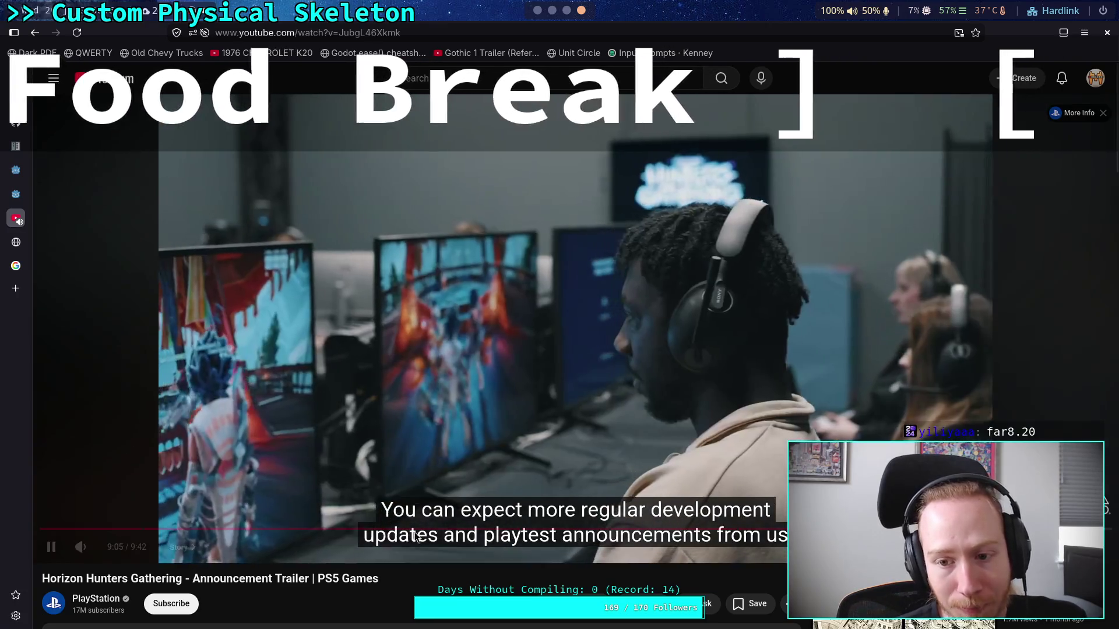
{"action": "left_click", "coordinate": [422, 543]}
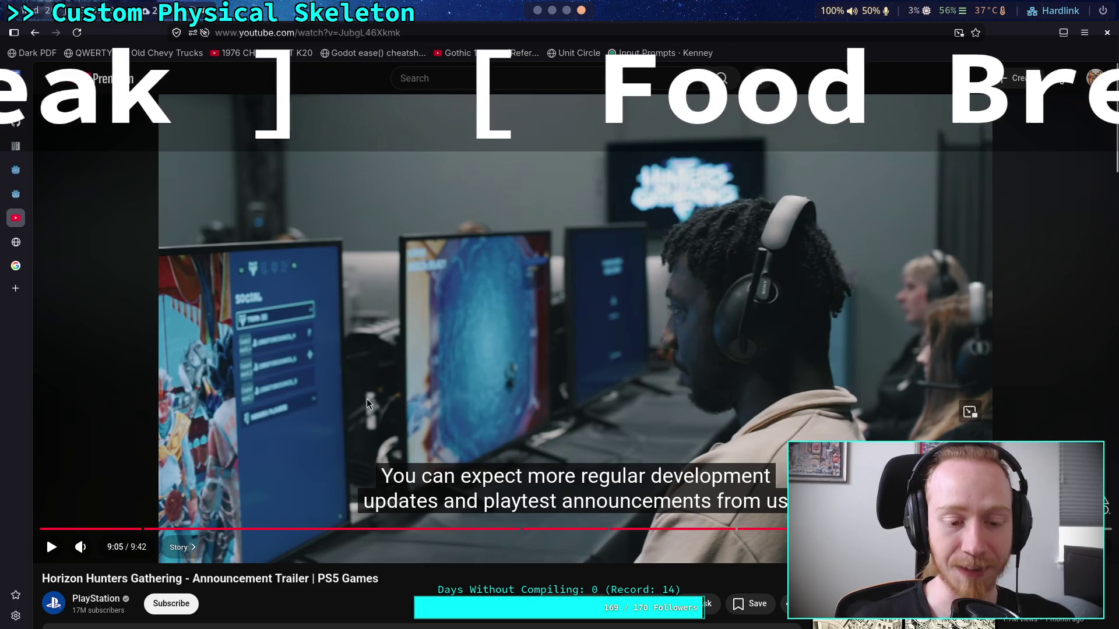
{"action": "left_click", "coordinate": [574, 430]}
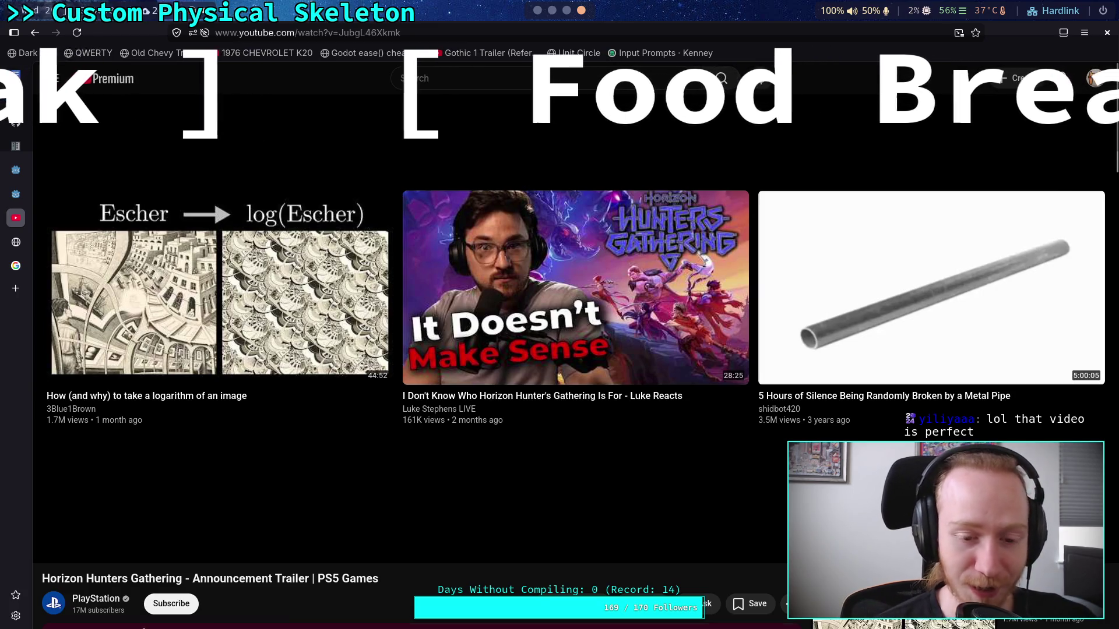
{"action": "scroll", "coordinate": [238, 607], "scroll_direction": "down", "scroll_amount": 5}
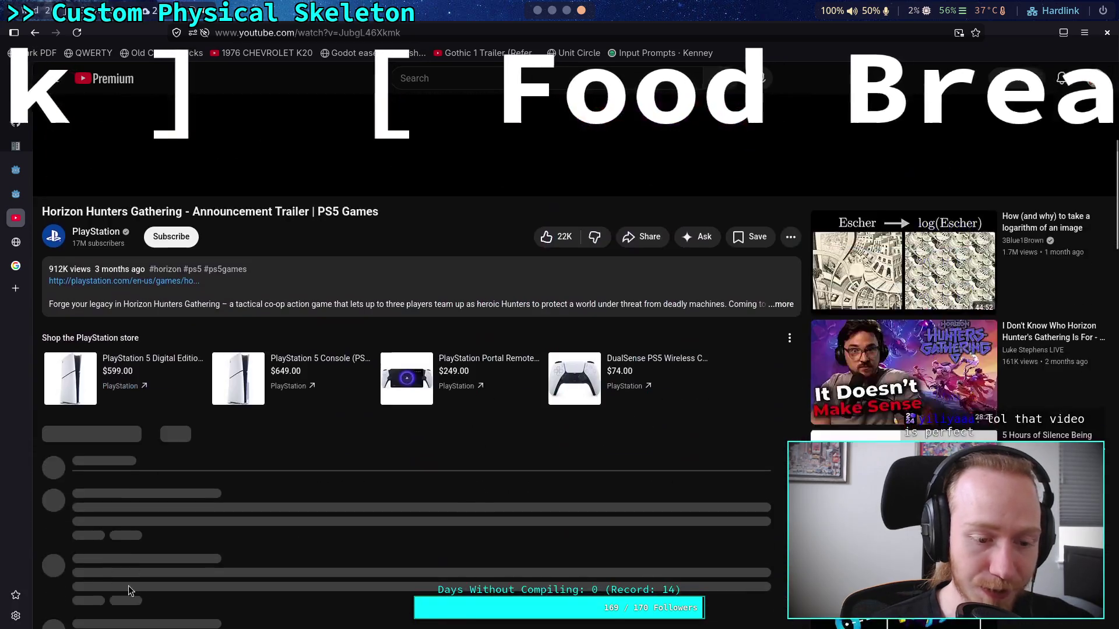
{"action": "scroll", "coordinate": [138, 587], "scroll_direction": "up", "scroll_amount": 5}
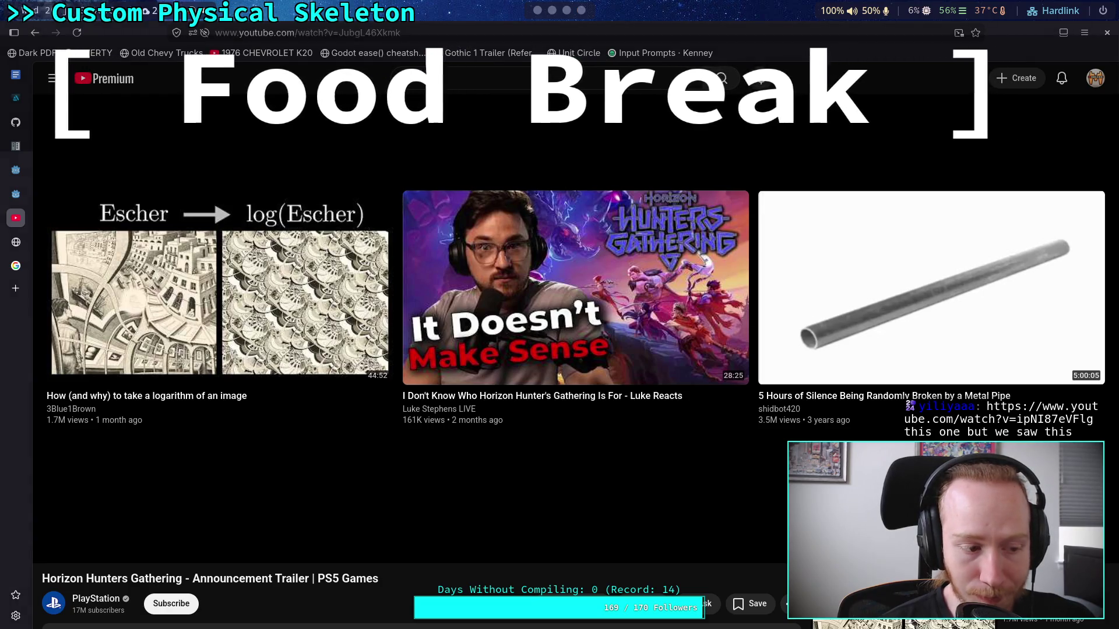
Load the Horizon Steel Frontiers developer commentary trailer from the pasted URL
{"action": "key", "text": "ctrl+l"}
{"action": "key", "text": "ctrl+v"}
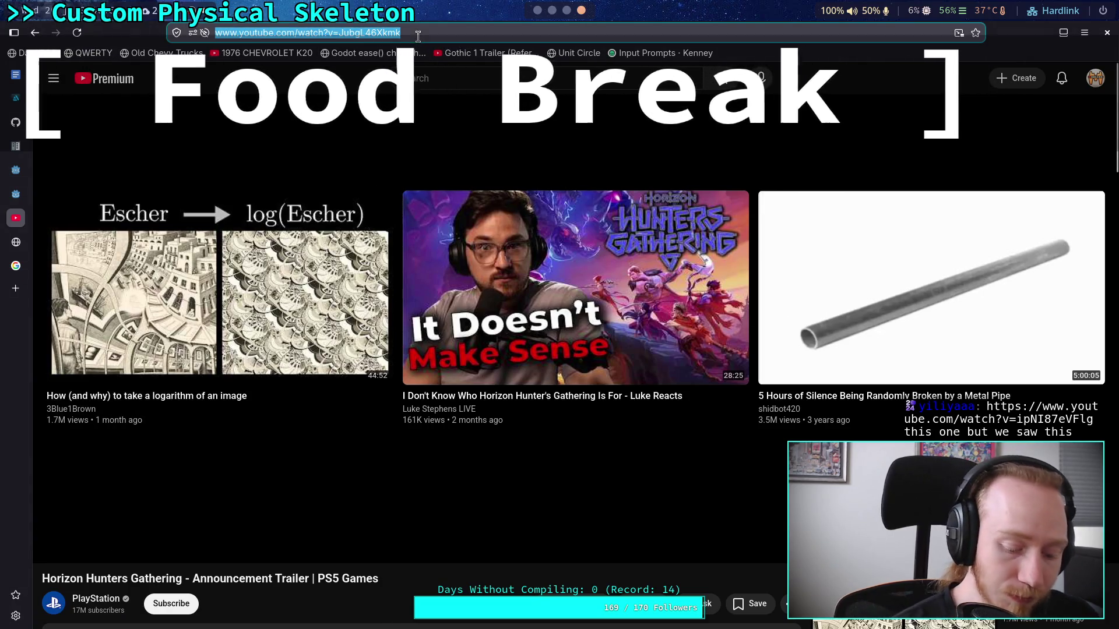
{"action": "key", "text": "Return"}
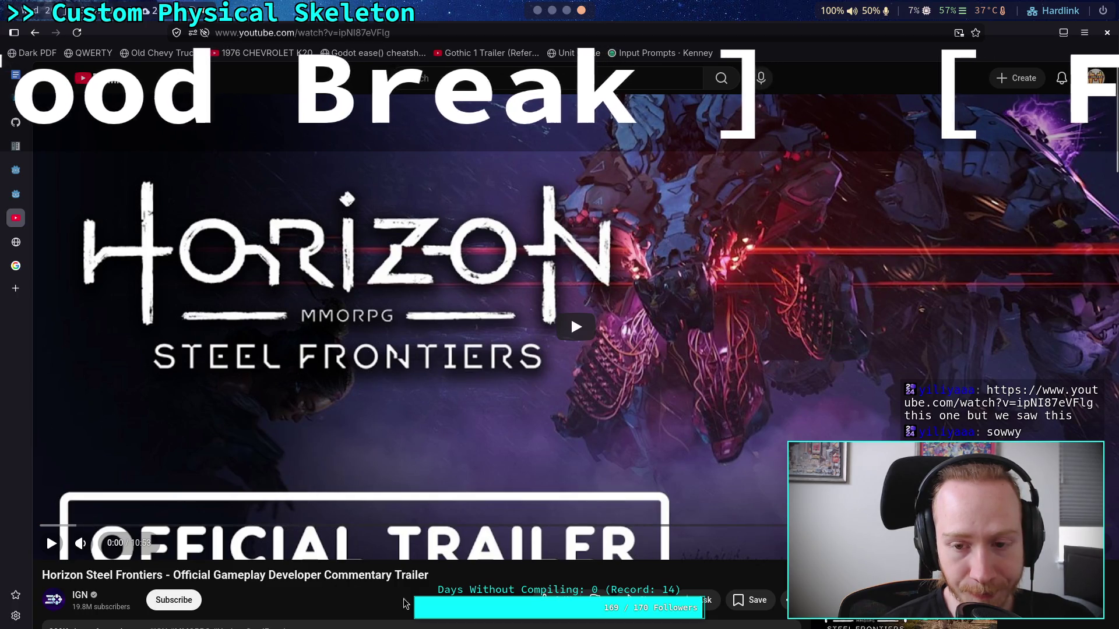
Start the Steel Frontiers trailer playing, then pause it around 0:13
{"action": "scroll", "coordinate": [367, 585], "scroll_direction": "down", "scroll_amount": 5}
{"action": "scroll", "coordinate": [411, 592], "scroll_direction": "up", "scroll_amount": 5}
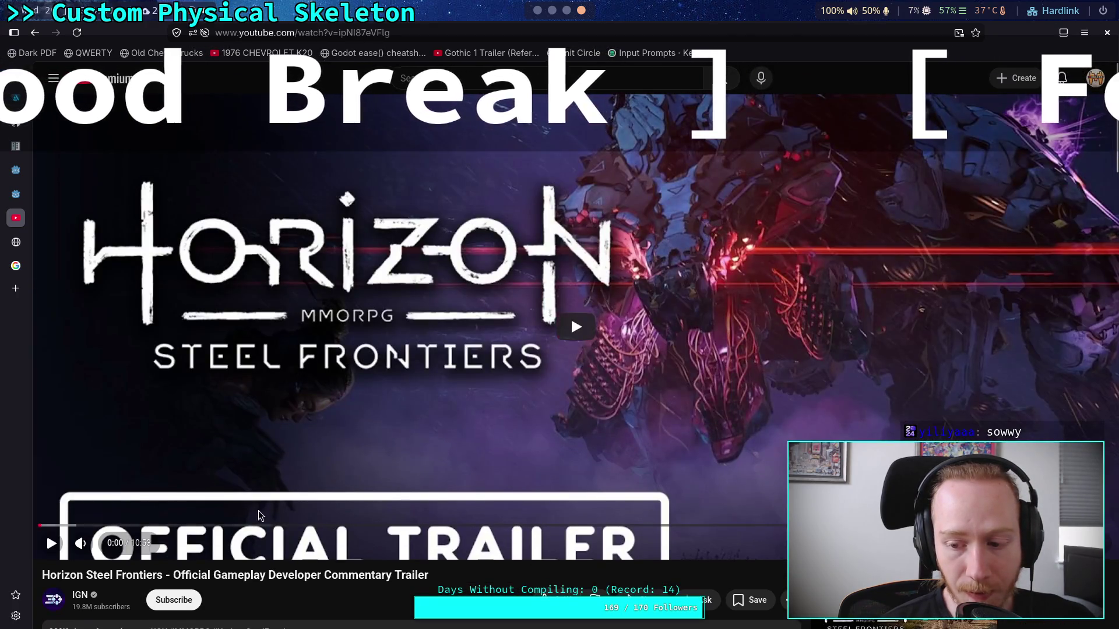
{"action": "left_click", "coordinate": [273, 428]}
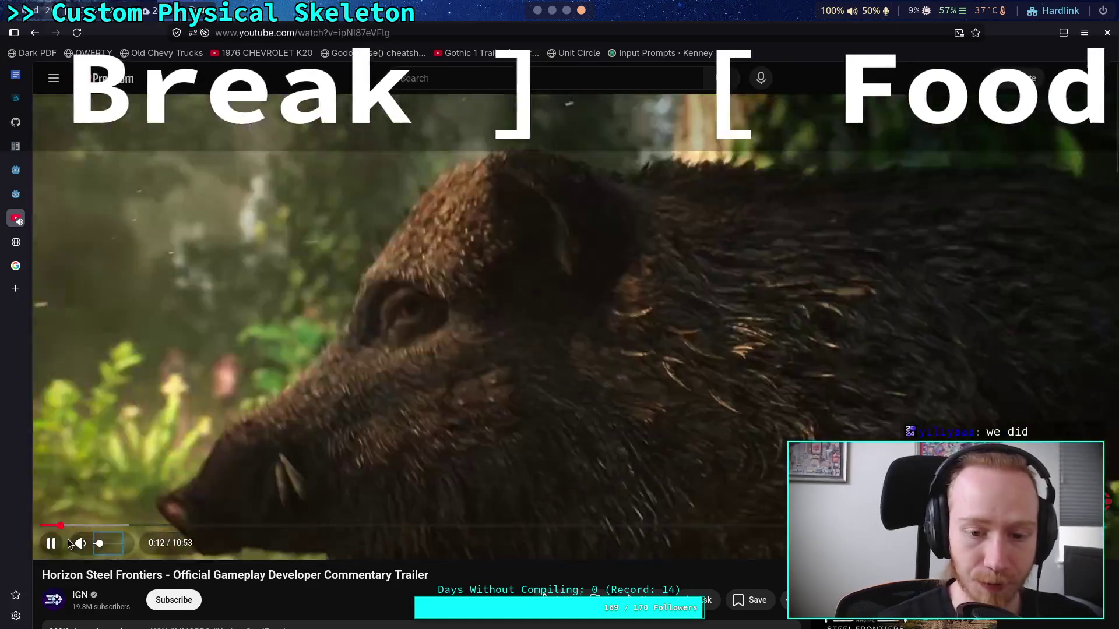
{"action": "left_click", "coordinate": [254, 373]}
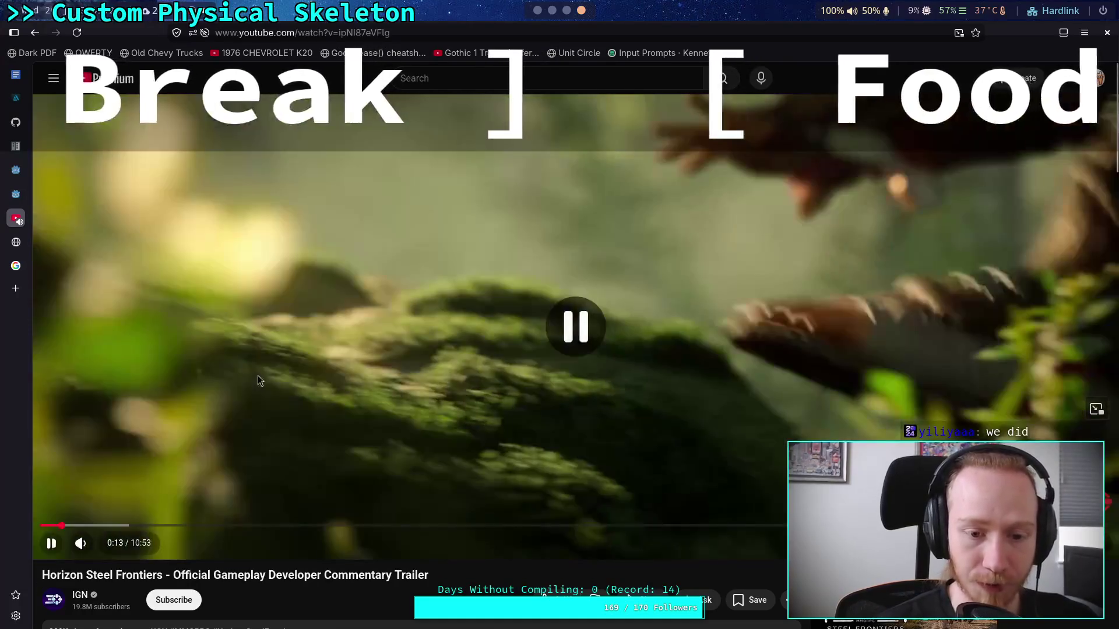
Rewind the trailer and pause around 0:06–0:07, stepping through a few frames
{"action": "key", "text": "space"}
{"action": "key", "text": "Left"}
{"action": "key", "text": "Left"}
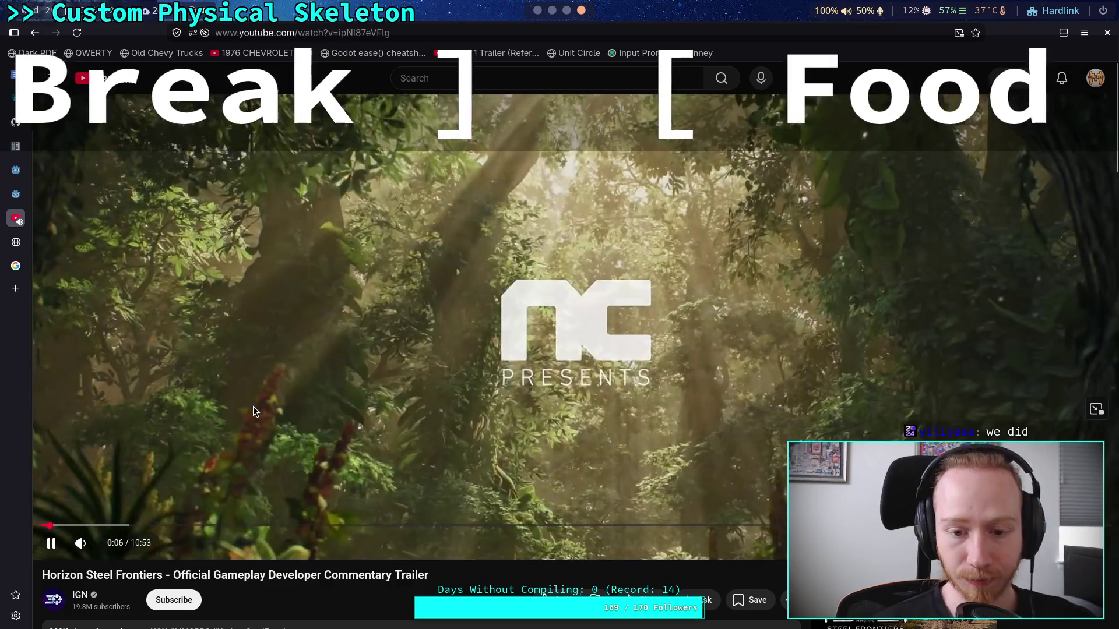
{"action": "left_click", "coordinate": [253, 407]}
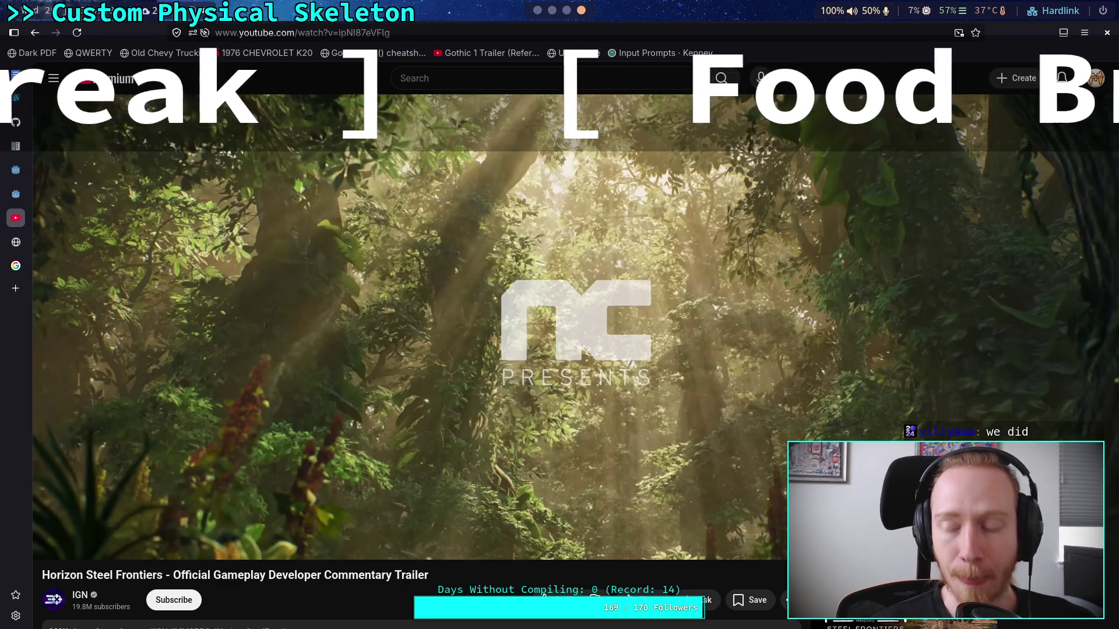
{"action": "left_click", "coordinate": [369, 432]}
{"action": "left_click", "coordinate": [369, 432]}
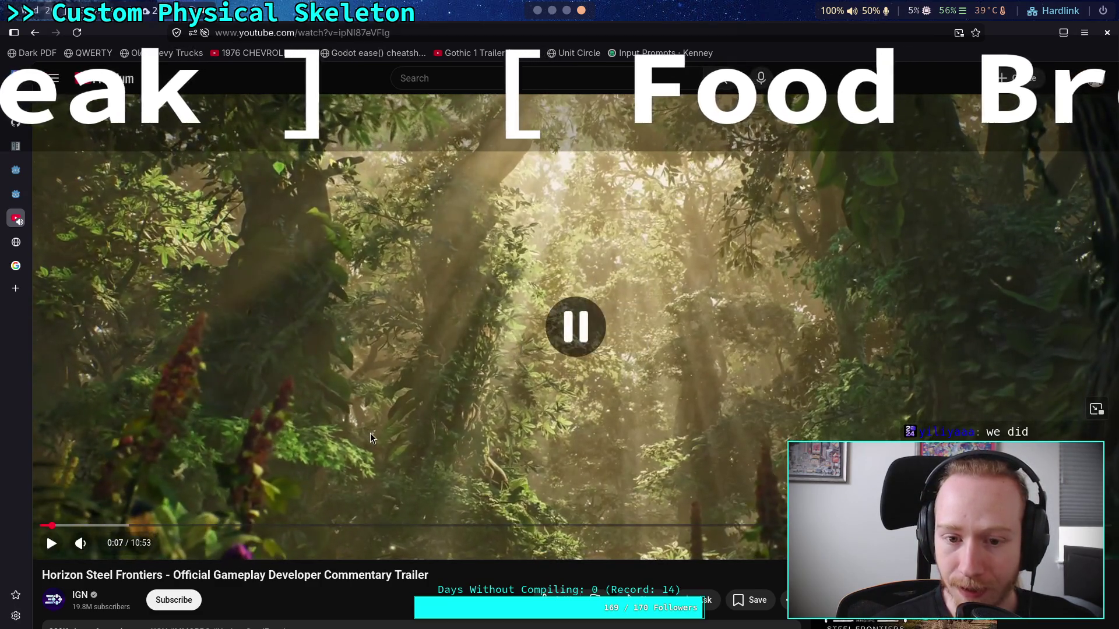
{"action": "left_click", "coordinate": [368, 432]}
{"action": "left_click", "coordinate": [368, 432]}
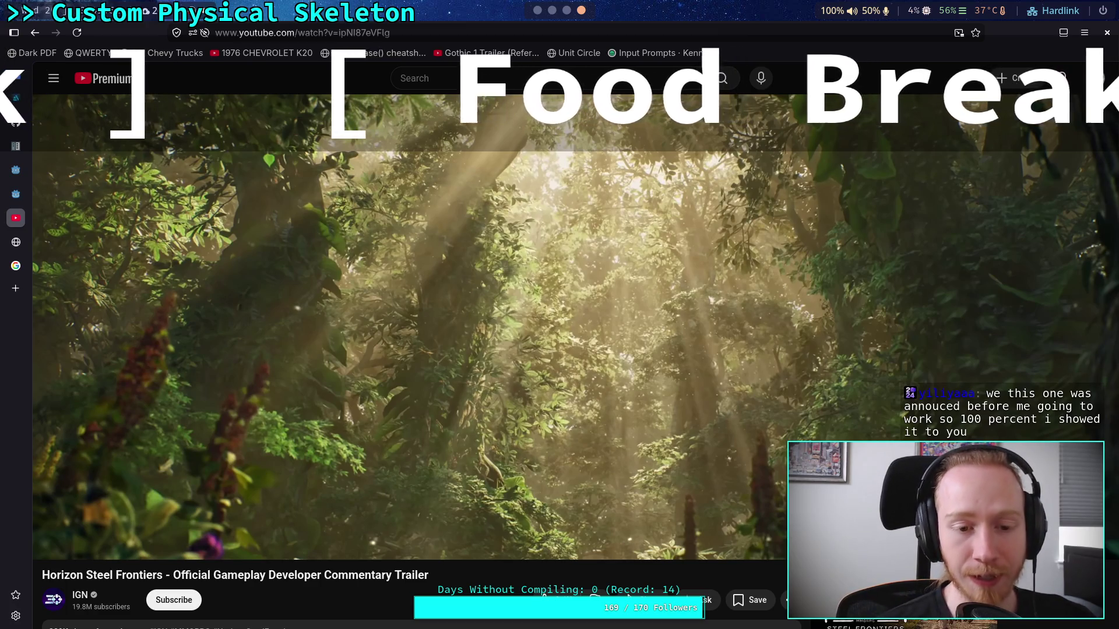
Resume the trailer, pause briefly, then let it play into the forest gameplay
{"action": "left_click", "coordinate": [415, 464]}
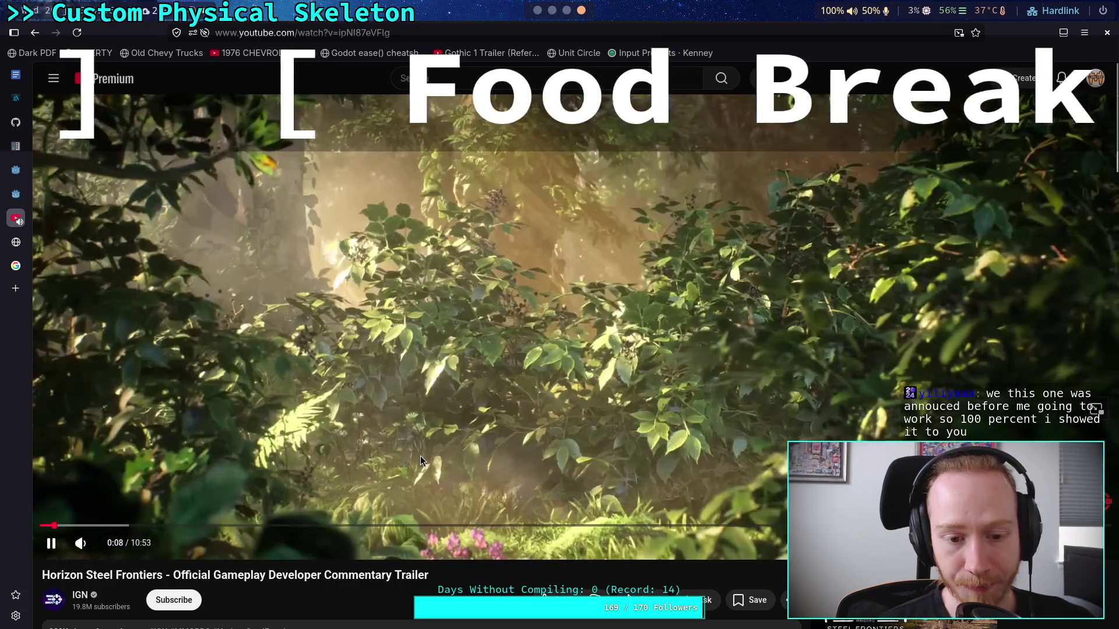
{"action": "left_click", "coordinate": [421, 459]}
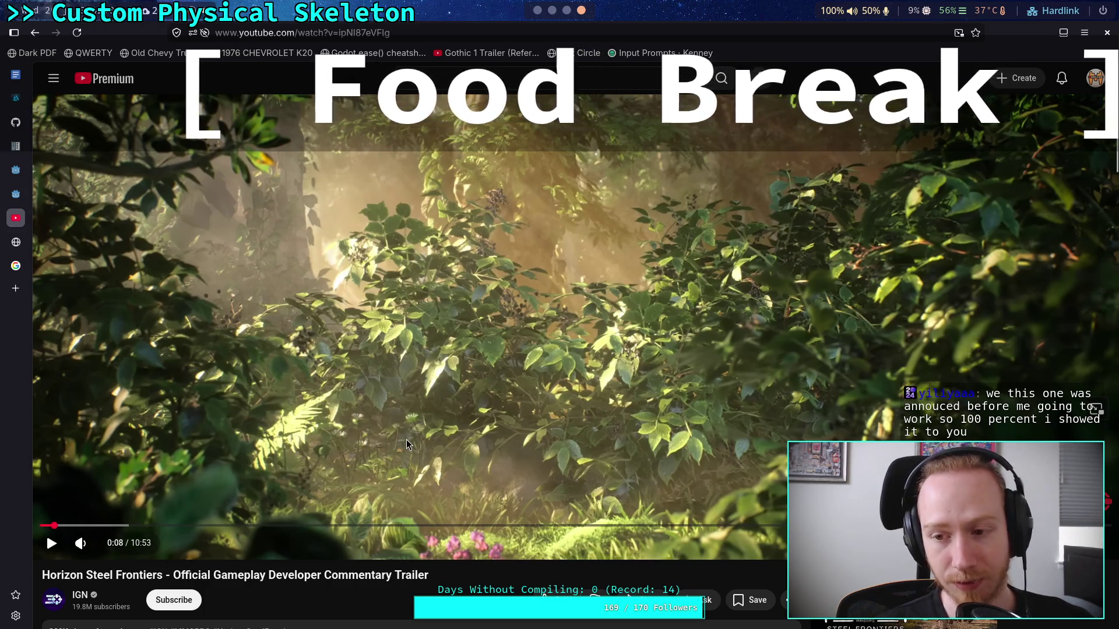
{"action": "left_click", "coordinate": [407, 439]}
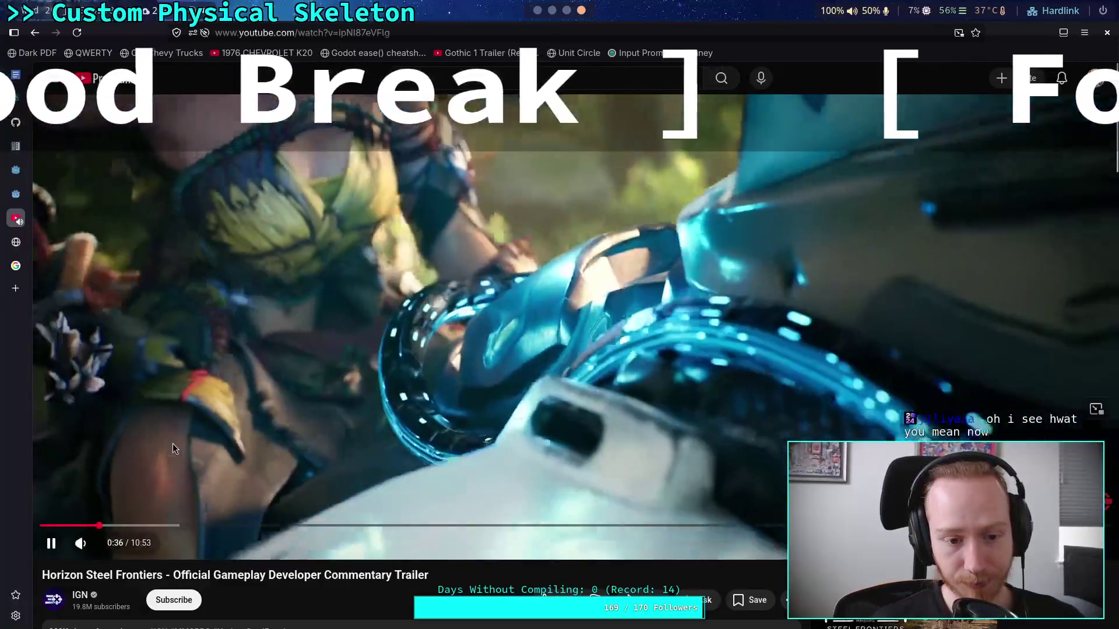
Toggle the trailer between playing and paused, stopping finally at 1:41
{"action": "left_click", "coordinate": [170, 457]}
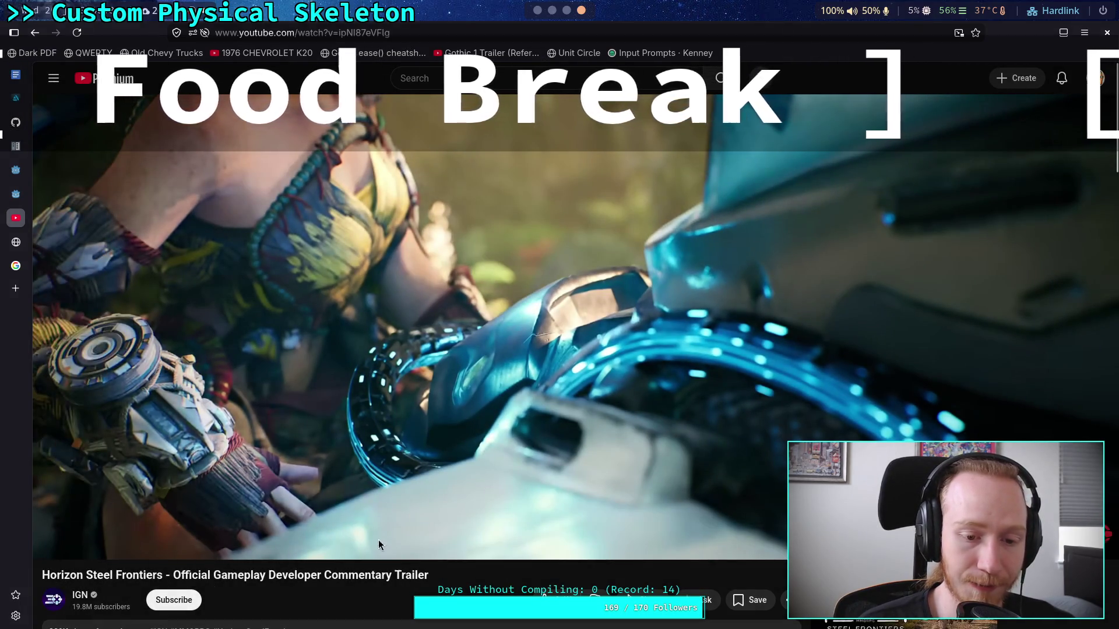
{"action": "left_click", "coordinate": [389, 554]}
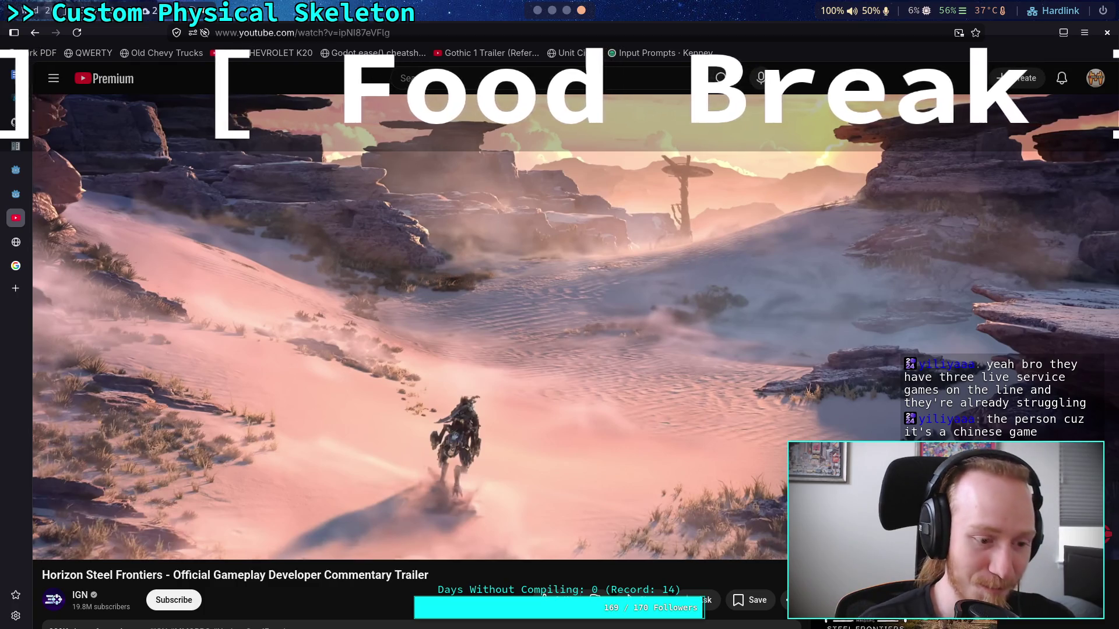
{"action": "left_click", "coordinate": [203, 409]}
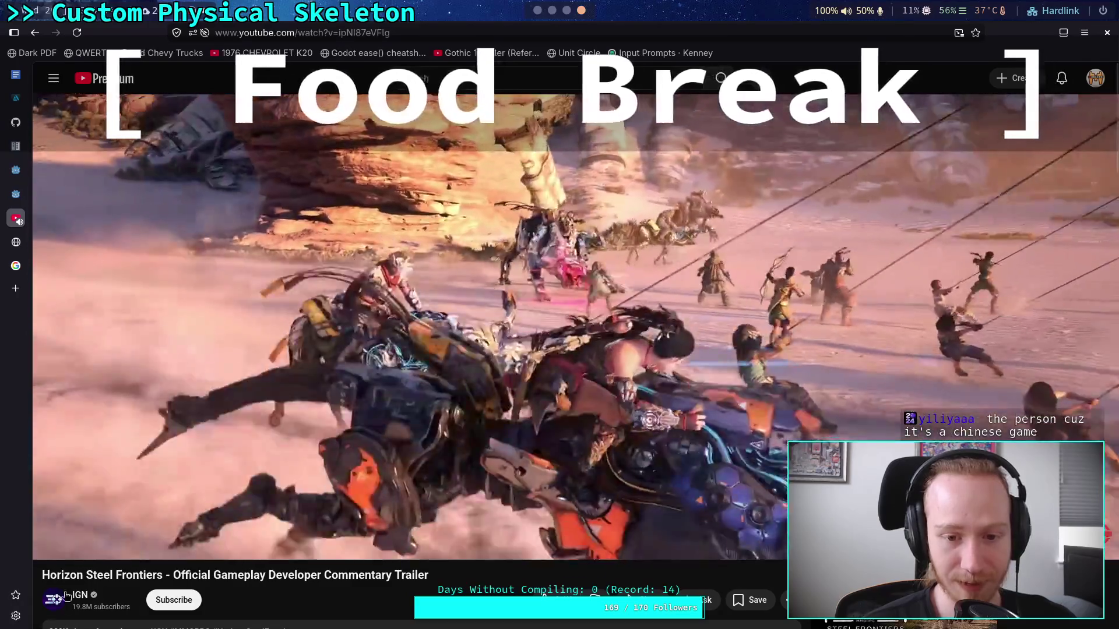
{"action": "left_click", "coordinate": [218, 449]}
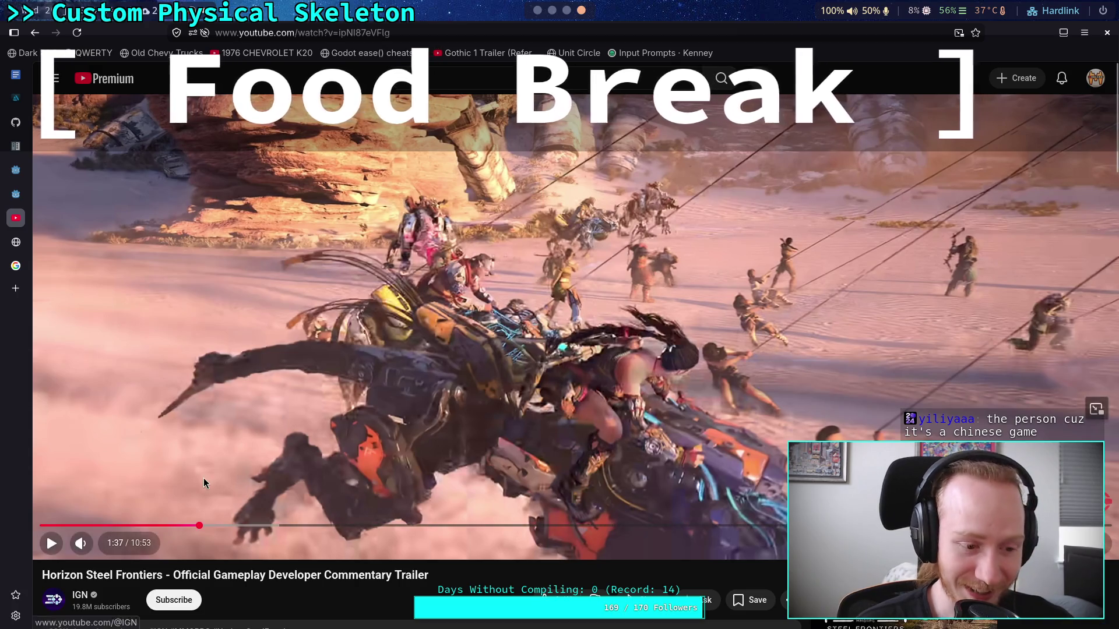
{"action": "left_click", "coordinate": [268, 389]}
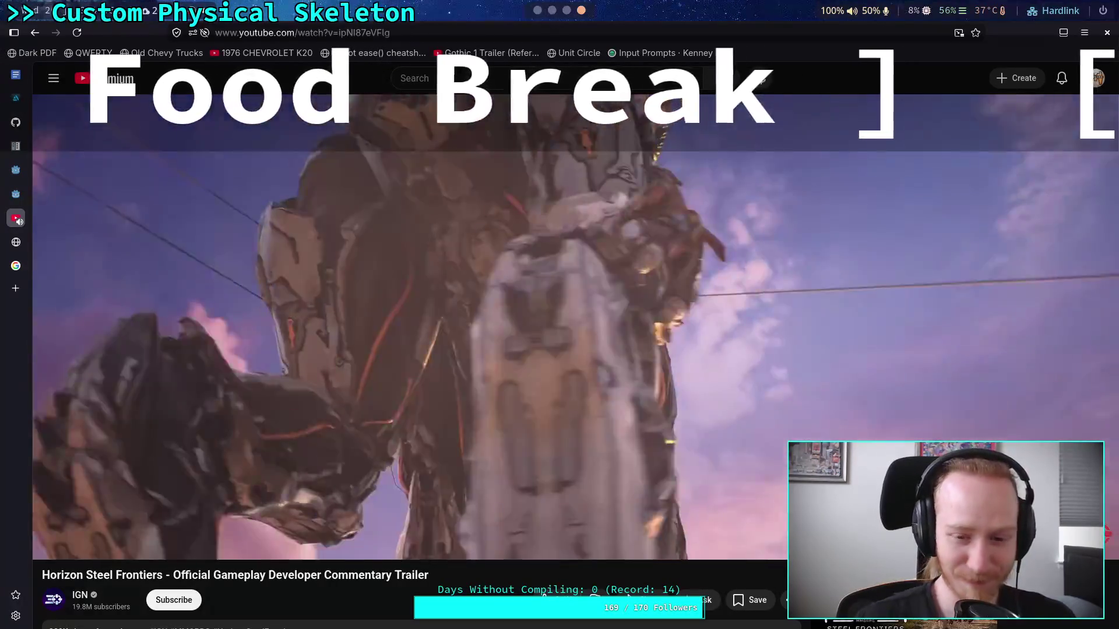
{"action": "left_click", "coordinate": [519, 189]}
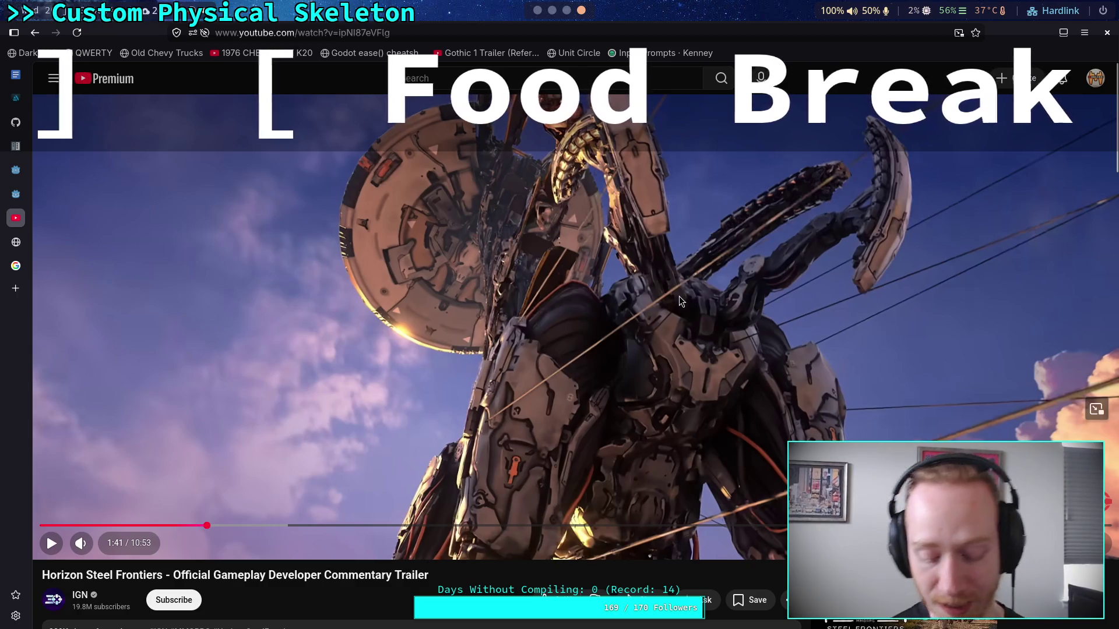
Drag the progress bar back to 0:28, rewatch, and pause at 0:51
{"action": "mouse_move", "coordinate": [134, 530]}
{"action": "left_mouse_down"}
{"action": "mouse_move", "coordinate": [53, 526]}
{"action": "mouse_move", "coordinate": [87, 525]}
{"action": "left_mouse_up"}
{"action": "left_click", "coordinate": [183, 449]}
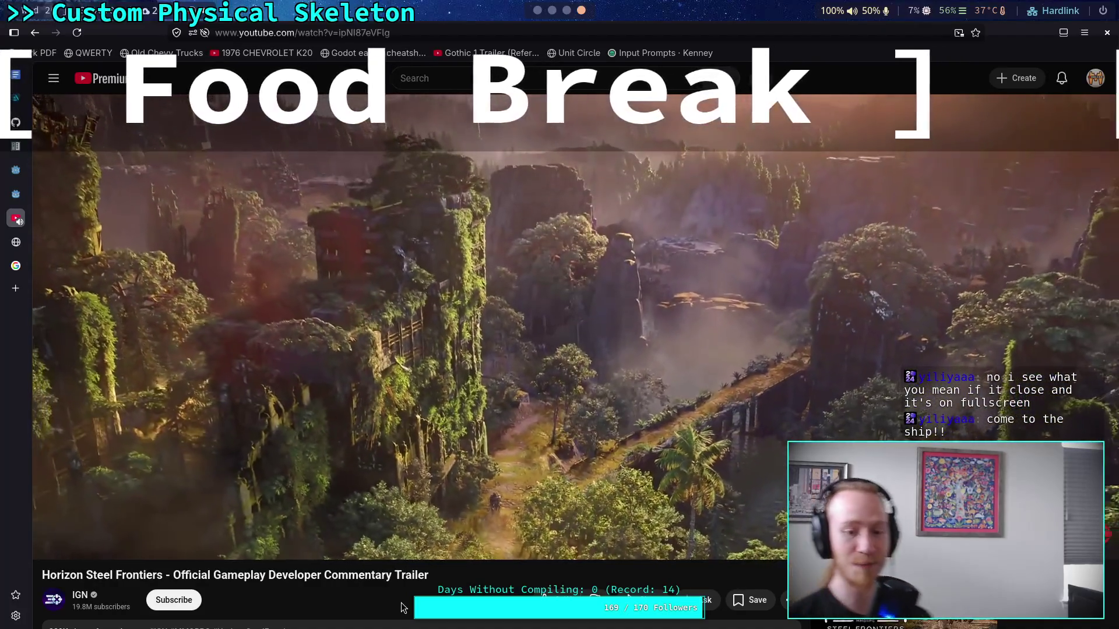
{"action": "mouse_move", "coordinate": [490, 358]}
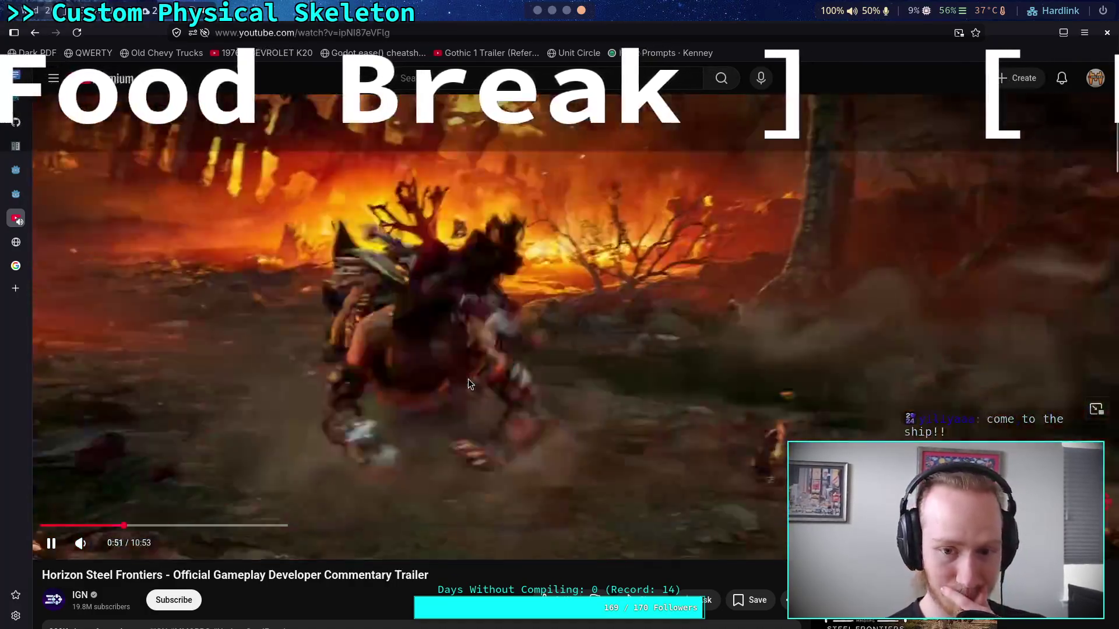
{"action": "left_click", "coordinate": [467, 378]}
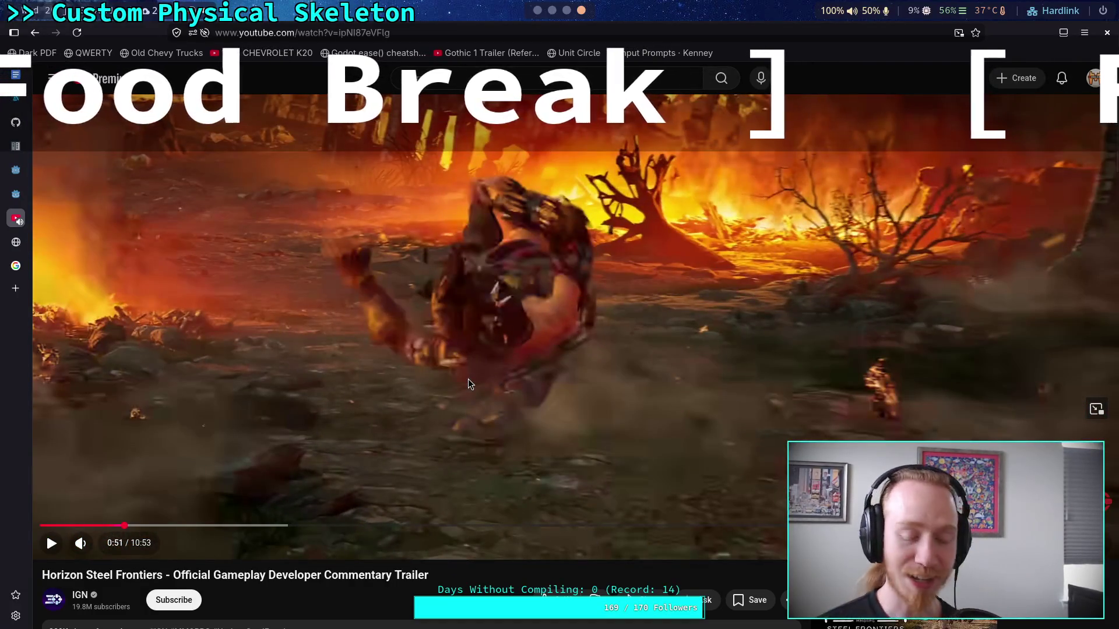
{"action": "scroll", "coordinate": [441, 415], "scroll_direction": "down", "scroll_amount": 9}
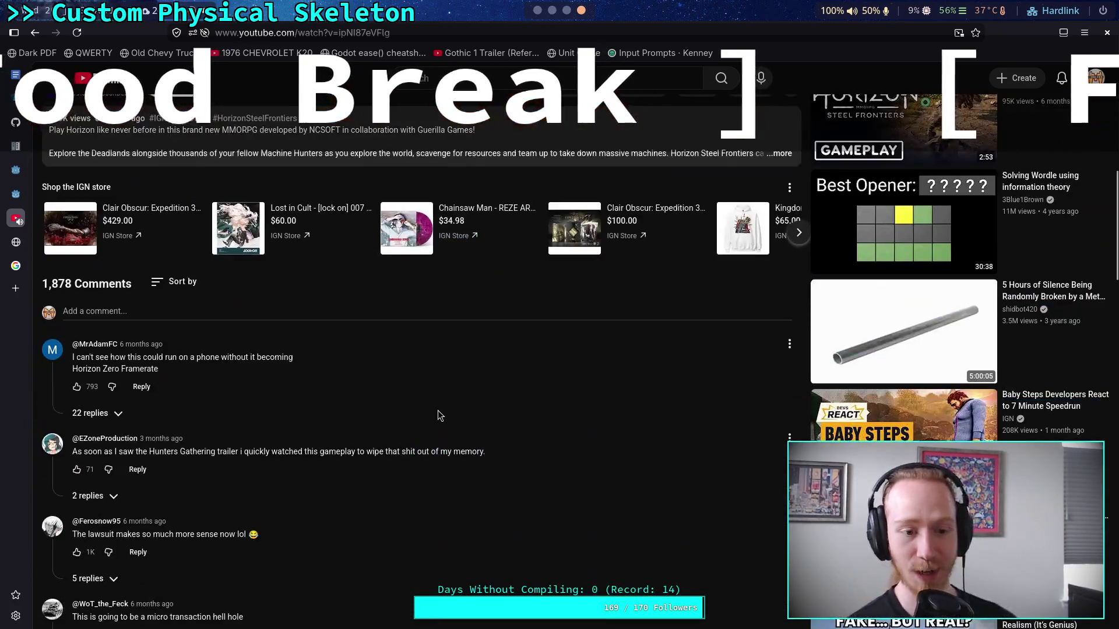
Scroll down through the Steel Frontiers trailer's comments
{"action": "scroll", "coordinate": [430, 403], "scroll_direction": "down", "scroll_amount": 2}
{"action": "scroll", "coordinate": [310, 448], "scroll_direction": "down", "scroll_amount": 6}
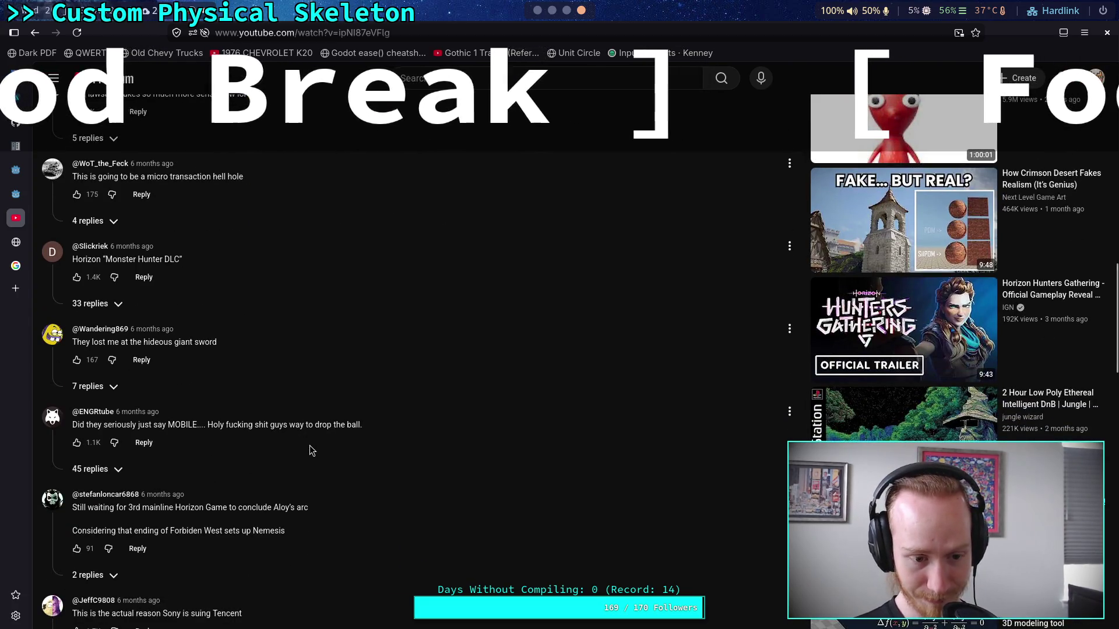
{"action": "scroll", "coordinate": [310, 445], "scroll_direction": "down", "scroll_amount": 5}
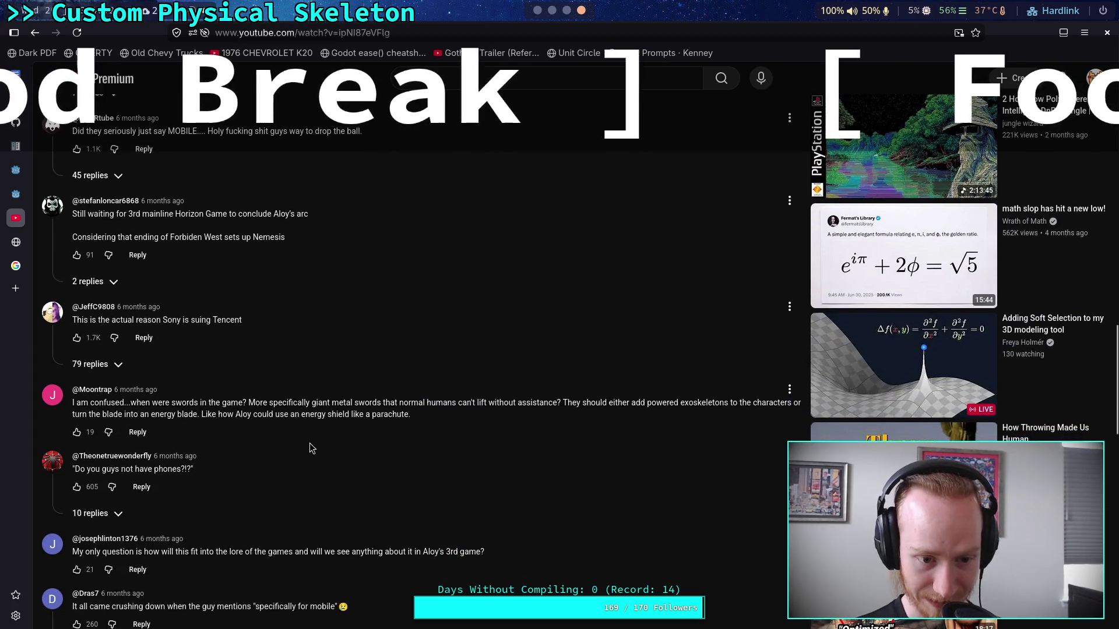
{"action": "scroll", "coordinate": [309, 443], "scroll_direction": "down", "scroll_amount": 4}
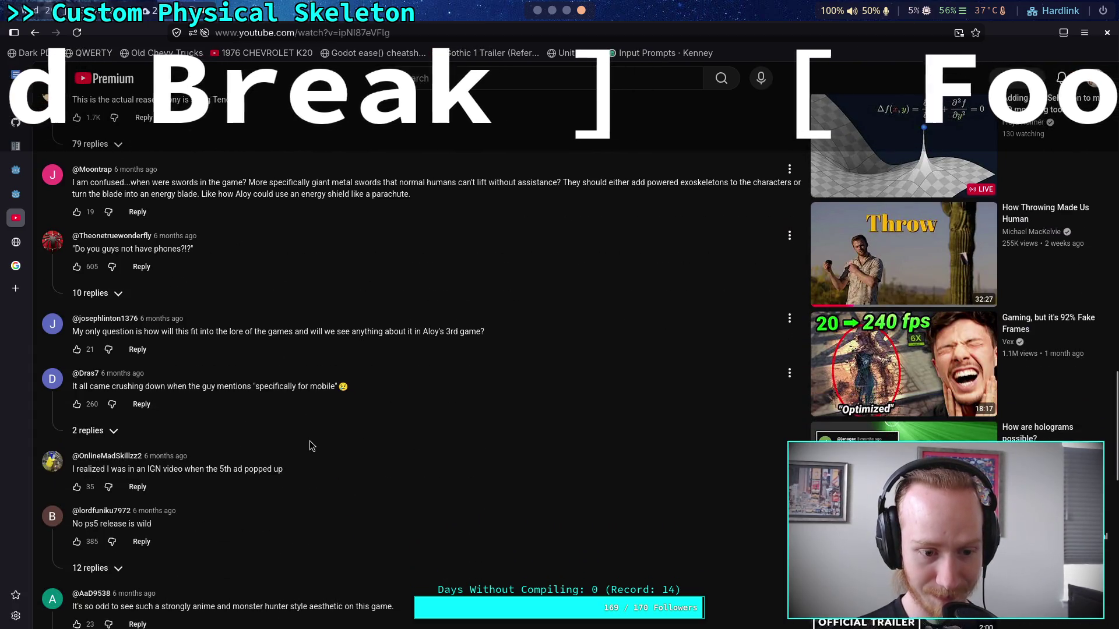
{"action": "scroll", "coordinate": [309, 441], "scroll_direction": "down", "scroll_amount": 4}
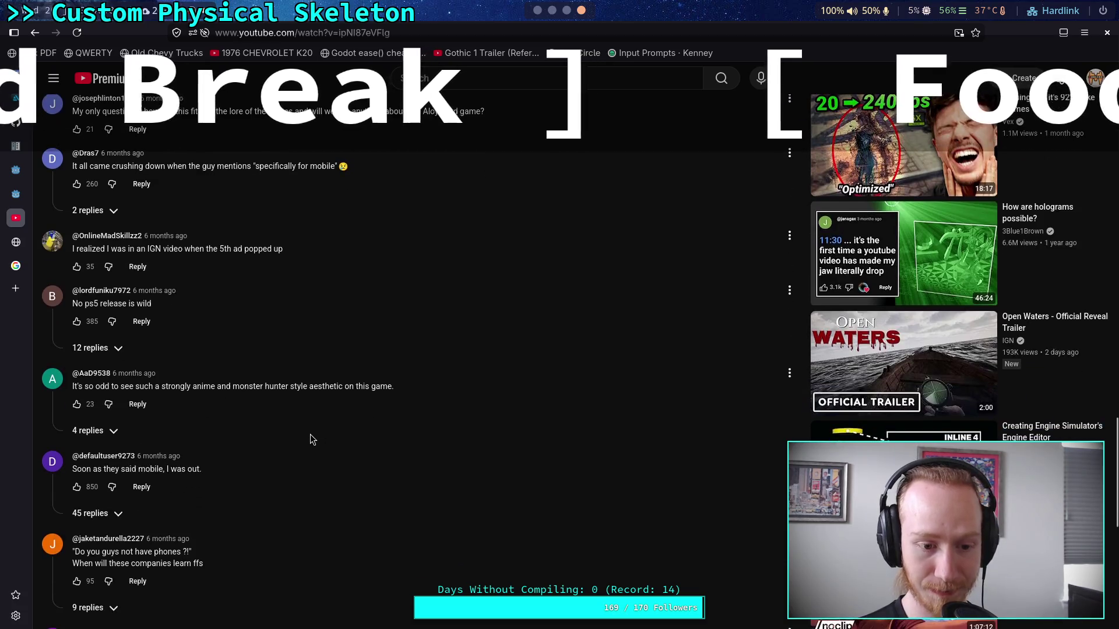
{"action": "scroll", "coordinate": [310, 440], "scroll_direction": "down", "scroll_amount": 4}
{"action": "scroll", "coordinate": [310, 440], "scroll_direction": "down", "scroll_amount": 3}
{"action": "scroll", "coordinate": [309, 435], "scroll_direction": "down", "scroll_amount": 4}
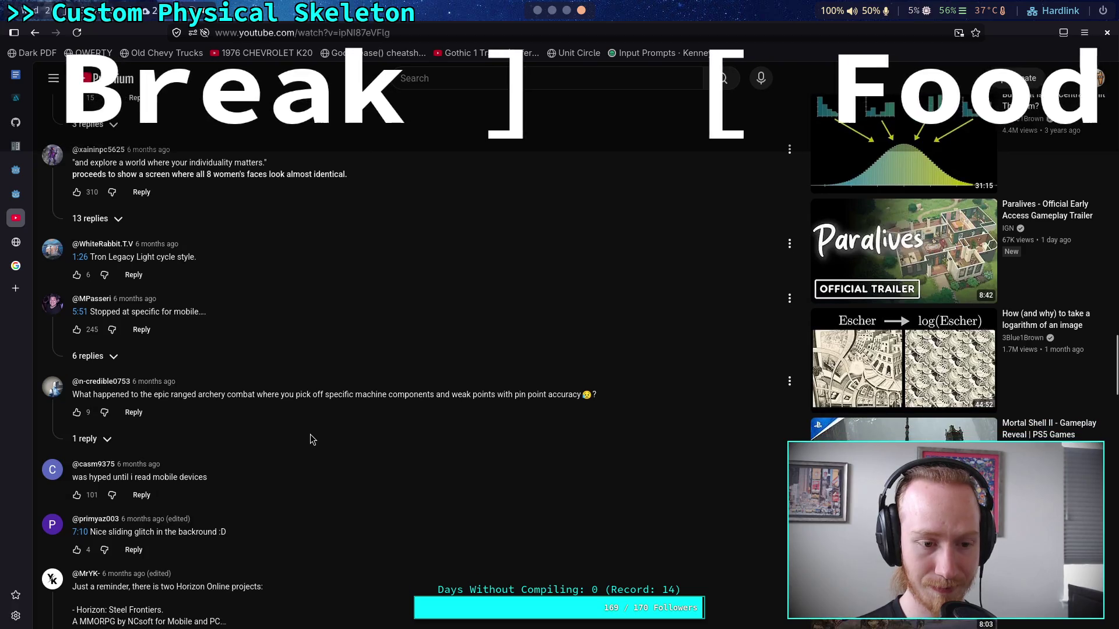
{"action": "scroll", "coordinate": [310, 434], "scroll_direction": "down", "scroll_amount": 1}
{"action": "scroll", "coordinate": [310, 435], "scroll_direction": "down", "scroll_amount": 2}
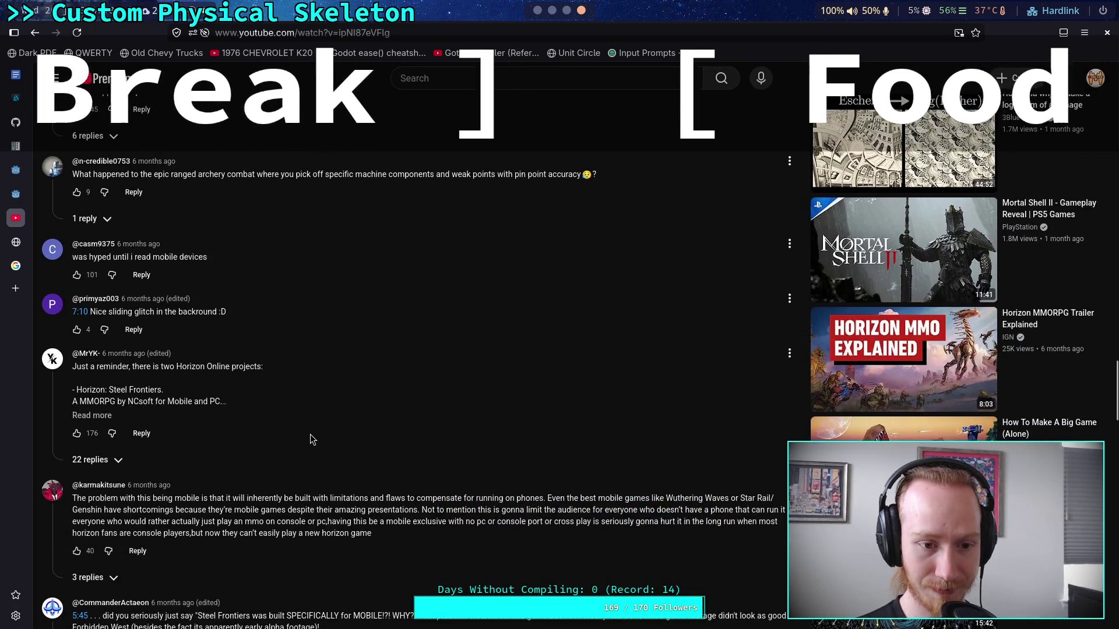
{"action": "scroll", "coordinate": [310, 435], "scroll_direction": "down", "scroll_amount": 1}
{"action": "scroll", "coordinate": [310, 434], "scroll_direction": "down", "scroll_amount": 2}
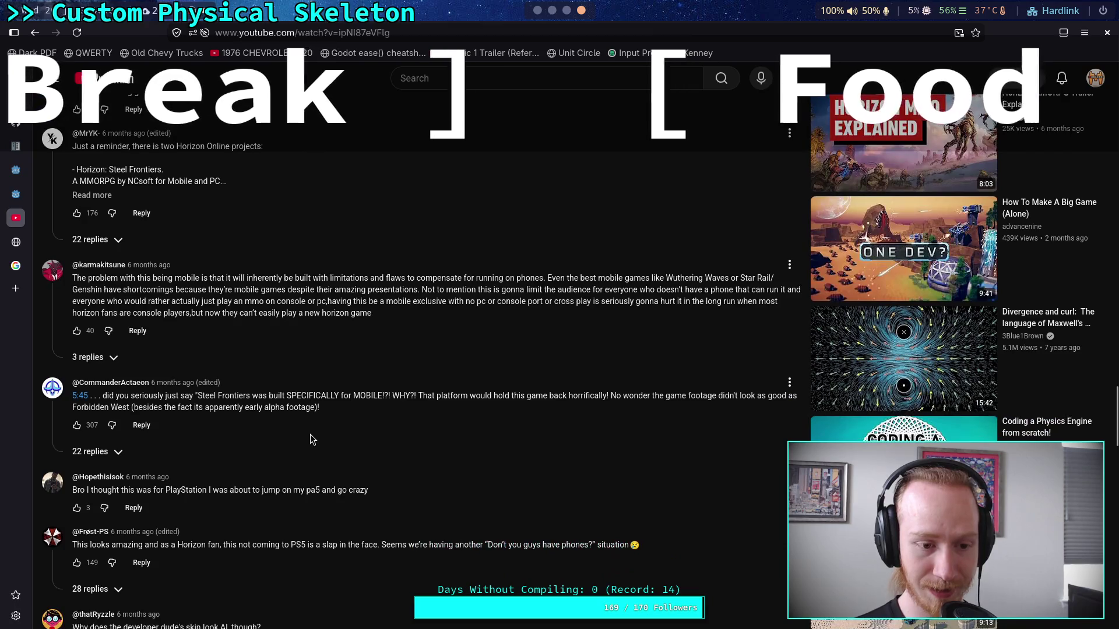
{"action": "scroll", "coordinate": [310, 435], "scroll_direction": "down", "scroll_amount": 4}
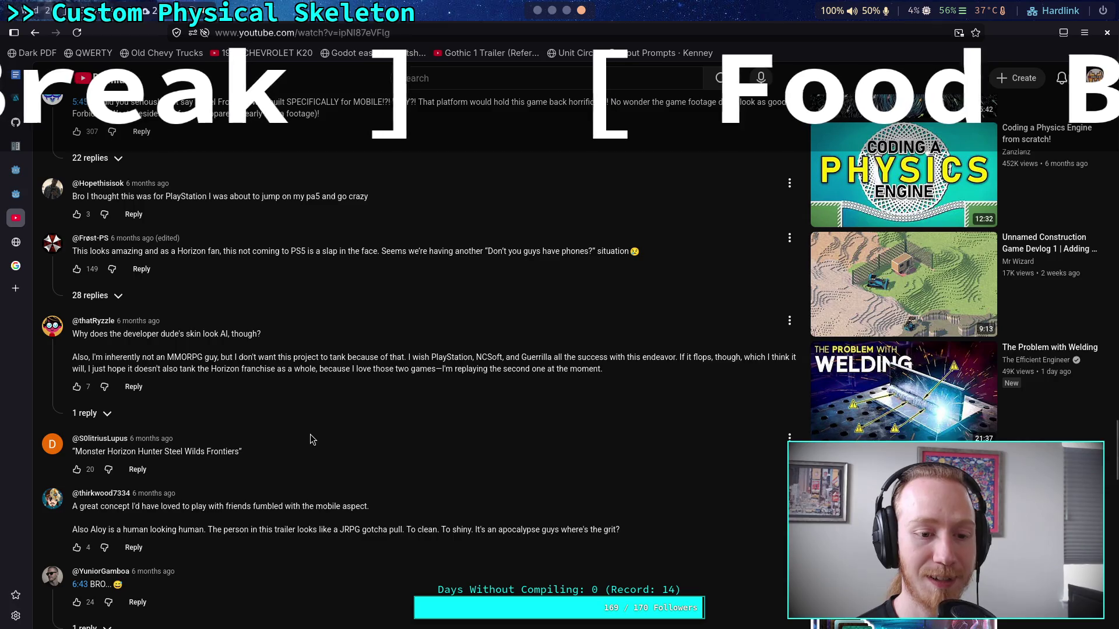
{"action": "scroll", "coordinate": [310, 439], "scroll_direction": "down", "scroll_amount": 5}
{"action": "scroll", "coordinate": [310, 435], "scroll_direction": "down", "scroll_amount": 3}
{"action": "scroll", "coordinate": [310, 434], "scroll_direction": "down", "scroll_amount": 4}
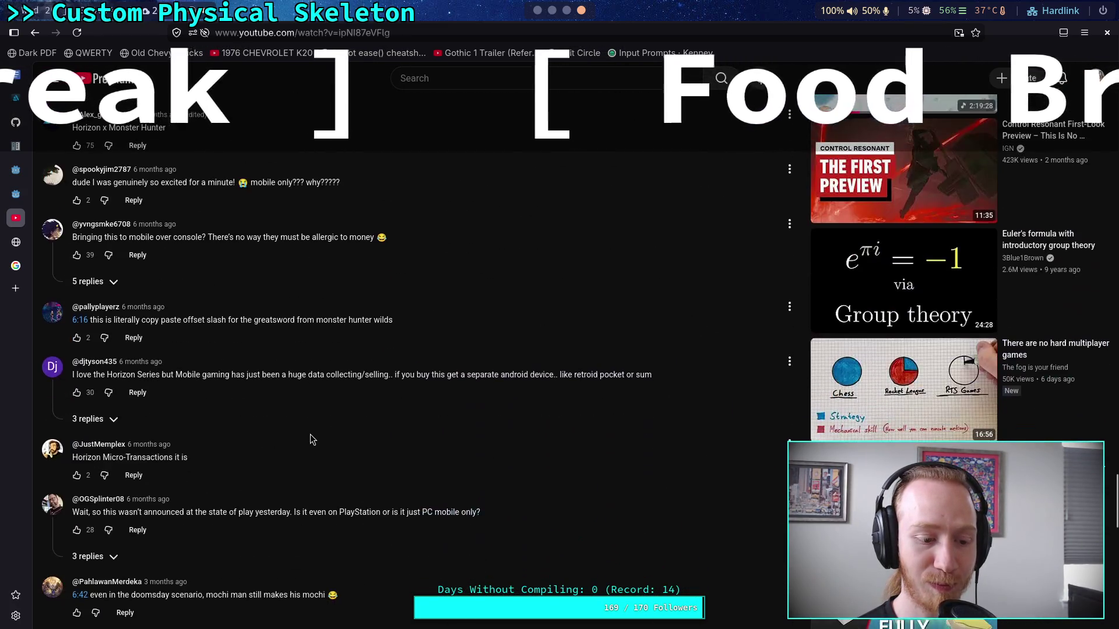
{"action": "scroll", "coordinate": [310, 439], "scroll_direction": "down", "scroll_amount": 4}
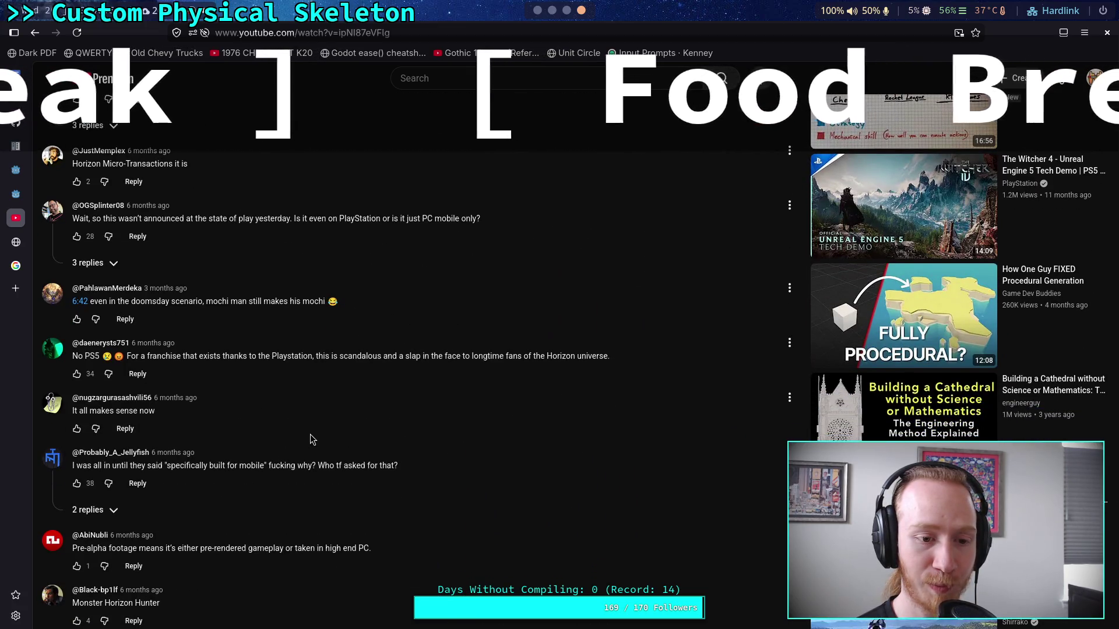
{"action": "scroll", "coordinate": [310, 435], "scroll_direction": "down", "scroll_amount": 1}
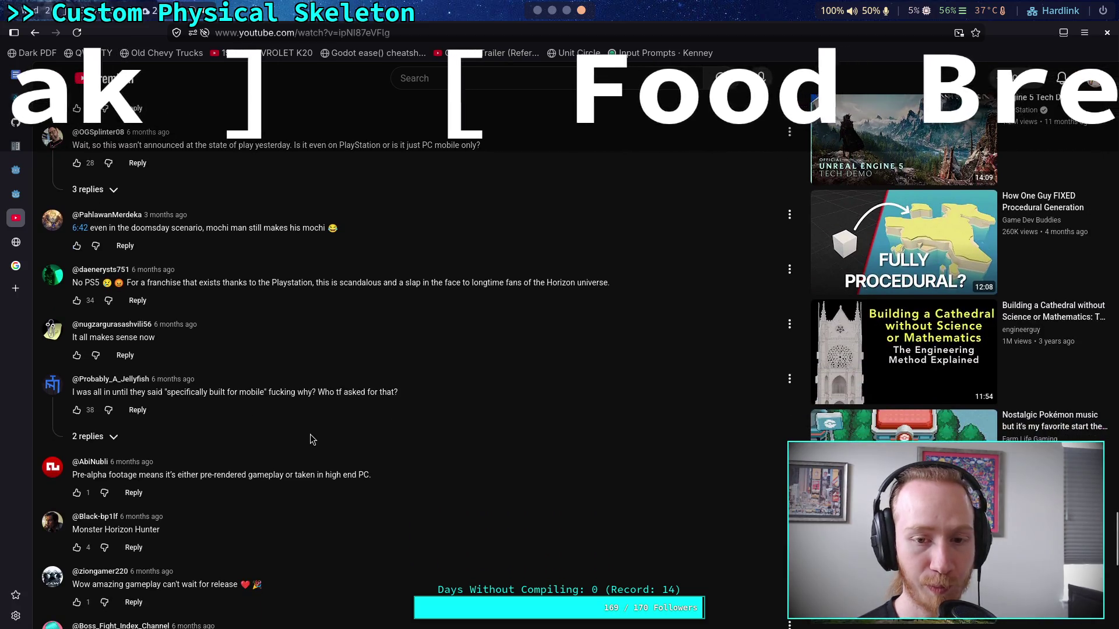
{"action": "scroll", "coordinate": [310, 434], "scroll_direction": "down", "scroll_amount": 1}
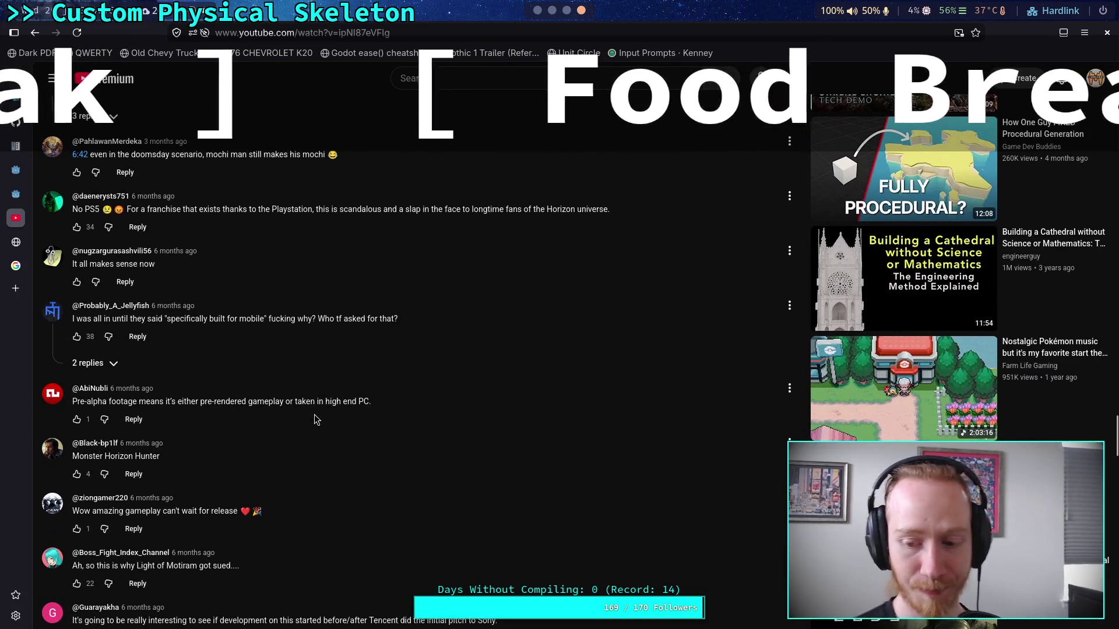
{"action": "scroll", "coordinate": [315, 419], "scroll_direction": "down", "scroll_amount": 2}
{"action": "scroll", "coordinate": [307, 416], "scroll_direction": "up", "scroll_amount": 2}
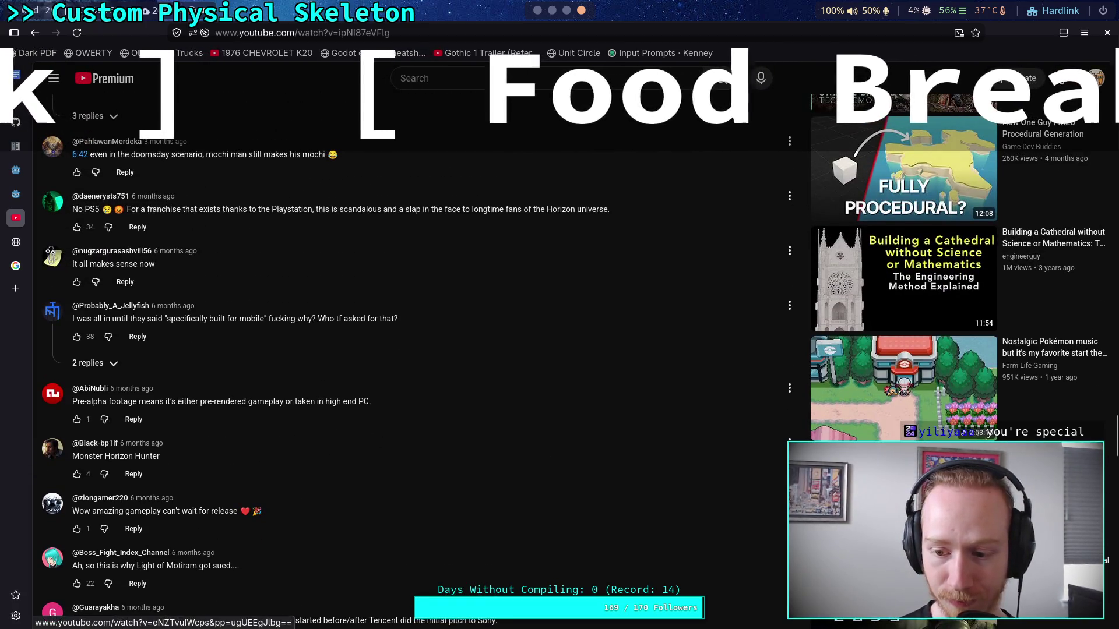
Open the Forza Horizon 6 Gundam Mech Race Gameplay video in a new tab and switch to it
{"action": "right_click", "coordinate": [881, 240]}
{"action": "left_click", "coordinate": [916, 250]}
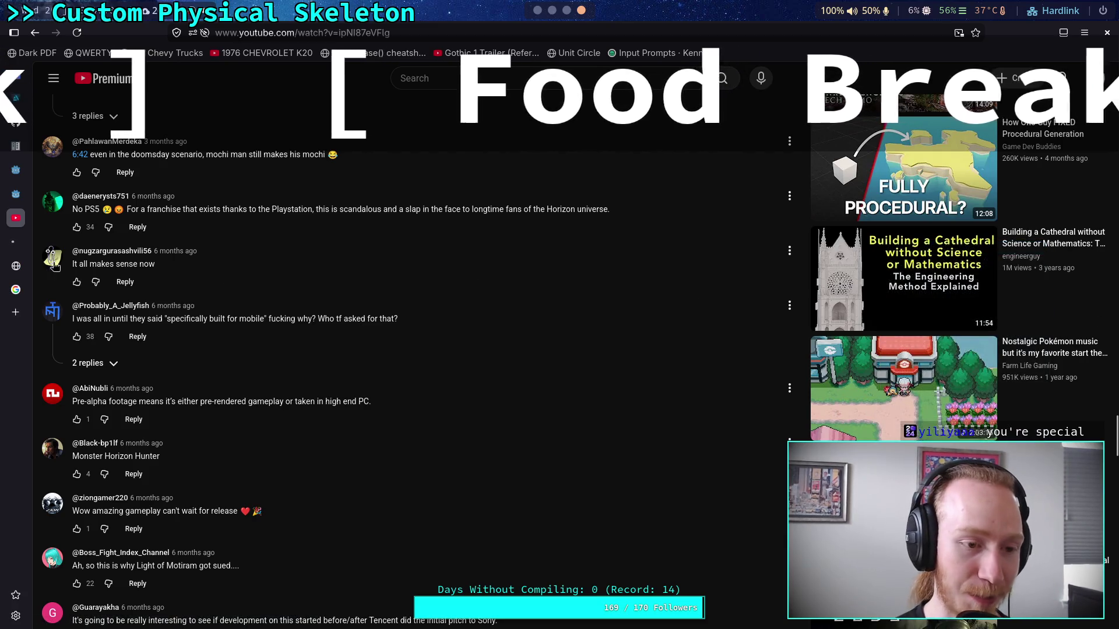
{"action": "left_click", "coordinate": [15, 245]}
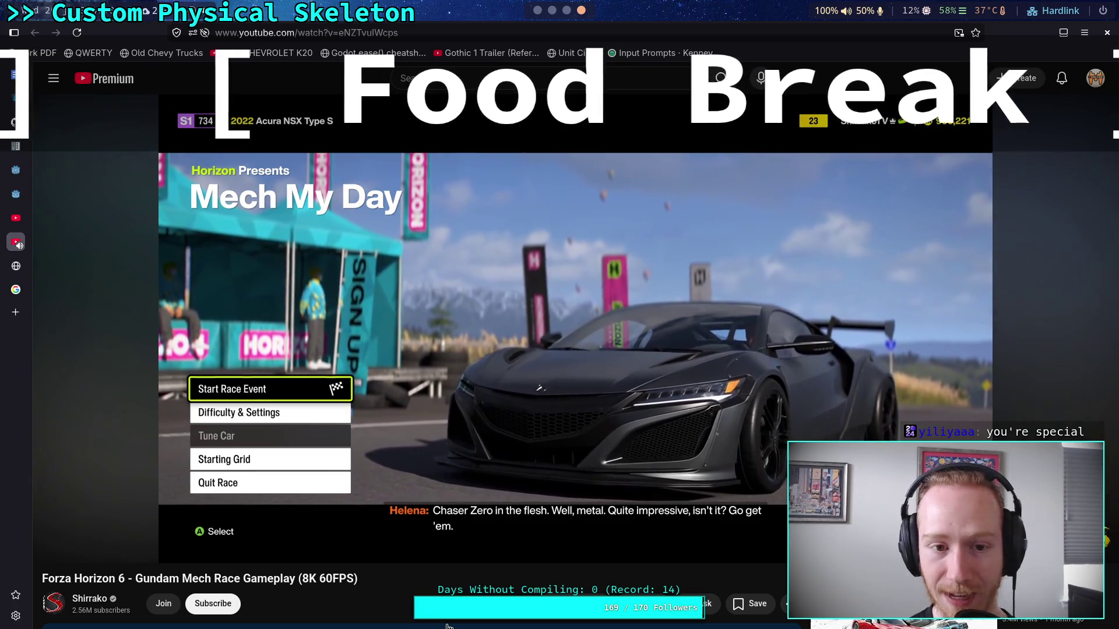
Check the player settings, pause the Forza Horizon 6 mech race video, and close its tab
{"action": "mouse_move", "coordinate": [988, 411]}
{"action": "left_click", "coordinate": [1011, 547]}
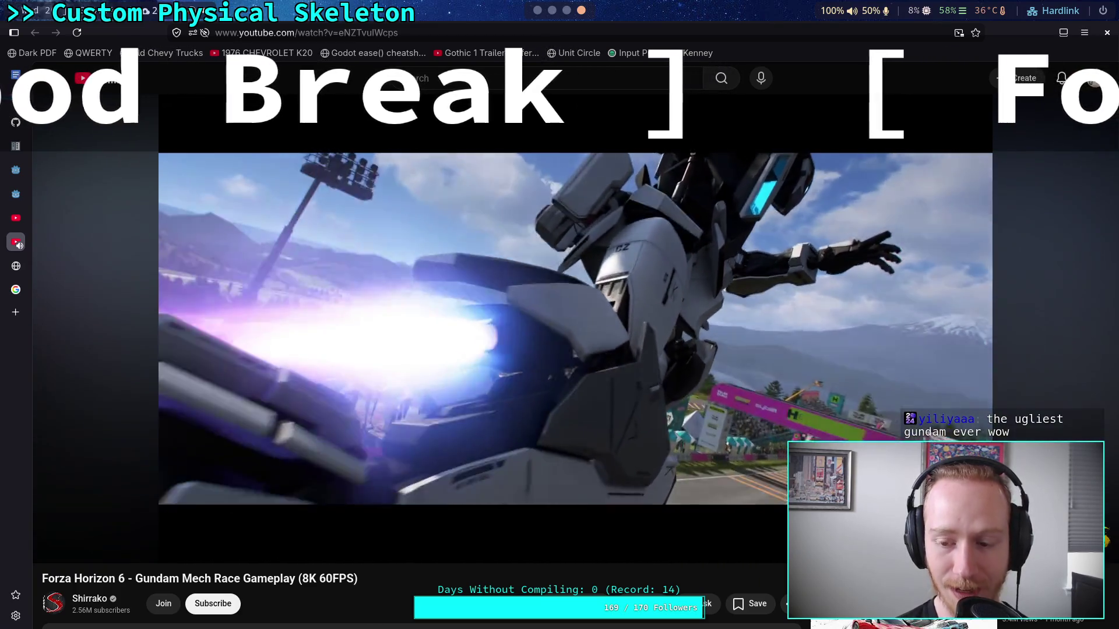
{"action": "left_click", "coordinate": [281, 393]}
{"action": "left_click", "coordinate": [6, 233]}
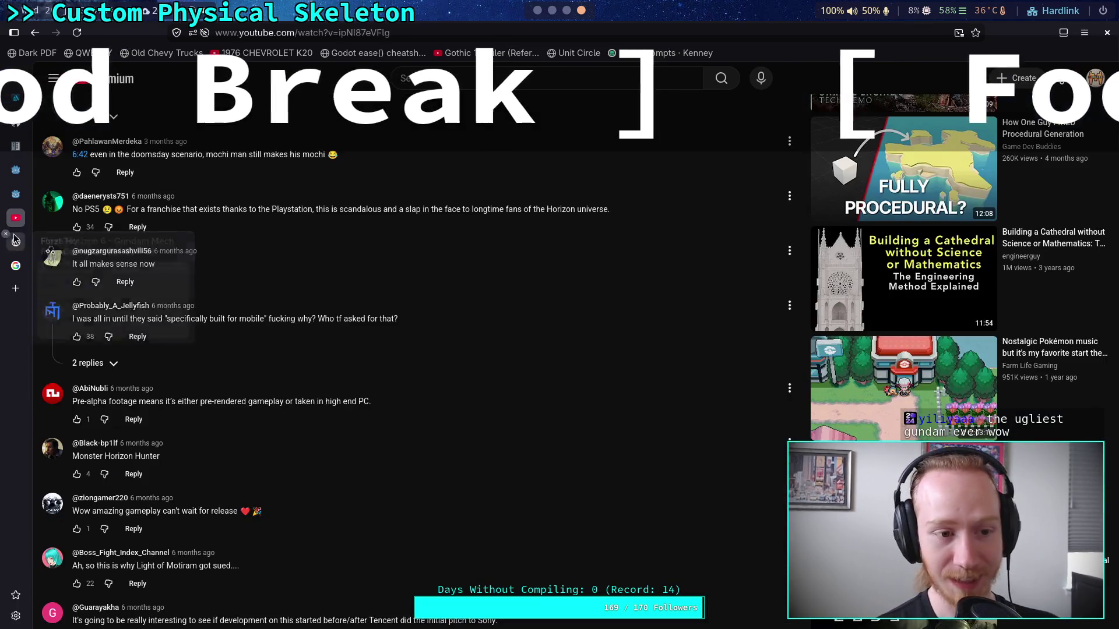
{"action": "scroll", "coordinate": [326, 454], "scroll_direction": "down", "scroll_amount": 5}
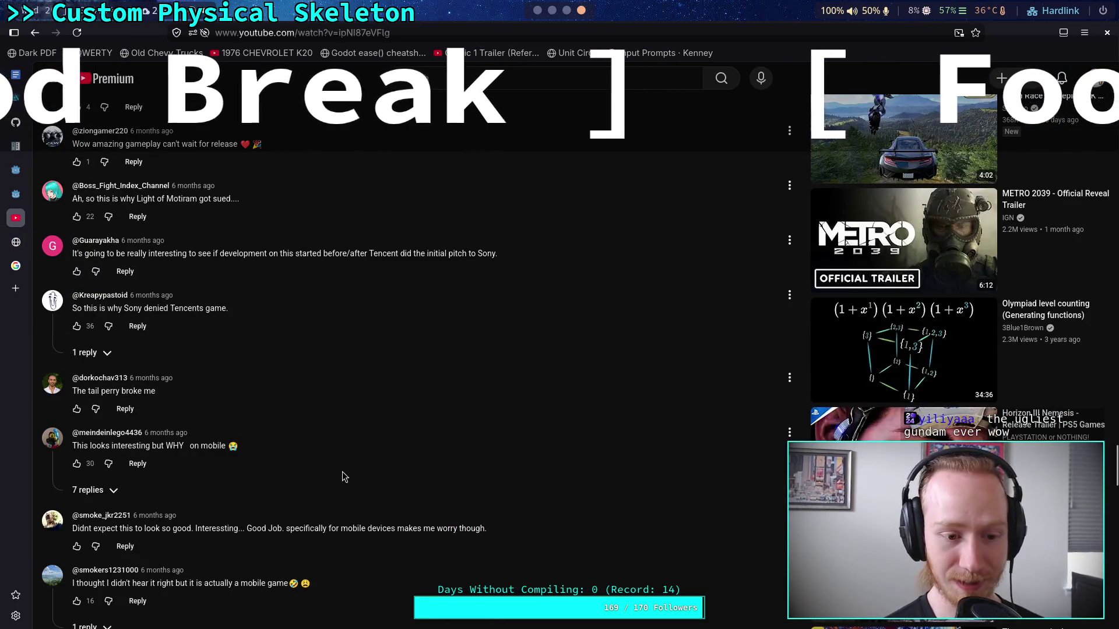
{"action": "scroll", "coordinate": [343, 474], "scroll_direction": "down", "scroll_amount": 2}
{"action": "scroll", "coordinate": [343, 476], "scroll_direction": "down", "scroll_amount": 4}
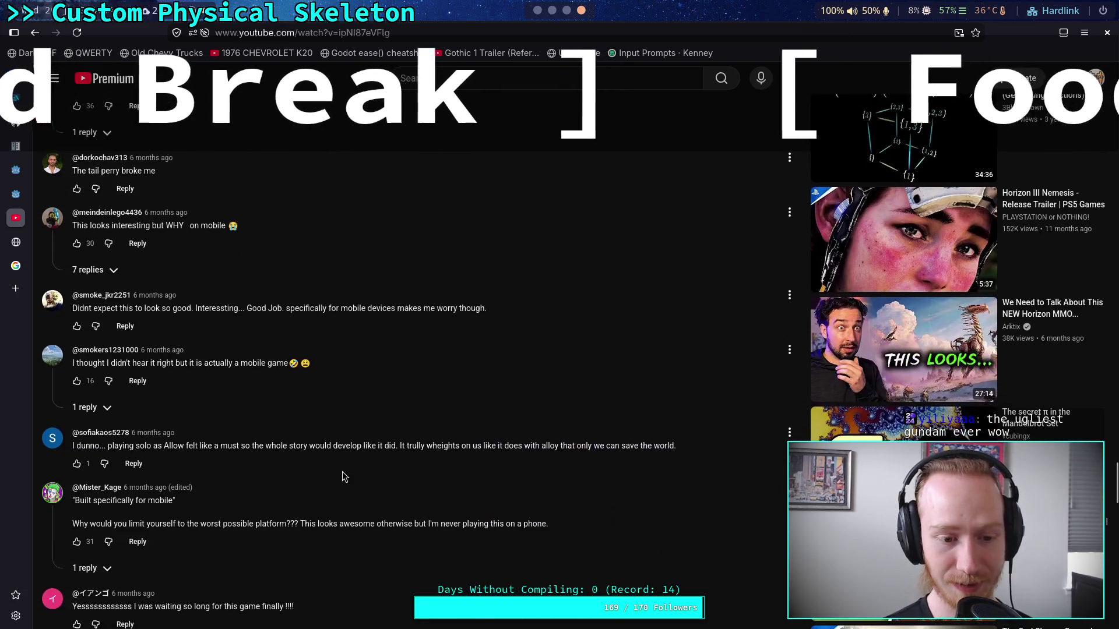
{"action": "scroll", "coordinate": [344, 477], "scroll_direction": "down", "scroll_amount": 4}
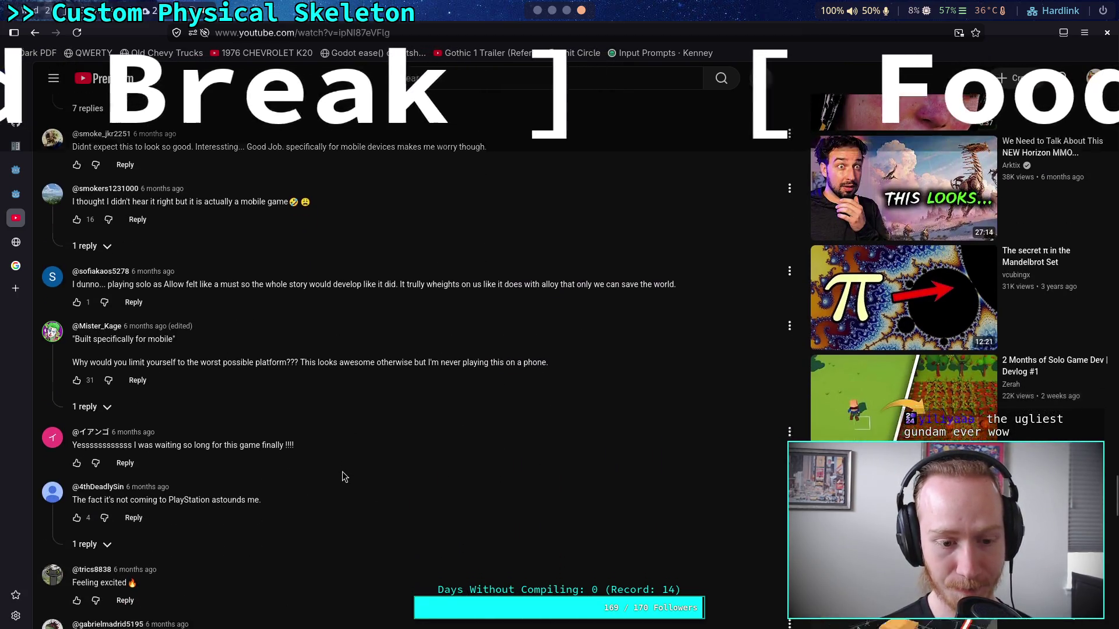
{"action": "scroll", "coordinate": [343, 476], "scroll_direction": "down", "scroll_amount": 6}
{"action": "scroll", "coordinate": [342, 477], "scroll_direction": "down", "scroll_amount": 20}
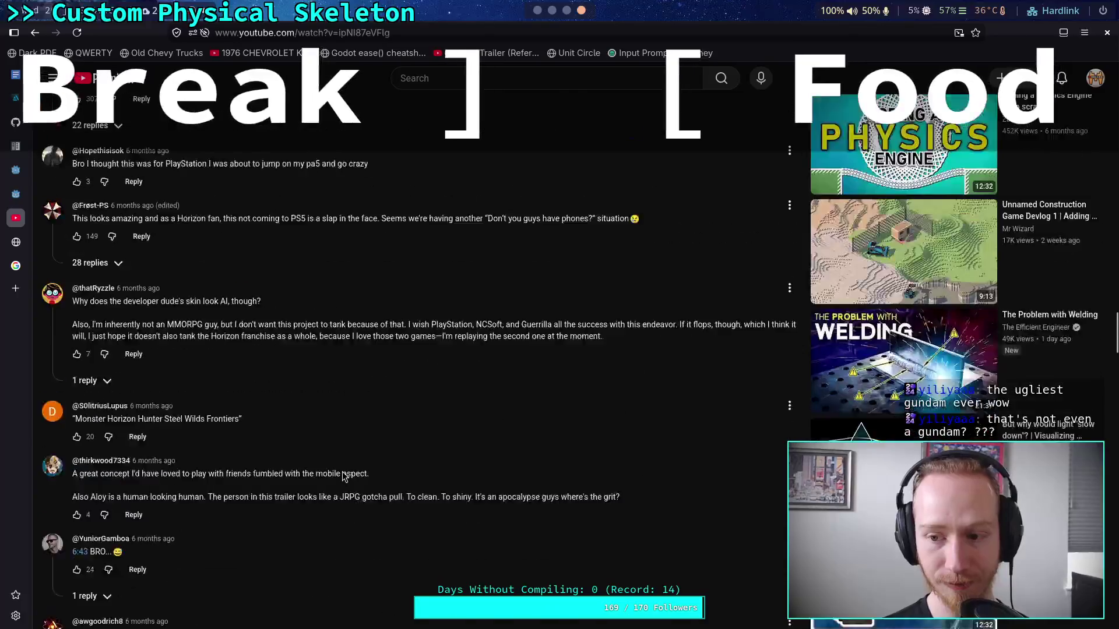
{"action": "scroll", "coordinate": [342, 471], "scroll_direction": "up", "scroll_amount": 20}
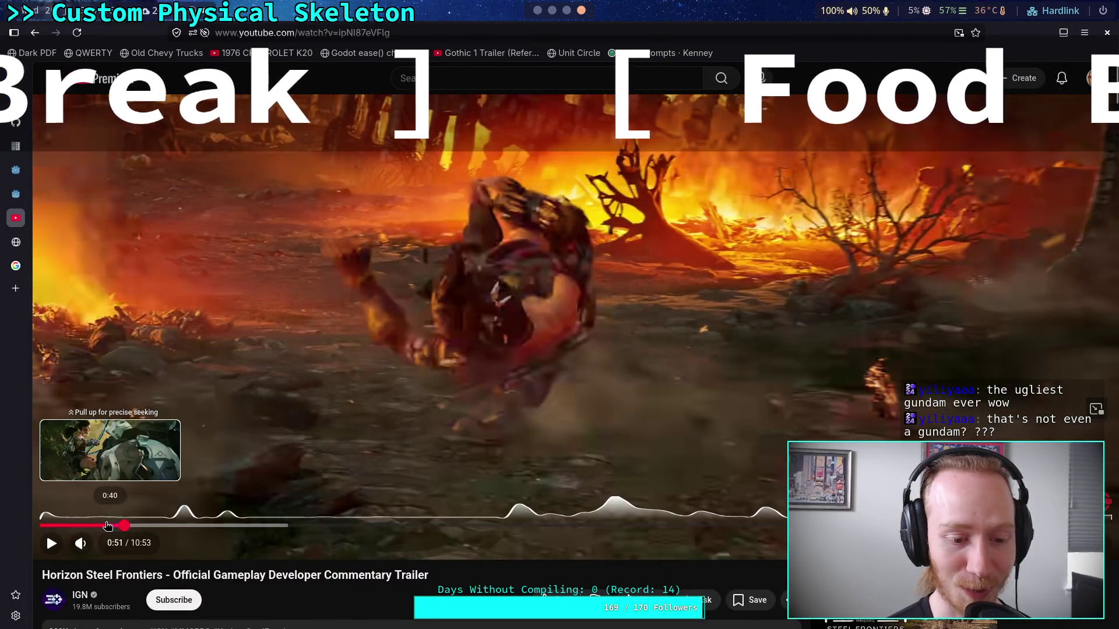
{"action": "left_click_drag", "start_coordinate": [108, 526], "coordinate": [98, 526]}
Resume the Horizon Steel Frontiers trailer from 0:35 and pause it at 1:05
{"action": "left_click", "coordinate": [304, 418]}
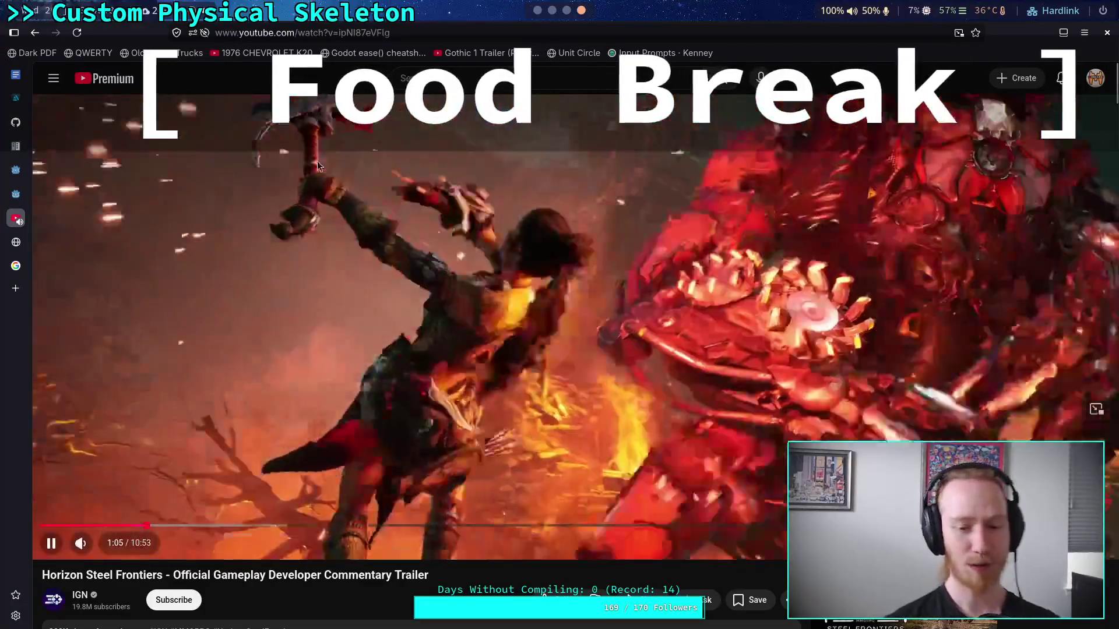
{"action": "left_click", "coordinate": [432, 275]}
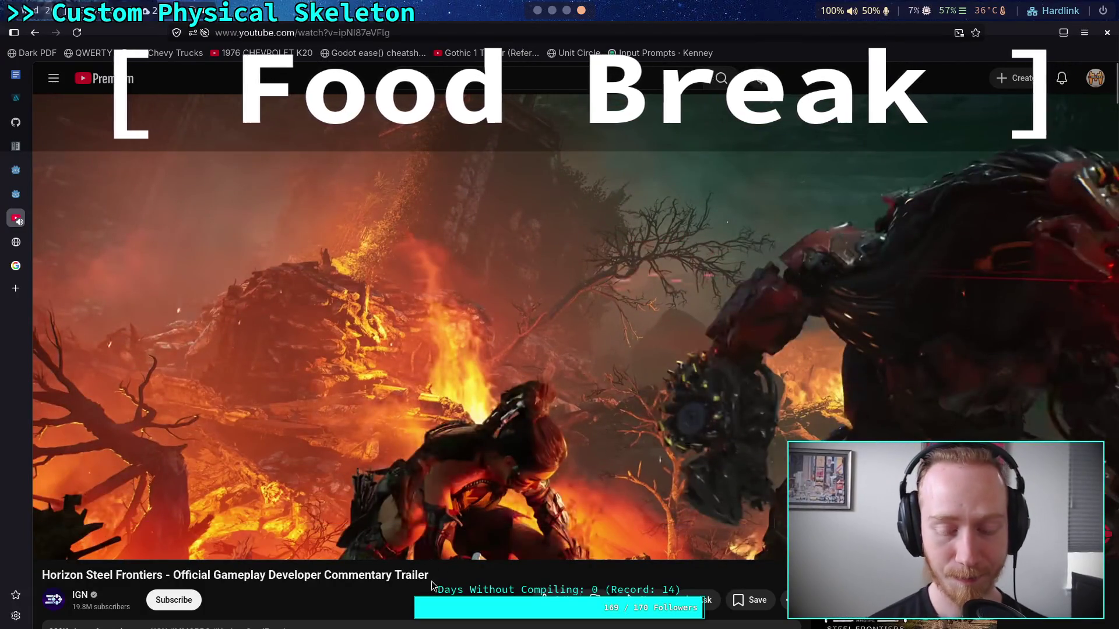
{"action": "scroll", "coordinate": [436, 539], "scroll_direction": "down", "scroll_amount": 2}
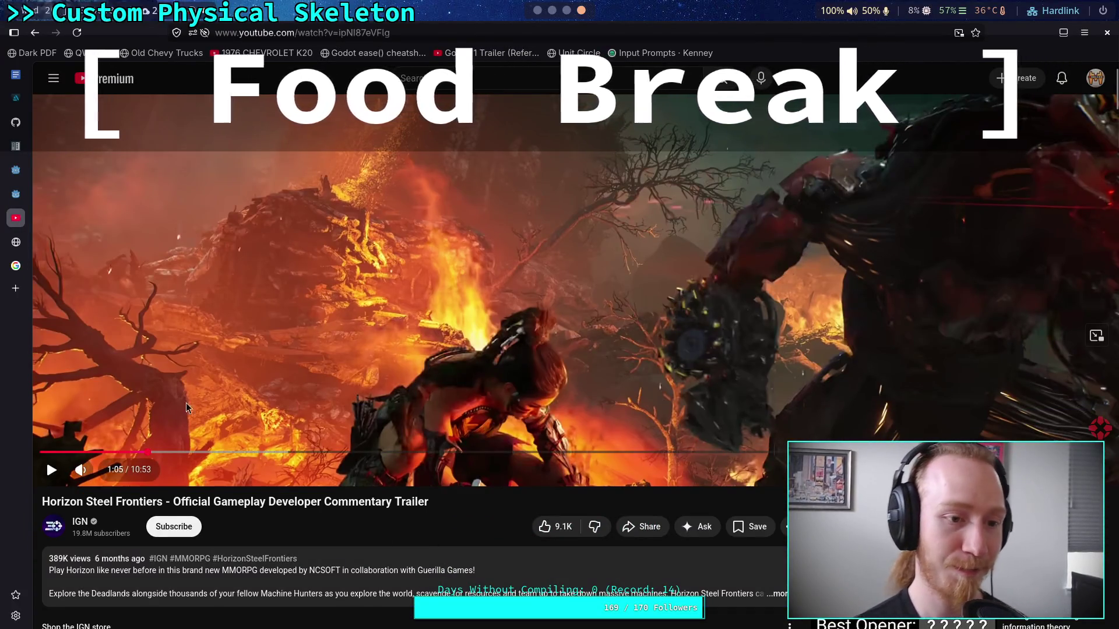
{"action": "scroll", "coordinate": [211, 403], "scroll_direction": "up", "scroll_amount": 2}
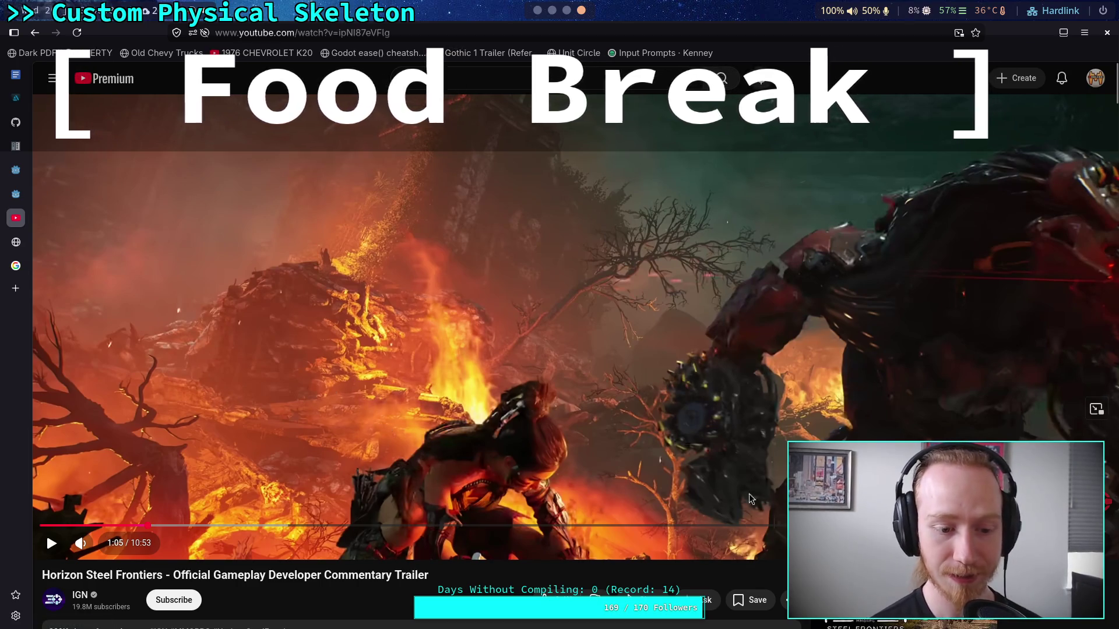
Return to the standard player layout, keep playing, and pause the trailer at 1:18
{"action": "key", "text": "t"}
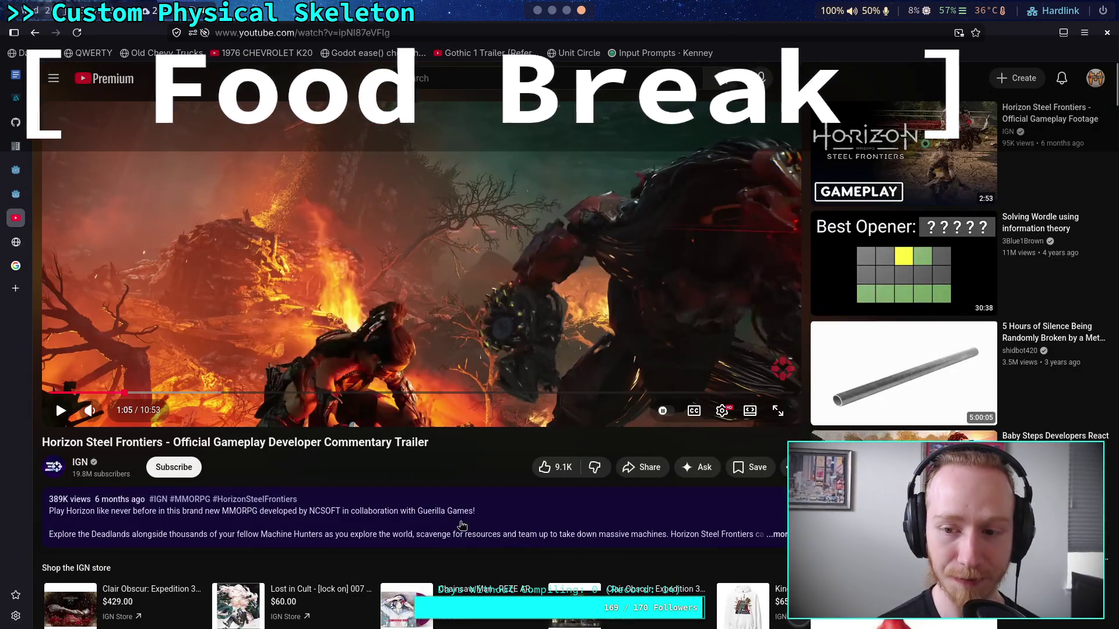
{"action": "key", "text": "k"}
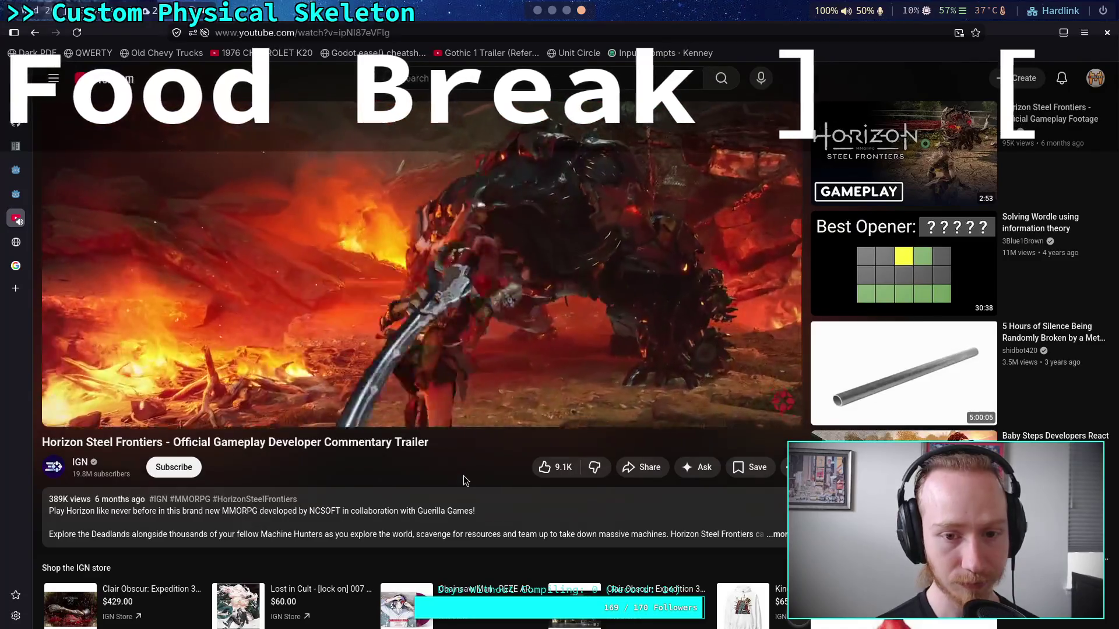
{"action": "left_click", "coordinate": [449, 401]}
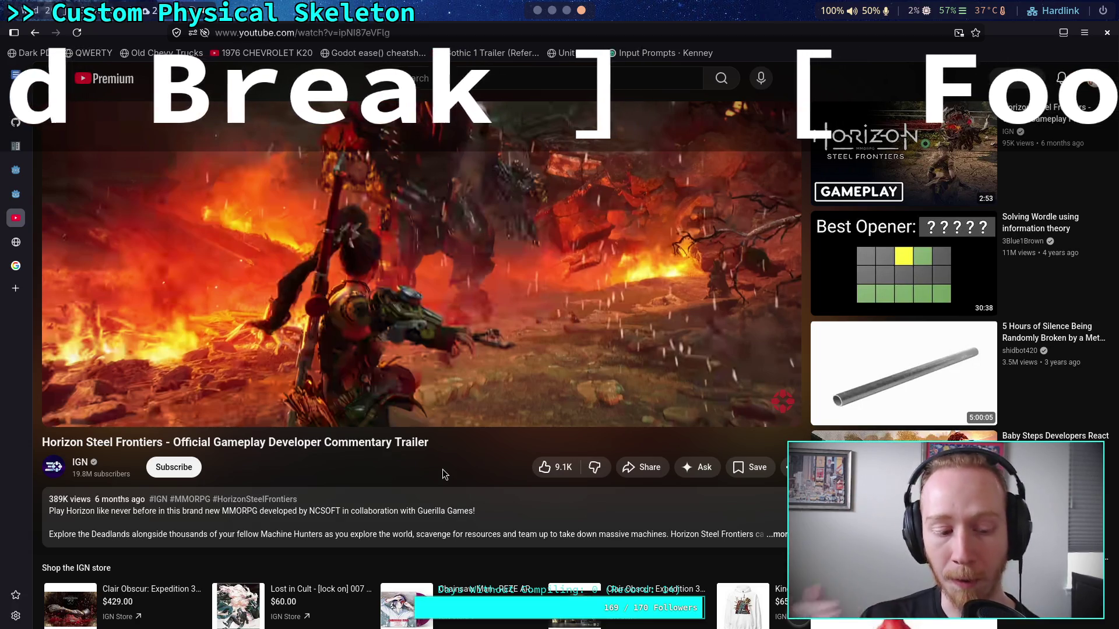
{"action": "left_click", "coordinate": [405, 319]}
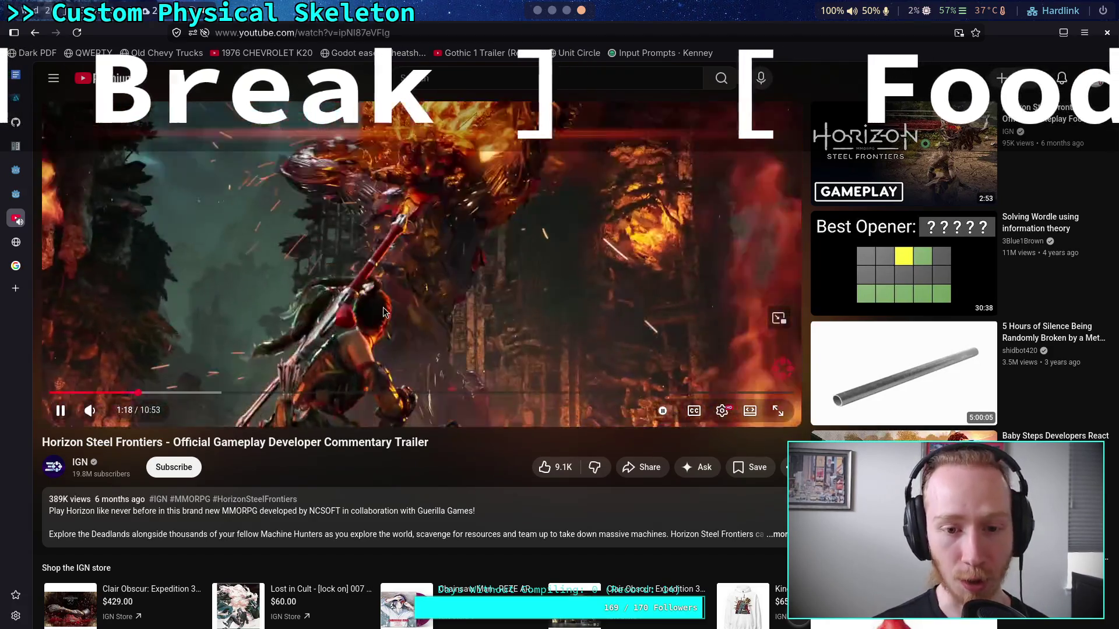
{"action": "left_click", "coordinate": [419, 373]}
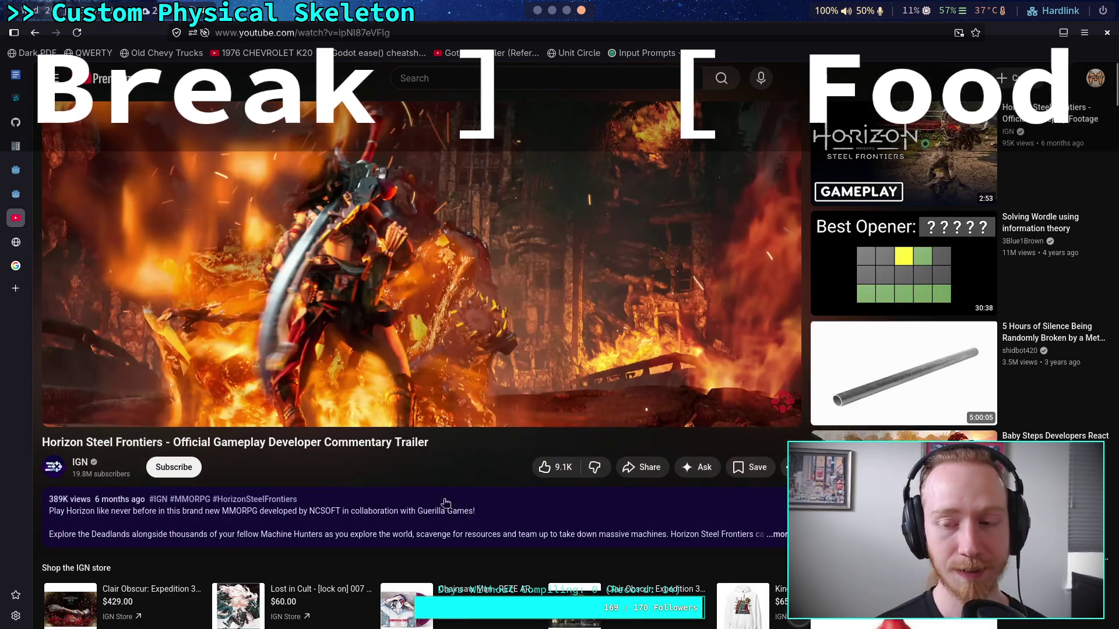
Widen the paused player to full width, then go back to the YouTube home feed
{"action": "scroll", "coordinate": [421, 478], "scroll_direction": "down", "scroll_amount": 6}
{"action": "scroll", "coordinate": [421, 477], "scroll_direction": "up", "scroll_amount": 6}
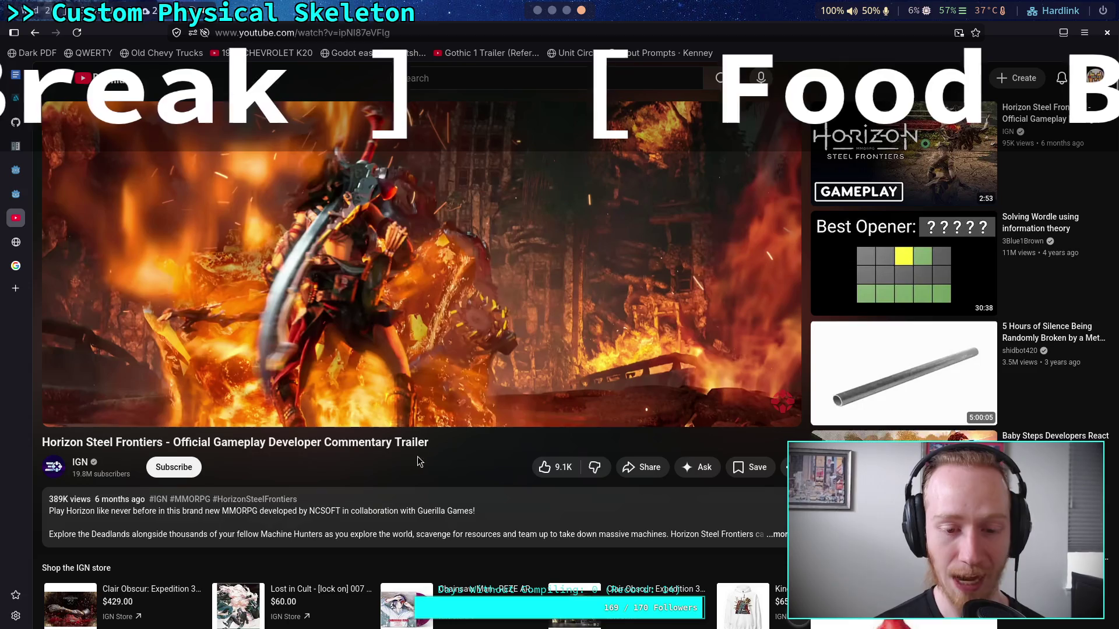
{"action": "key", "text": "t"}
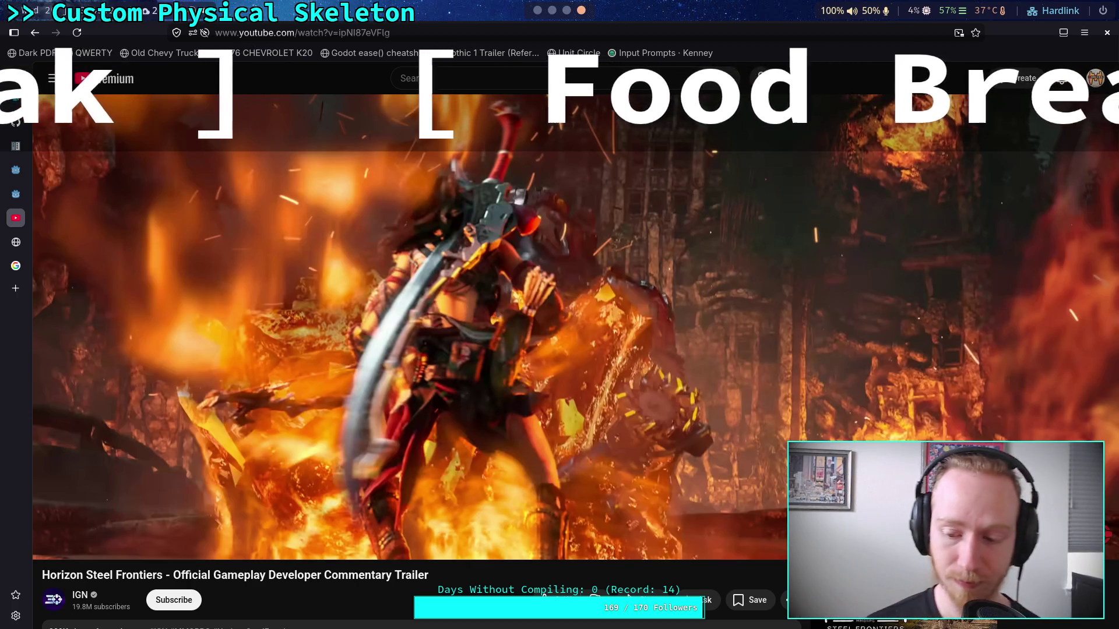
{"action": "scroll", "coordinate": [474, 466], "scroll_direction": "down", "scroll_amount": 1}
{"action": "scroll", "coordinate": [467, 470], "scroll_direction": "up", "scroll_amount": 1}
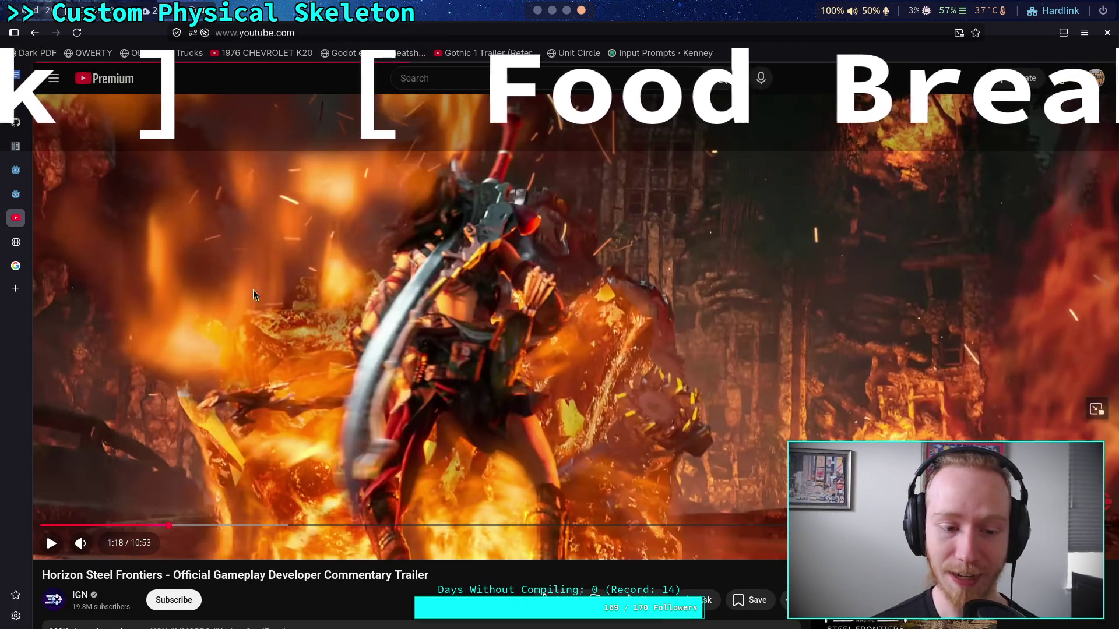
{"action": "key", "text": "alt+Left"}
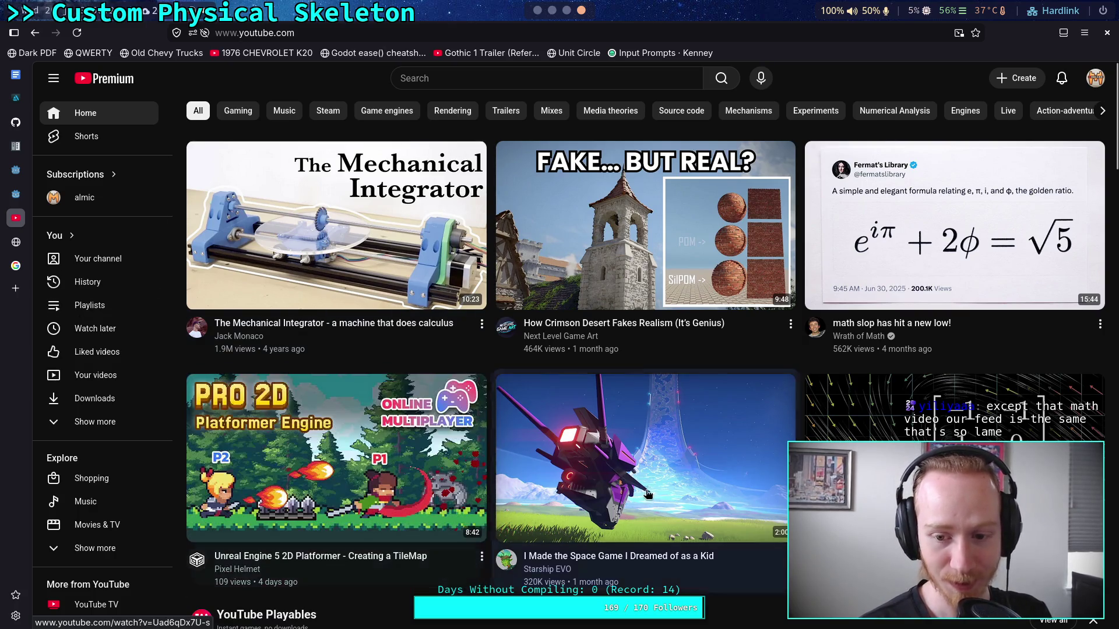
Leave the browser for the Godot editor workspace showing physical_skeleton.gd
{"action": "mouse_move", "coordinate": [561, 536]}
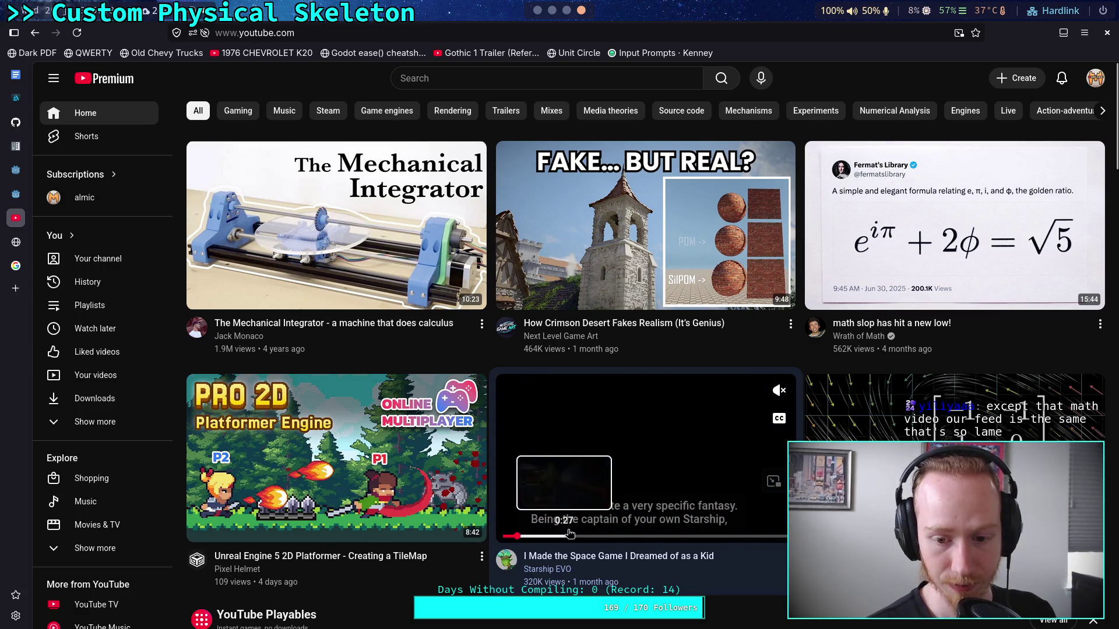
{"action": "left_click", "coordinate": [552, 11]}
{"action": "left_click", "coordinate": [539, 18]}
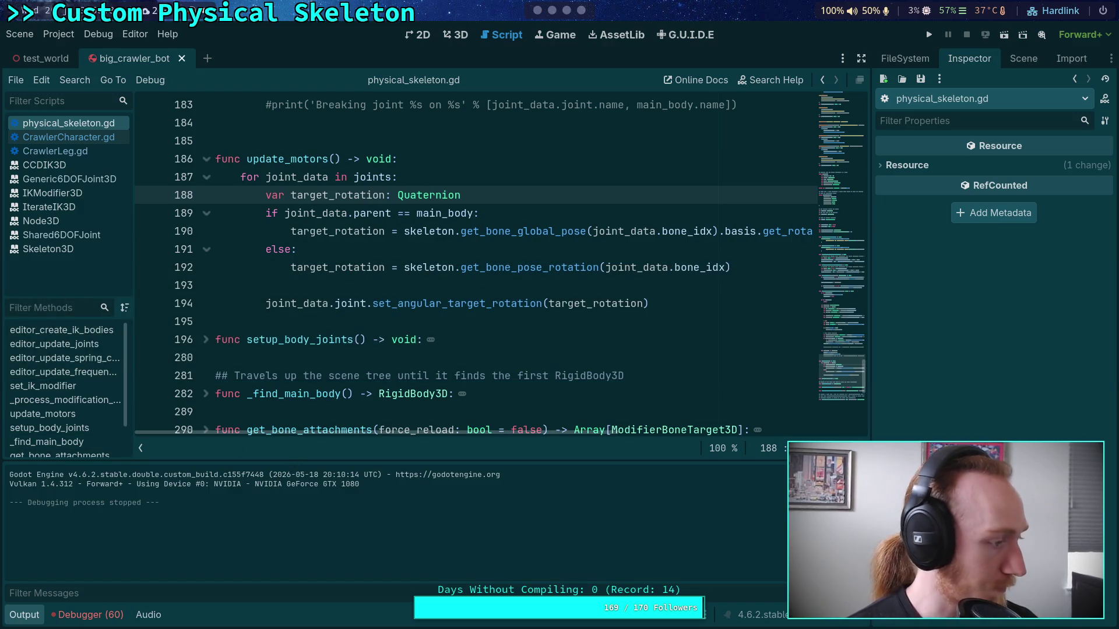
Collapse the Output log for more code room, then switch to Neovim showing SixDOFConstraint.h
{"action": "left_click", "coordinate": [28, 614]}
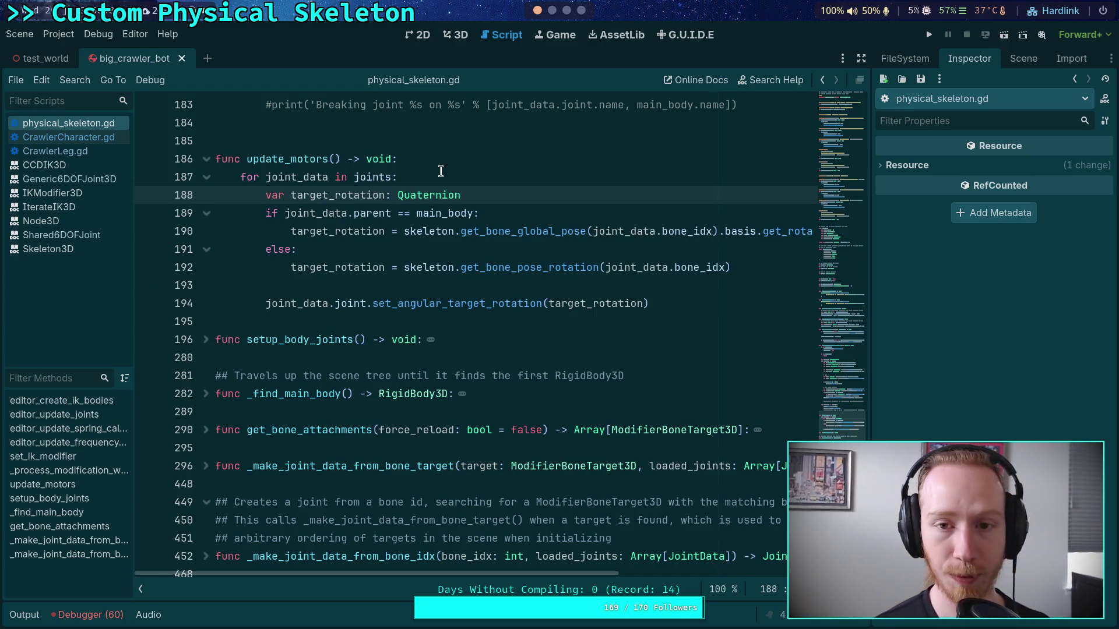
{"action": "left_click", "coordinate": [554, 11]}
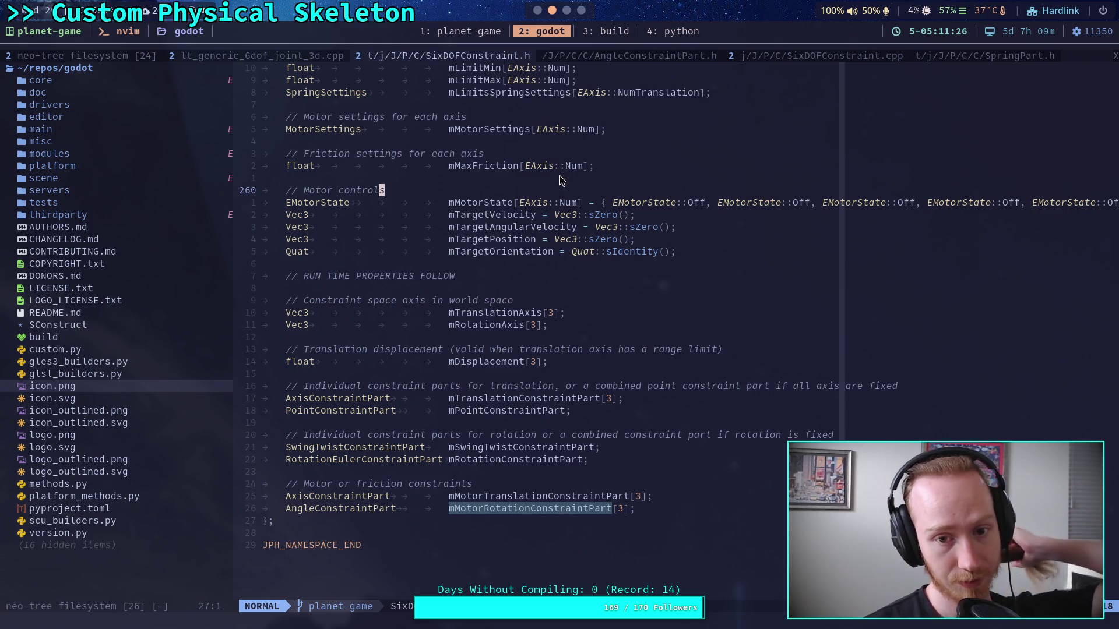
In SixDOFConstraint.cpp, search for Position to reach its SolveVelocityConstraint matches
{"action": "left_click", "coordinate": [612, 56]}
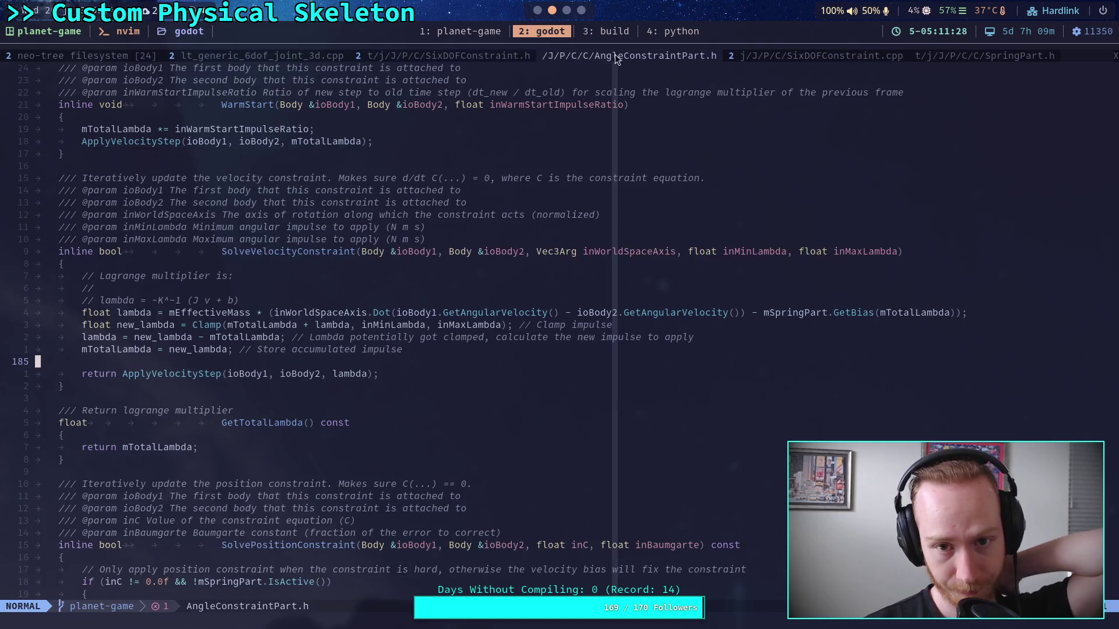
{"action": "left_click", "coordinate": [769, 56]}
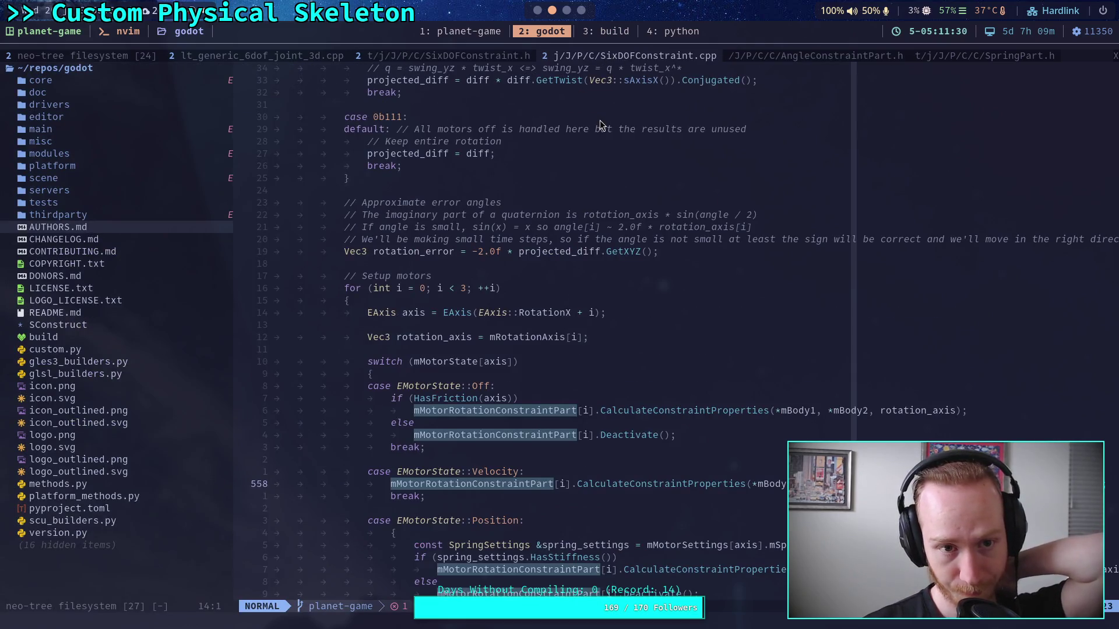
{"action": "scroll", "coordinate": [600, 125], "scroll_direction": "down", "scroll_amount": 3}
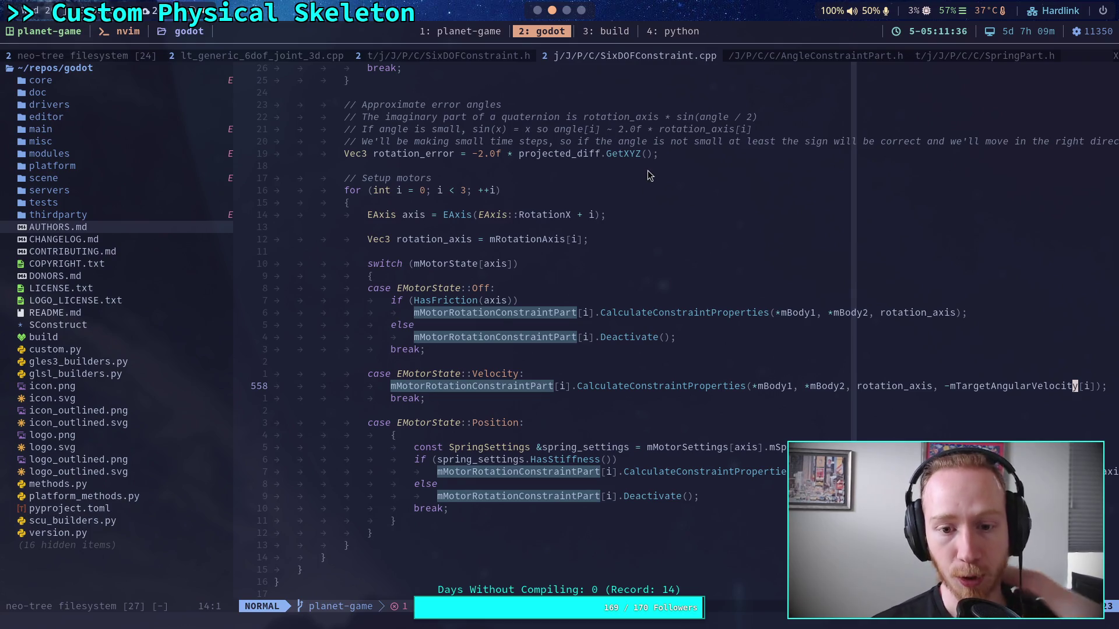
{"action": "type", "text": "/Position"}
{"action": "key", "text": "Return"}
{"action": "type", "text": "/"}
{"action": "key", "text": "Return"}
{"action": "type", "text": "/::Positdo"}
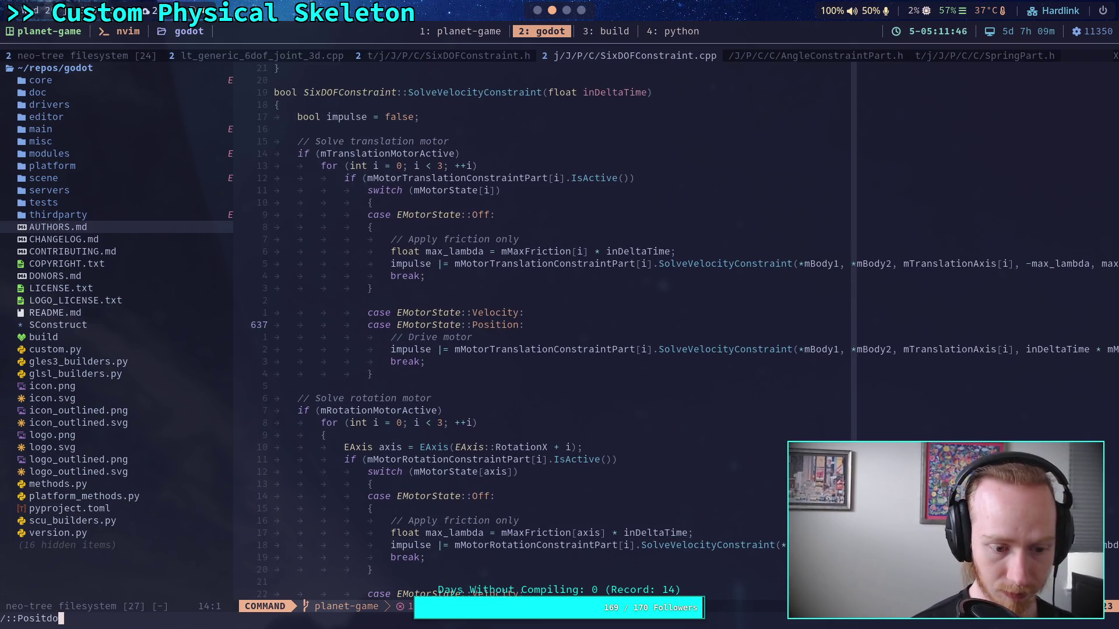
Search SixDOFConstraint.cpp for ::Position and step through all its matches
{"action": "key", "text": "BackSpace"}
{"action": "key", "text": "BackSpace"}
{"action": "type", "text": "ion"}
{"action": "key", "text": "Return"}
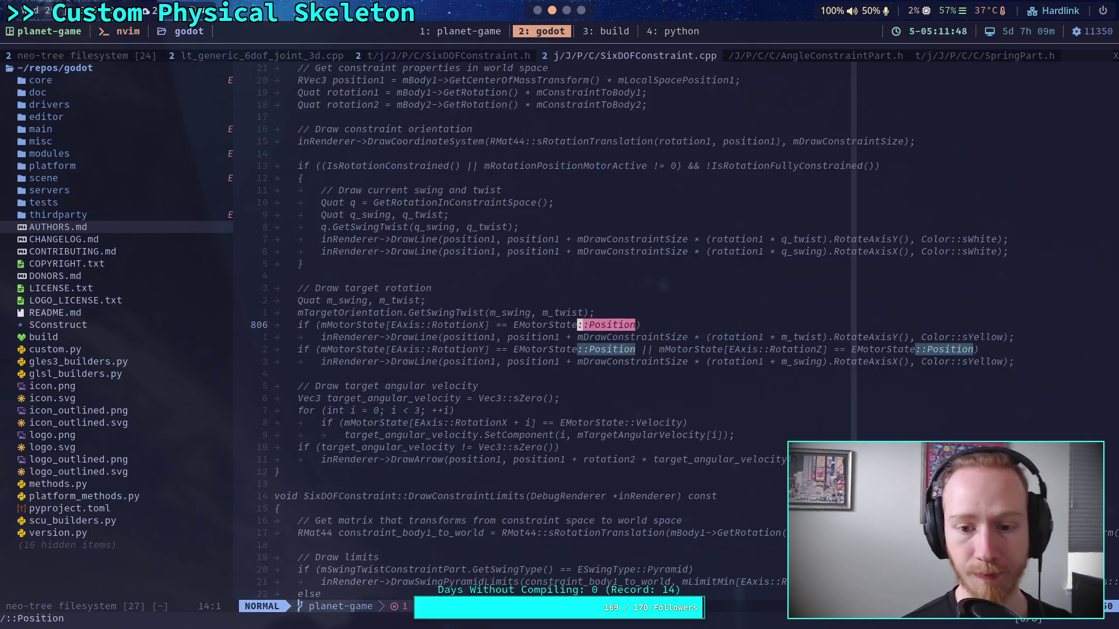
{"action": "key", "text": "n"}
{"action": "key", "text": "n"}
{"action": "key", "text": "n"}
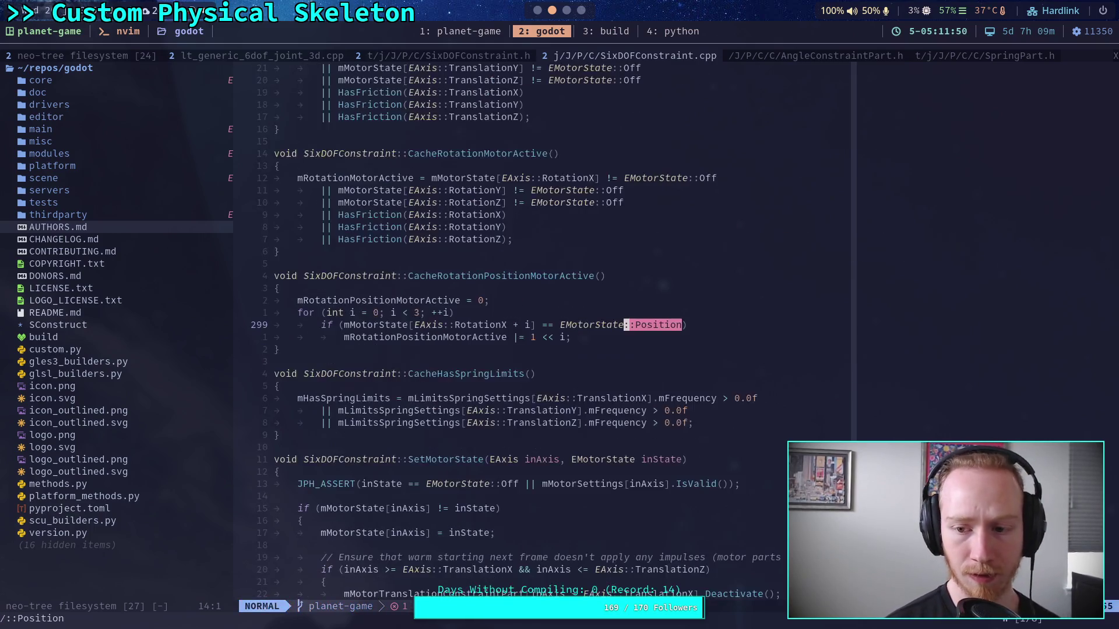
{"action": "key", "text": "n"}
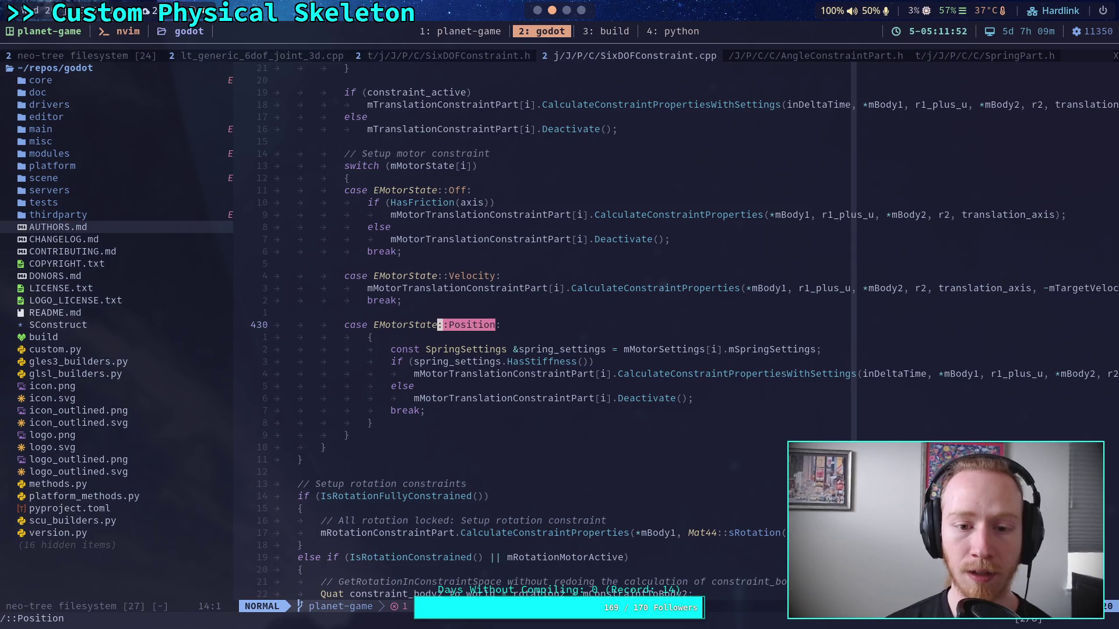
{"action": "key", "text": "n"}
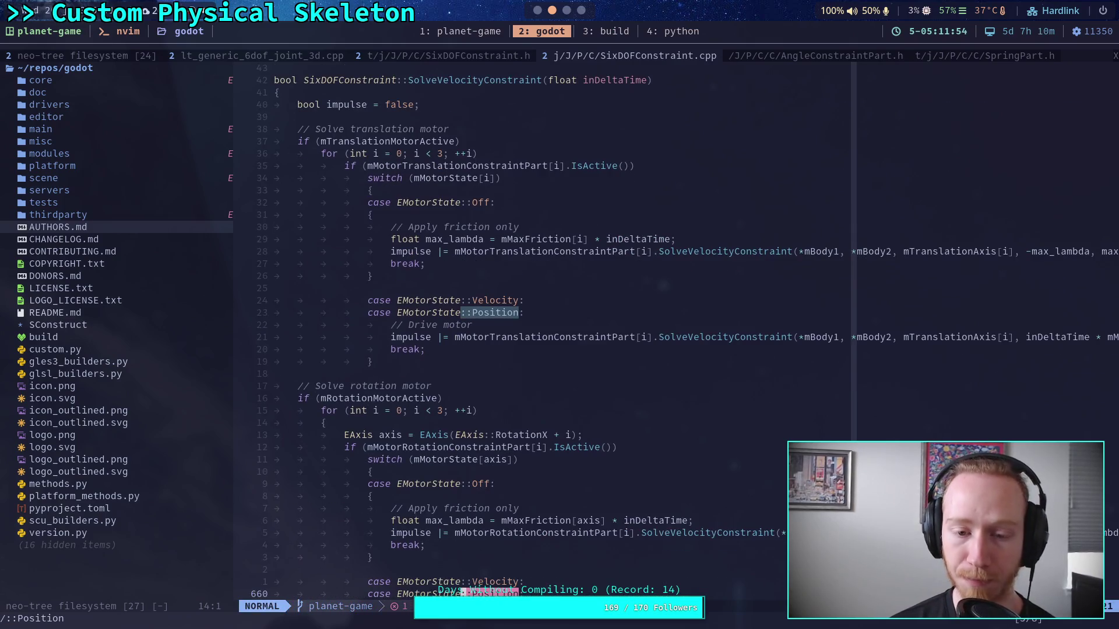
{"action": "key", "text": "n"}
{"action": "key", "text": "n"}
{"action": "key", "text": "n"}
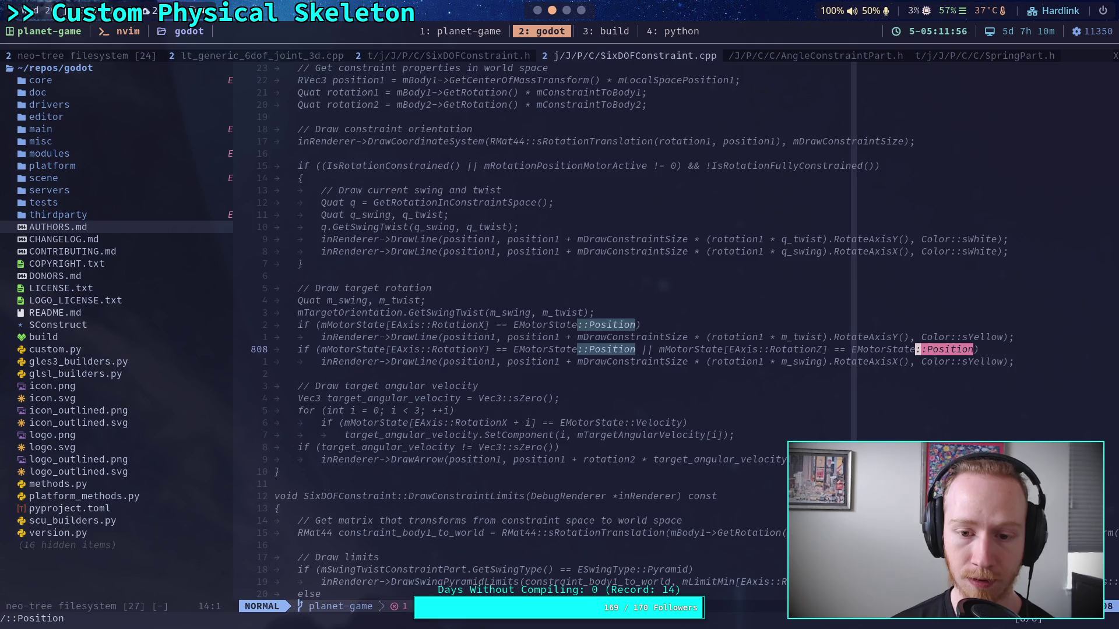
{"action": "key", "text": "Escape"}
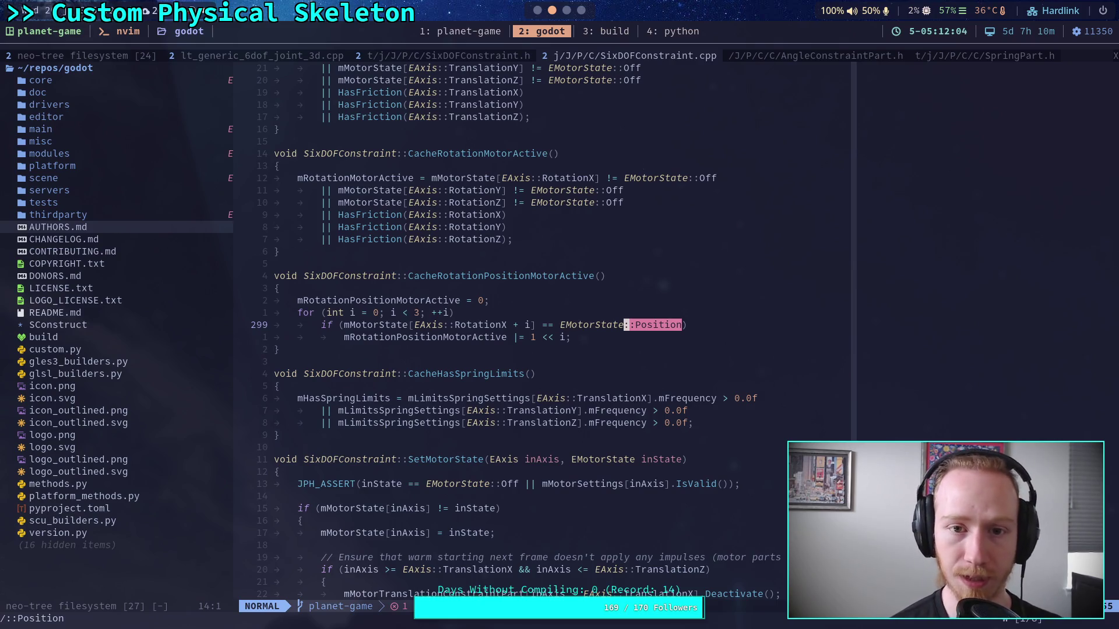
Search the SixDOFConstraint.h header for ::Position, then return to the .cpp file
{"action": "left_click", "coordinate": [485, 56]}
{"action": "type", "text": "/"}
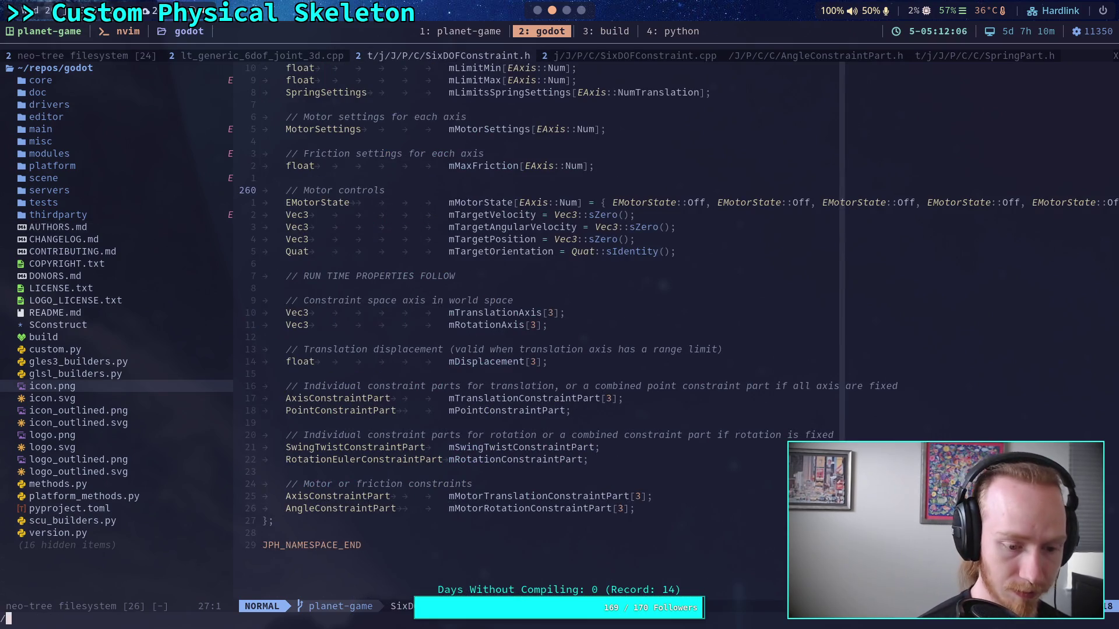
{"action": "type", "text": "::Position"}
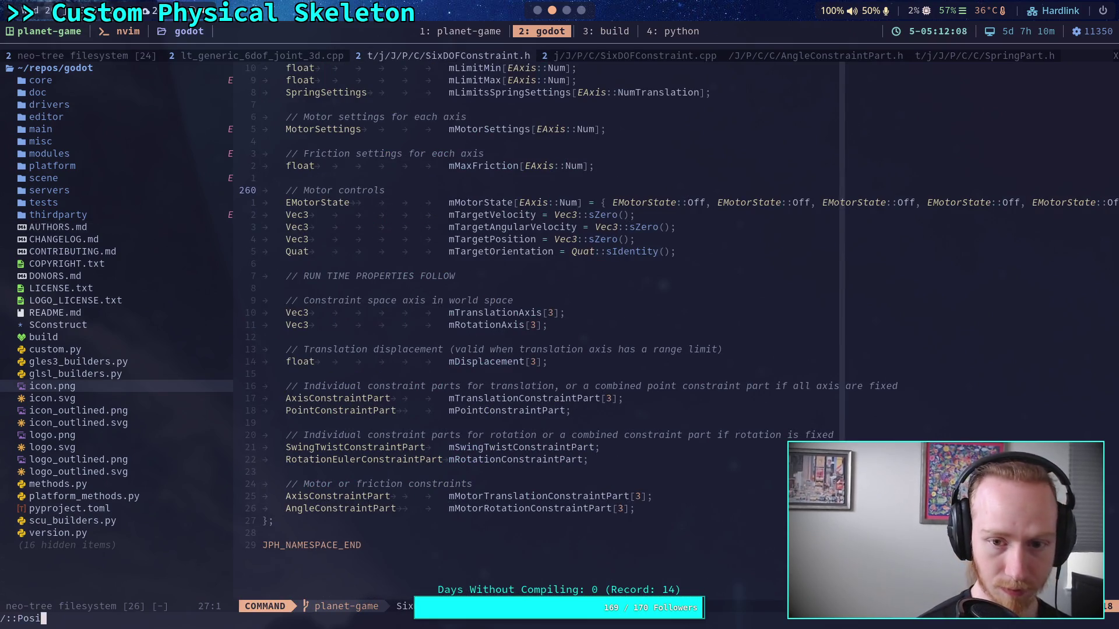
{"action": "key", "text": "Return"}
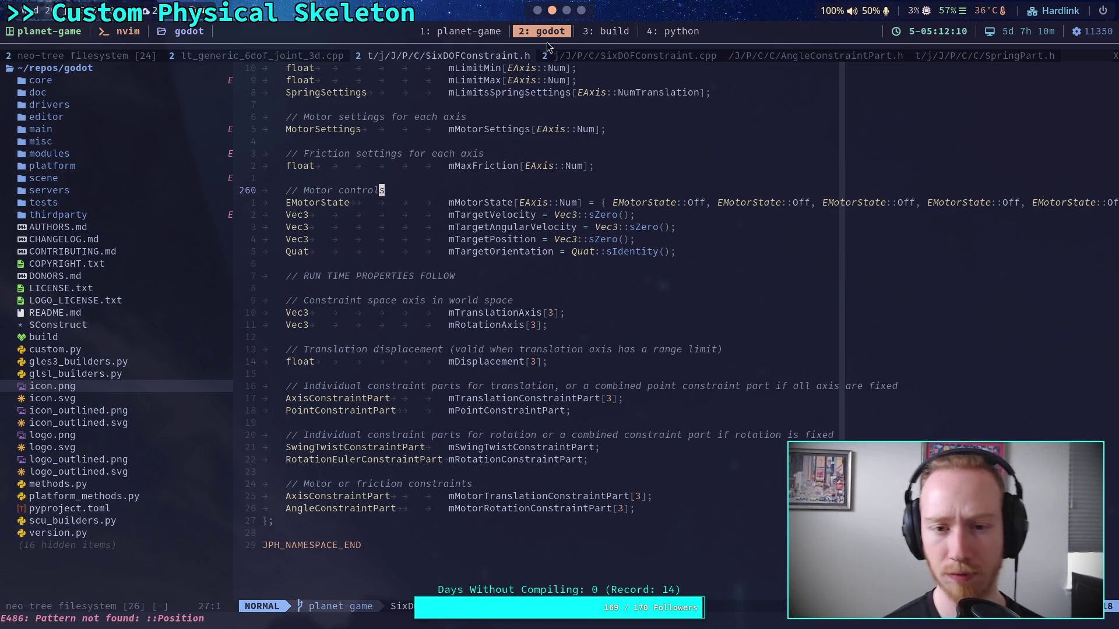
{"action": "left_click", "coordinate": [608, 54]}
Look up mMotorState, then SetMotorState, in SixDOFConstraint.cpp
{"action": "type", "text": "/mMotorState"}
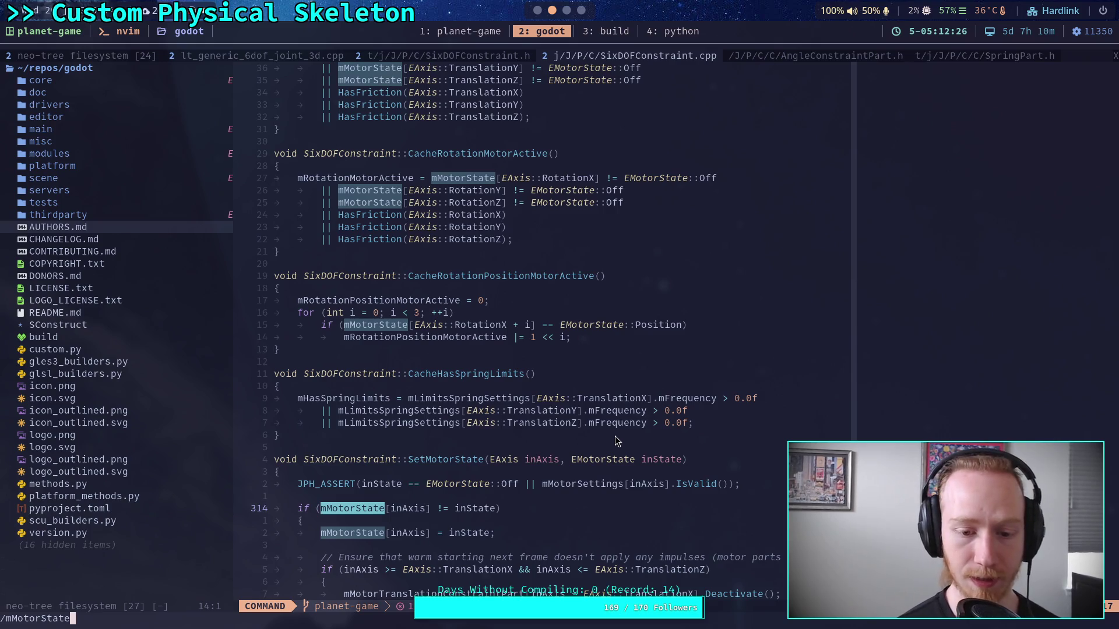
{"action": "key", "text": "Escape"}
{"action": "scroll", "coordinate": [606, 417], "scroll_direction": "down", "scroll_amount": 7}
{"action": "left_click", "coordinate": [565, 369]}
{"action": "type", "text": "/S"}
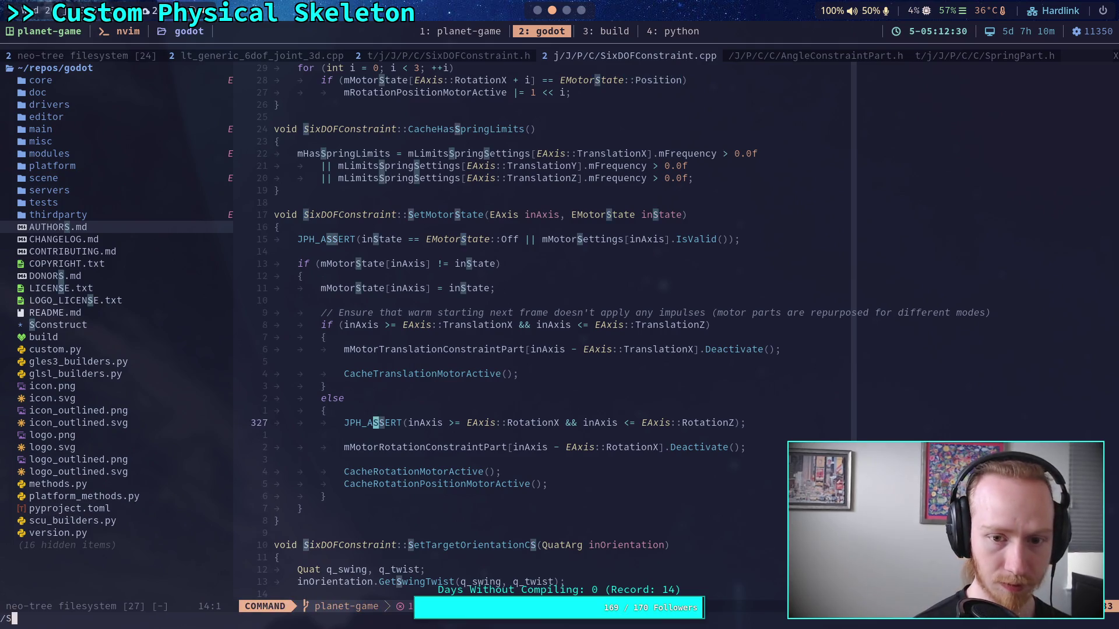
{"action": "type", "text": "etMotorState"}
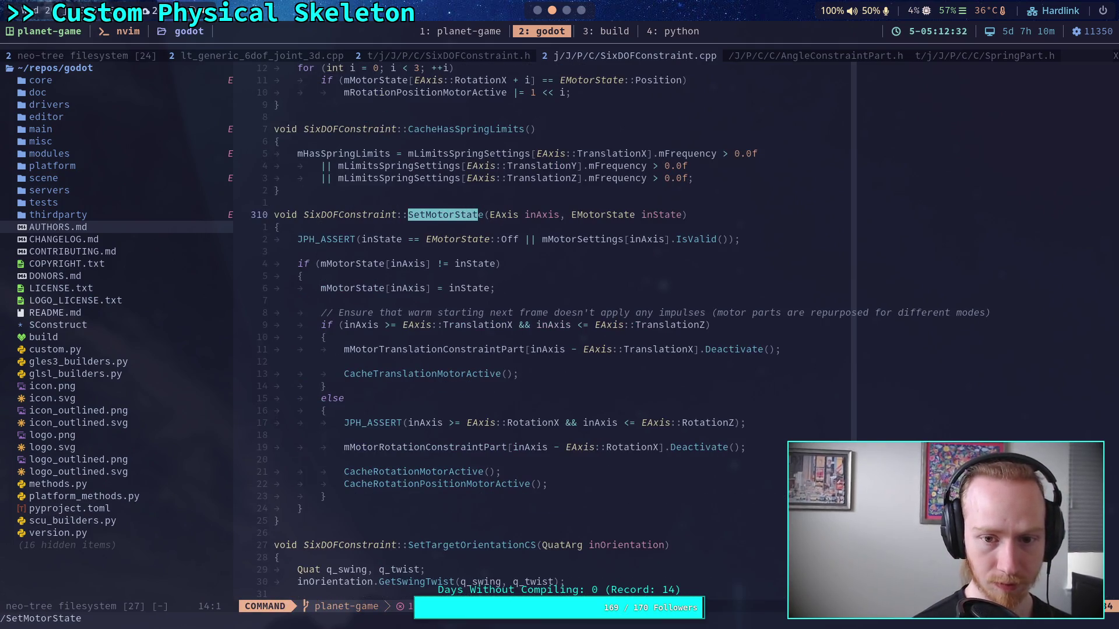
{"action": "key", "text": "Return"}
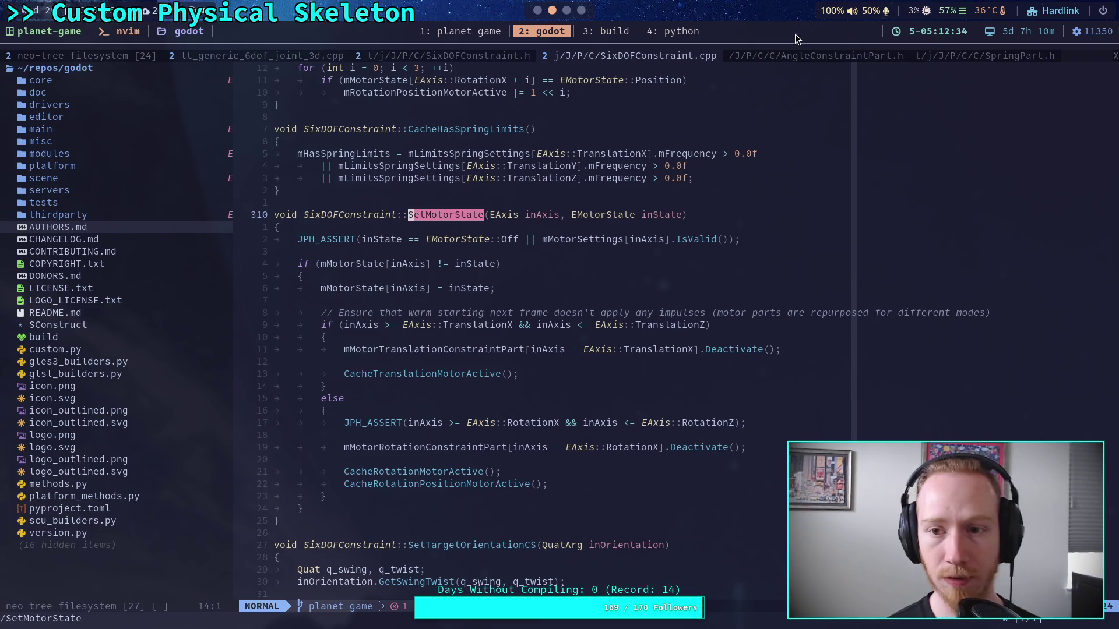
Find SetMotorState in the Godot Jolt generic 6DOF joint source, then return to Godot's scene tree
{"action": "left_click", "coordinate": [254, 59]}
{"action": "key", "text": "slash"}
{"action": "type", "text": "SetMotorState"}
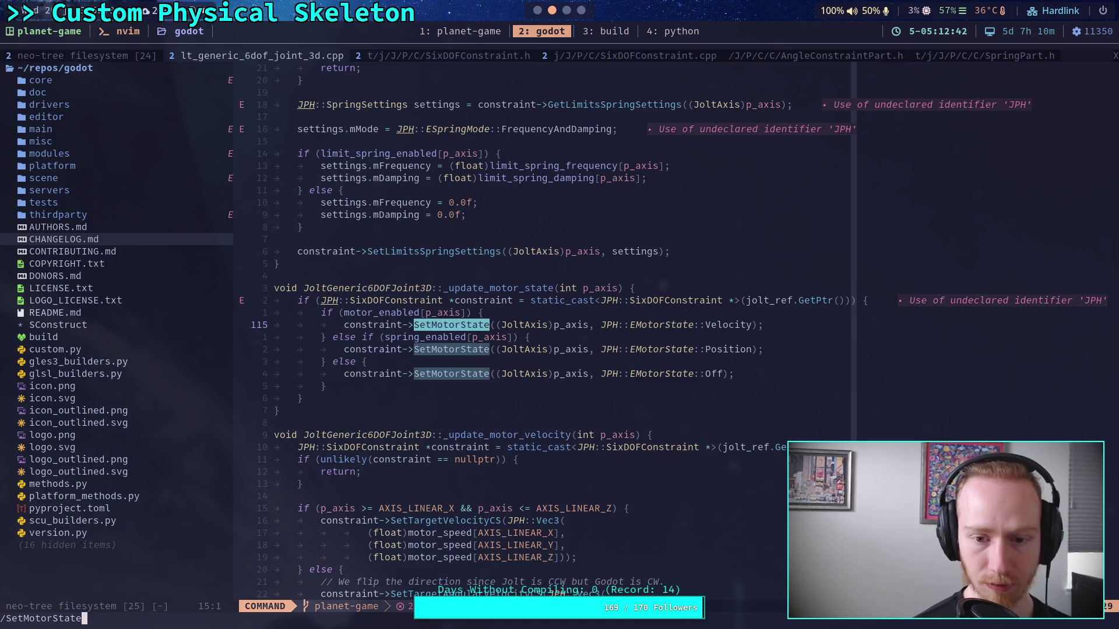
{"action": "key", "text": "Return"}
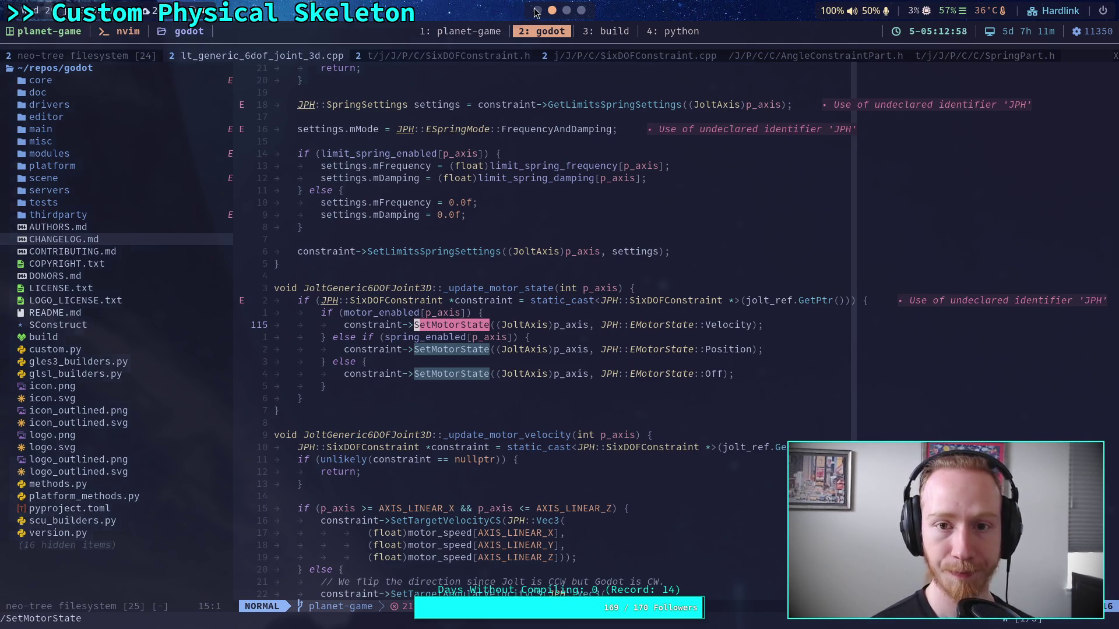
{"action": "key", "text": "super+1"}
{"action": "left_click", "coordinate": [1023, 59]}
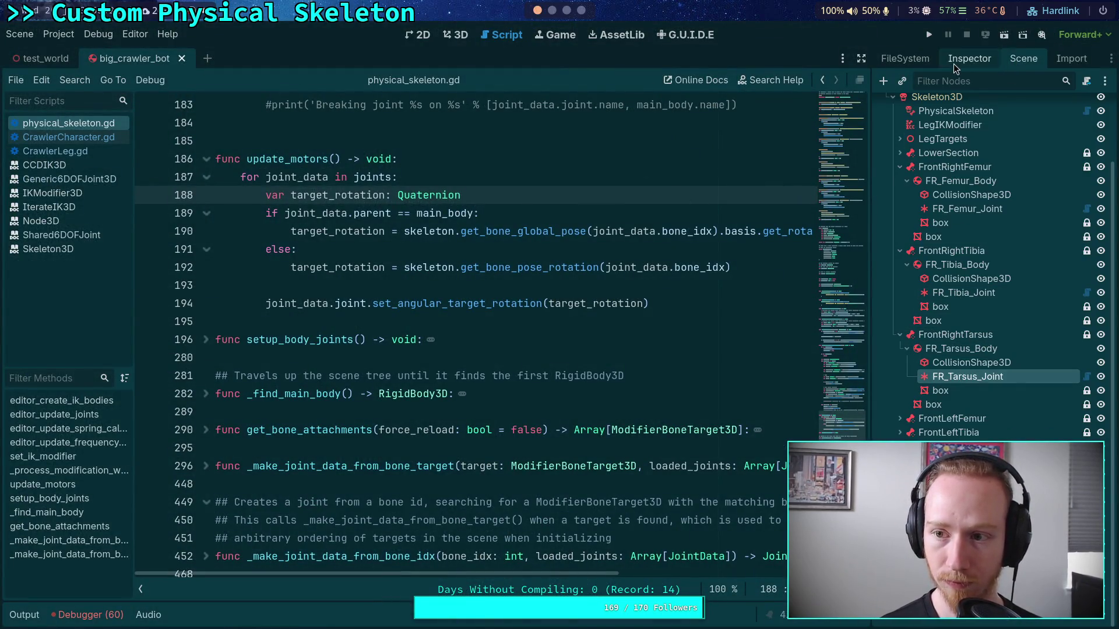
Enable the X angular spring on FR_Tarsus_Joint and collapse its X angular motor settings
{"action": "left_click", "coordinate": [969, 58]}
{"action": "left_click", "coordinate": [1006, 393]}
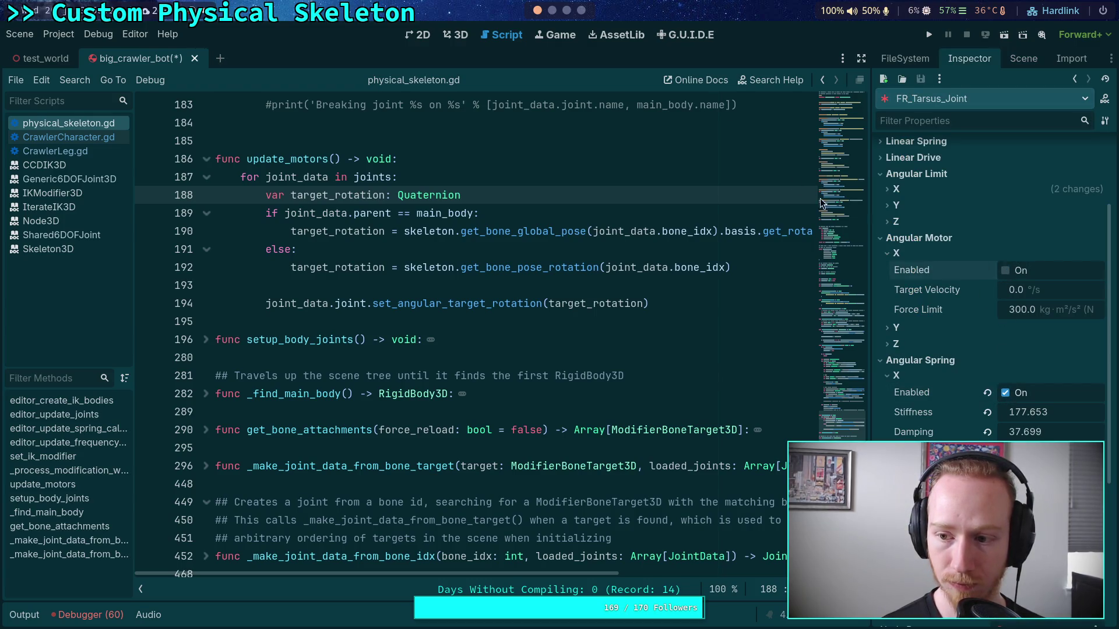
{"action": "scroll", "coordinate": [566, 13], "scroll_direction": "down", "scroll_amount": 1}
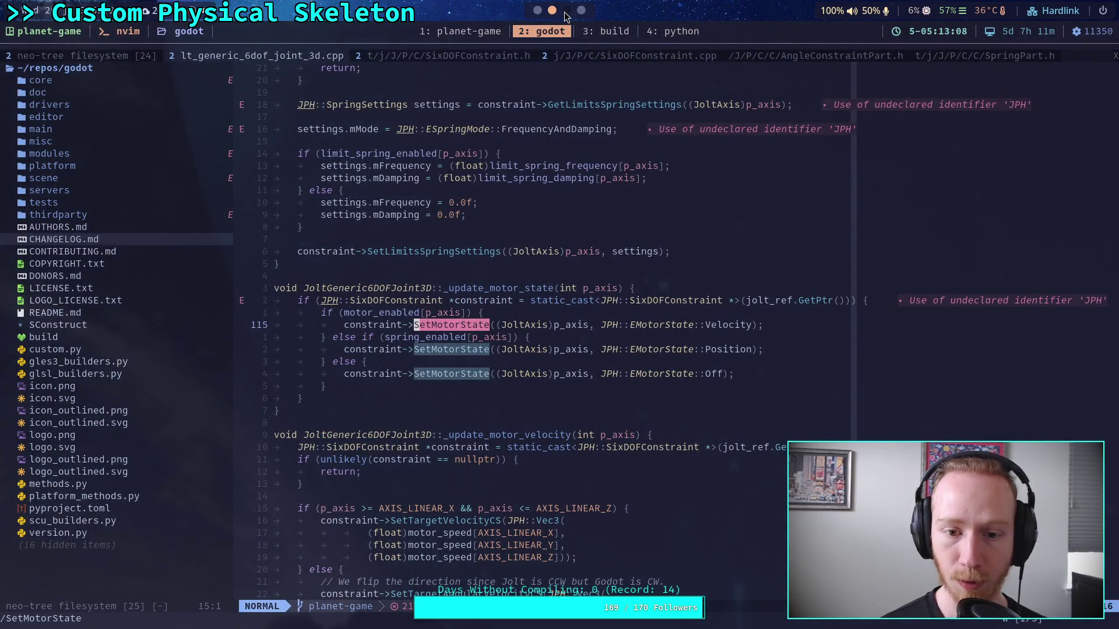
{"action": "left_click", "coordinate": [538, 11]}
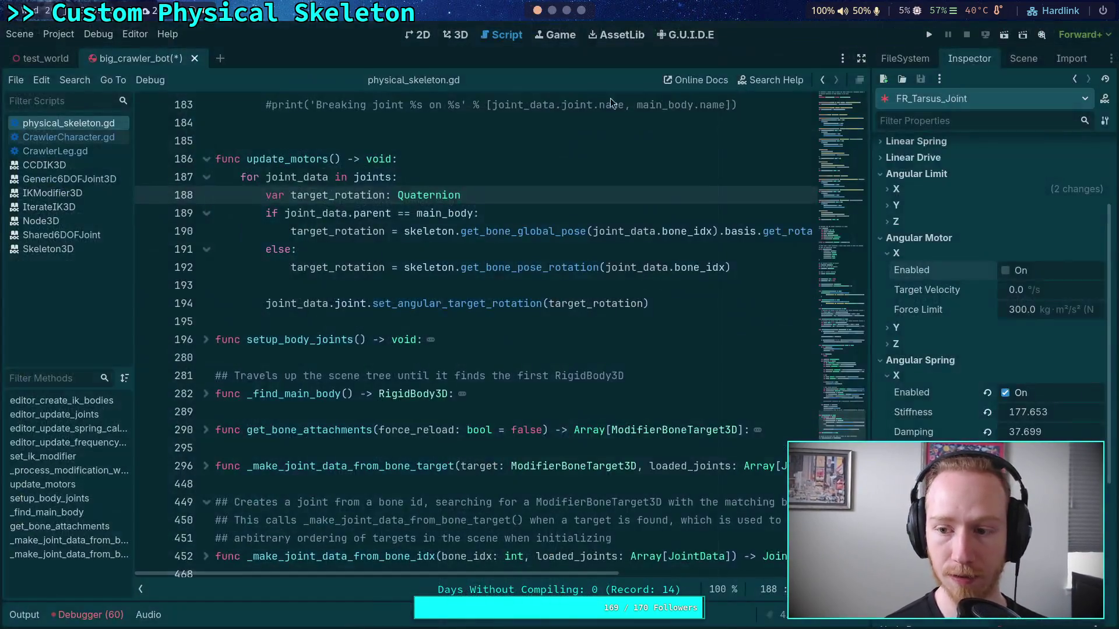
{"action": "left_click", "coordinate": [897, 254]}
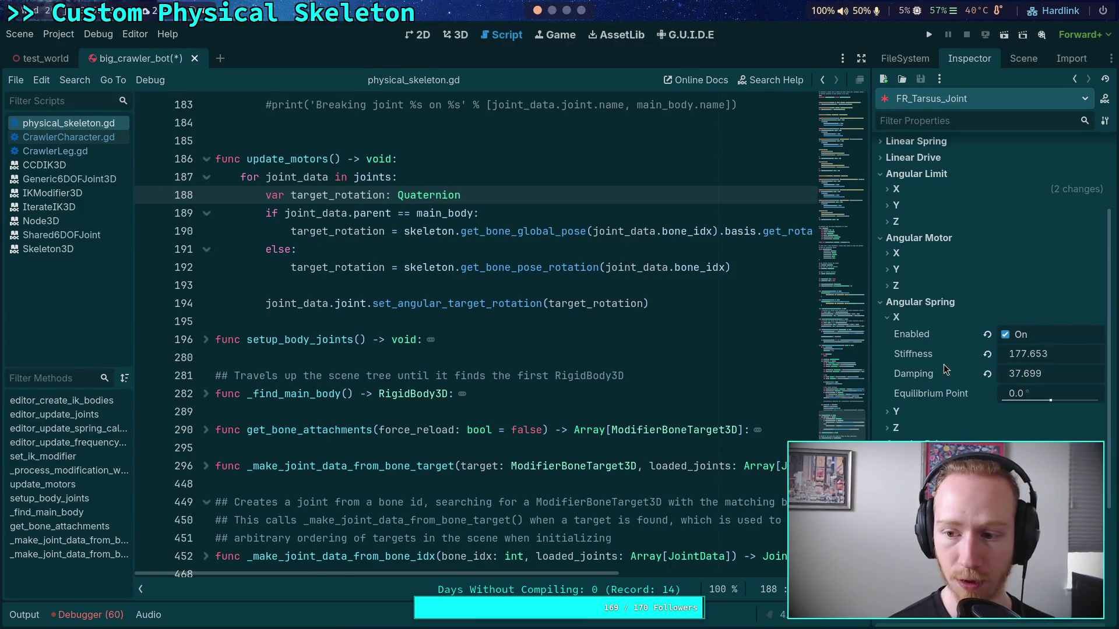
{"action": "scroll", "coordinate": [935, 373], "scroll_direction": "up", "scroll_amount": 3}
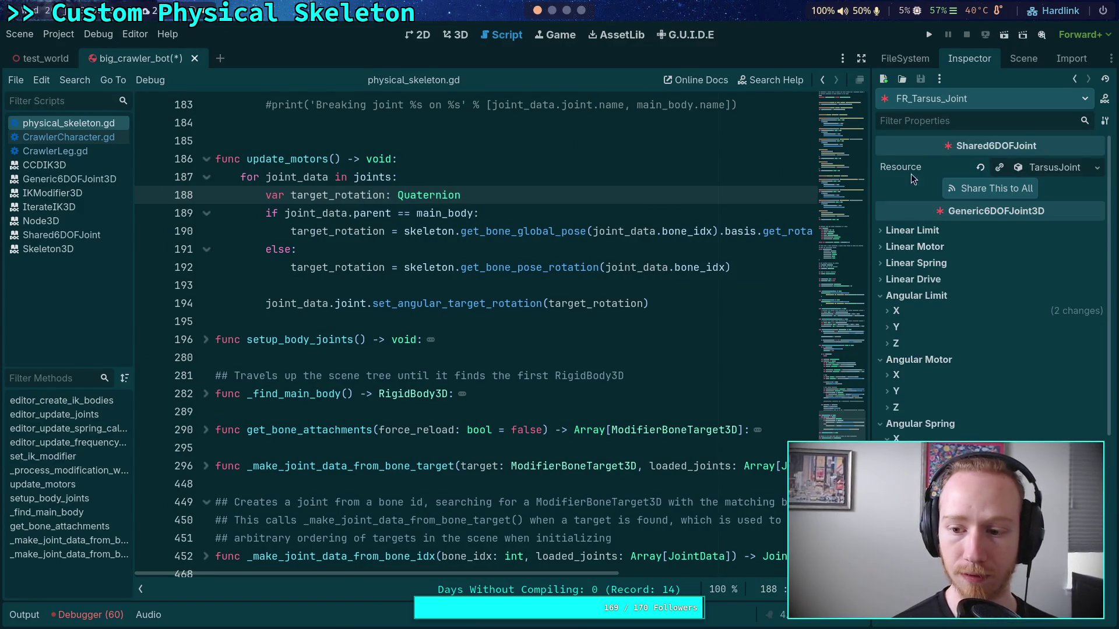
Check FR_Tibia_Joint, then select FR_Femur_Joint and enable its X angular spring
{"action": "left_click", "coordinate": [1023, 58]}
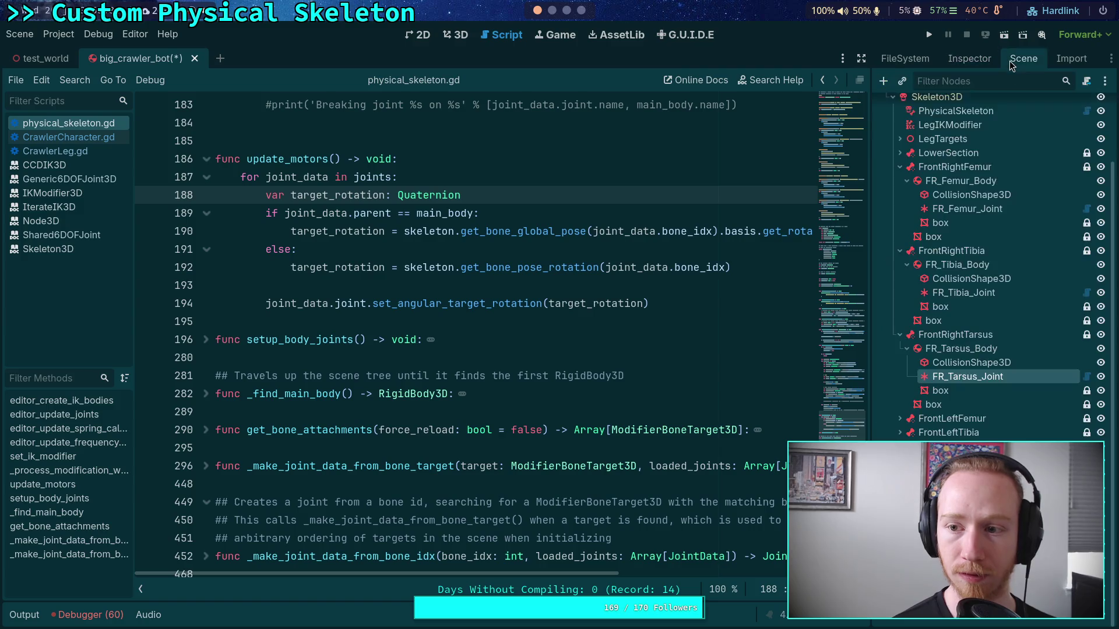
{"action": "left_click", "coordinate": [951, 296]}
{"action": "left_click", "coordinate": [969, 58]}
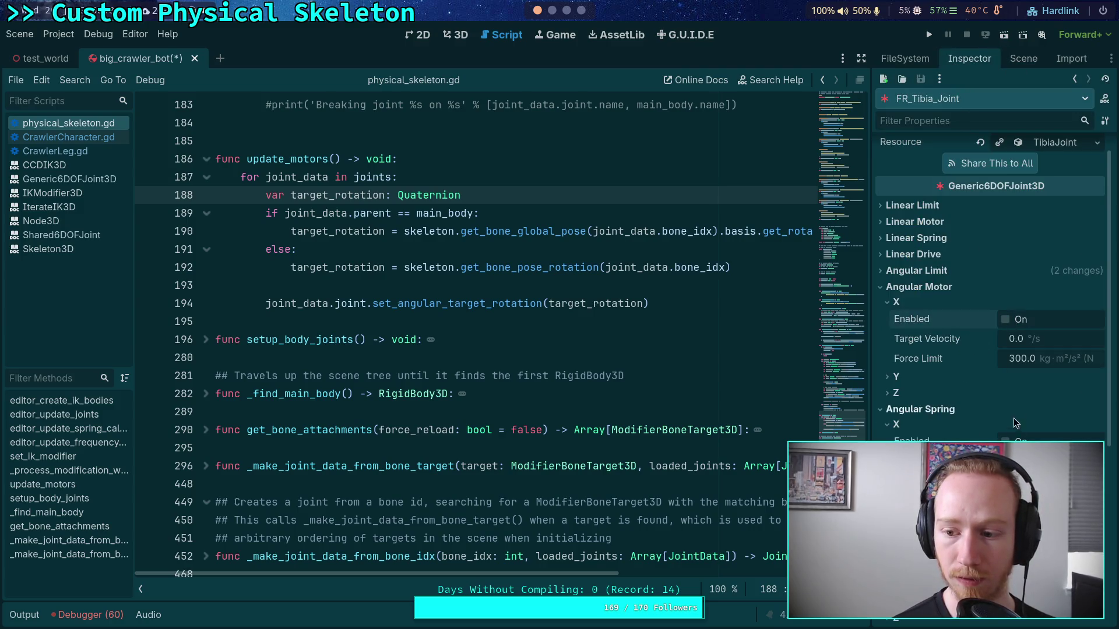
{"action": "left_click", "coordinate": [1023, 58]}
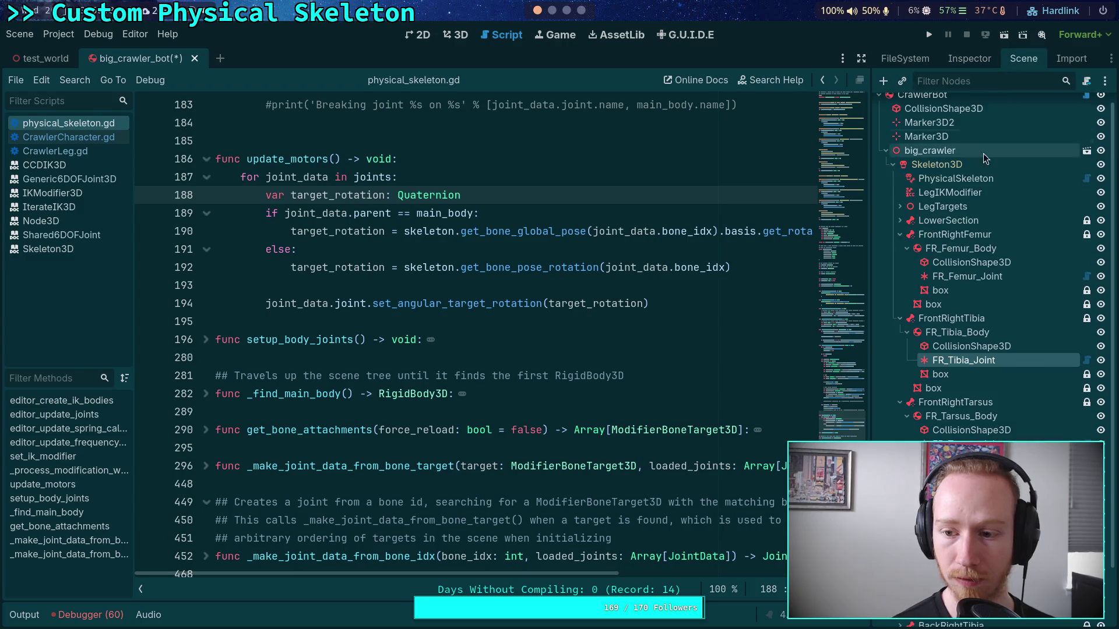
{"action": "left_click", "coordinate": [944, 278]}
{"action": "left_click", "coordinate": [969, 59]}
{"action": "left_click", "coordinate": [1005, 441]}
Save the crawler scene, run the game to test it, and stop it
{"action": "key", "text": "ctrl+s"}
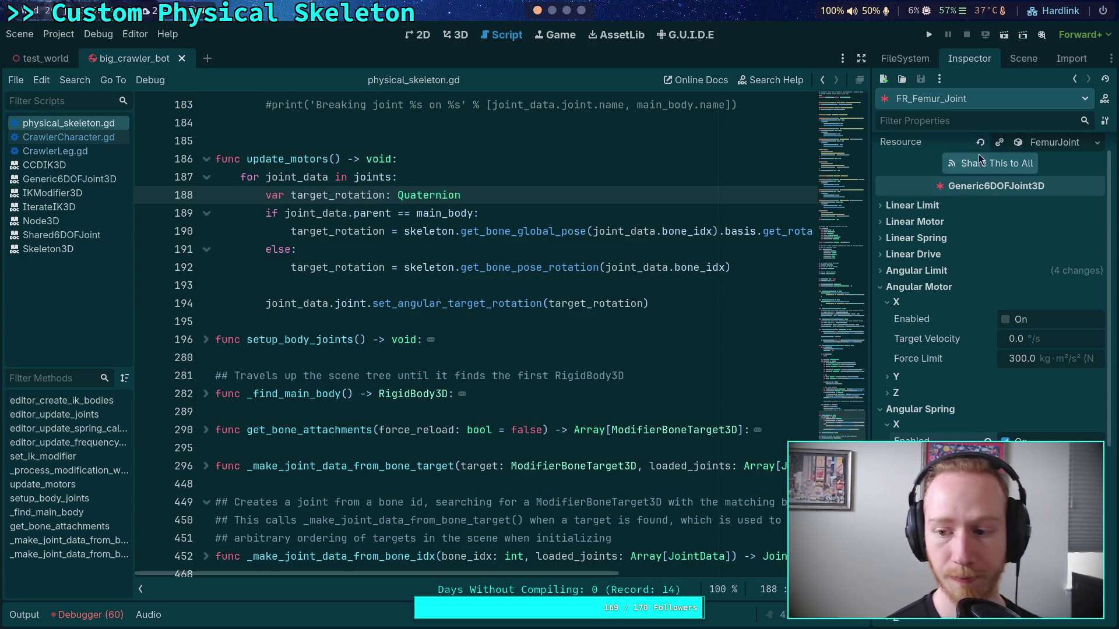
{"action": "left_click", "coordinate": [929, 34]}
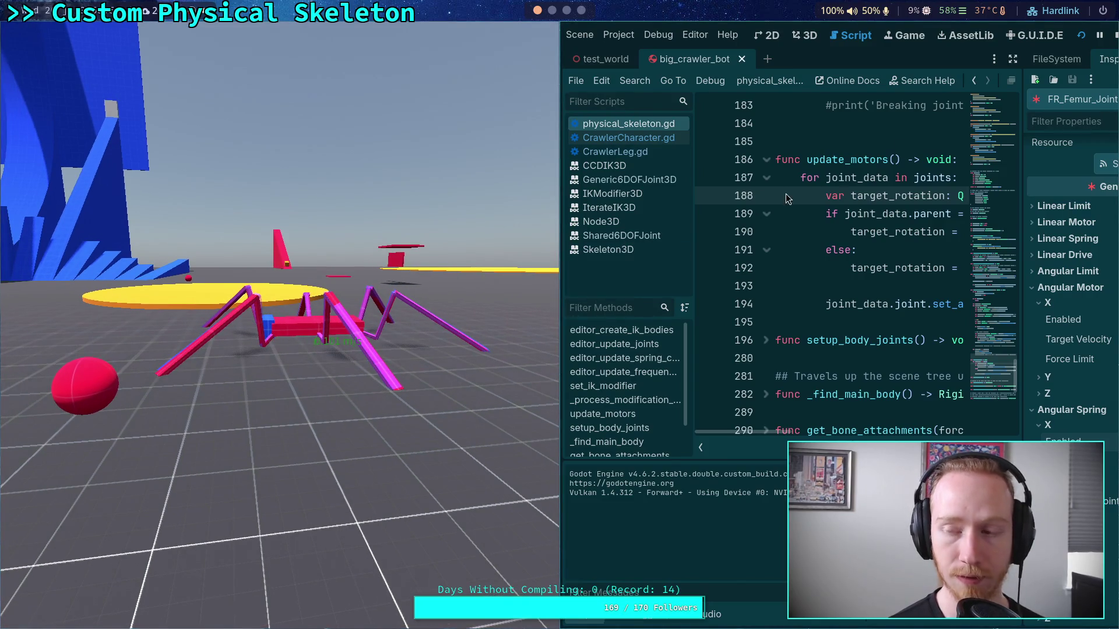
{"action": "left_click", "coordinate": [1109, 37]}
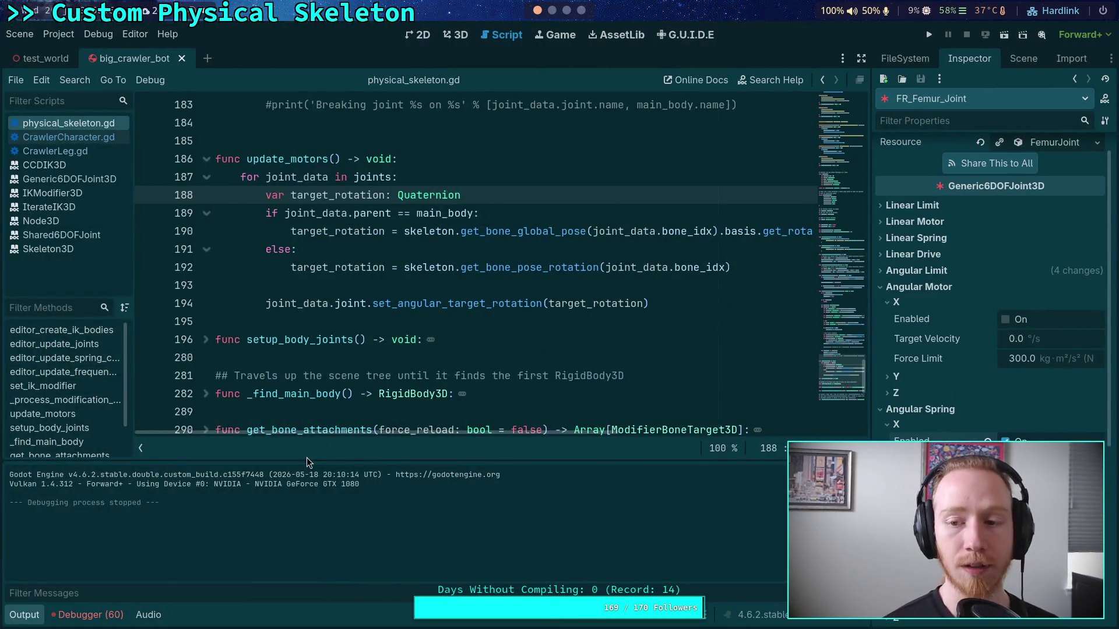
Hide the output log and collapse the femur joint's Angular Motor section to review its spring values
{"action": "left_click", "coordinate": [39, 613]}
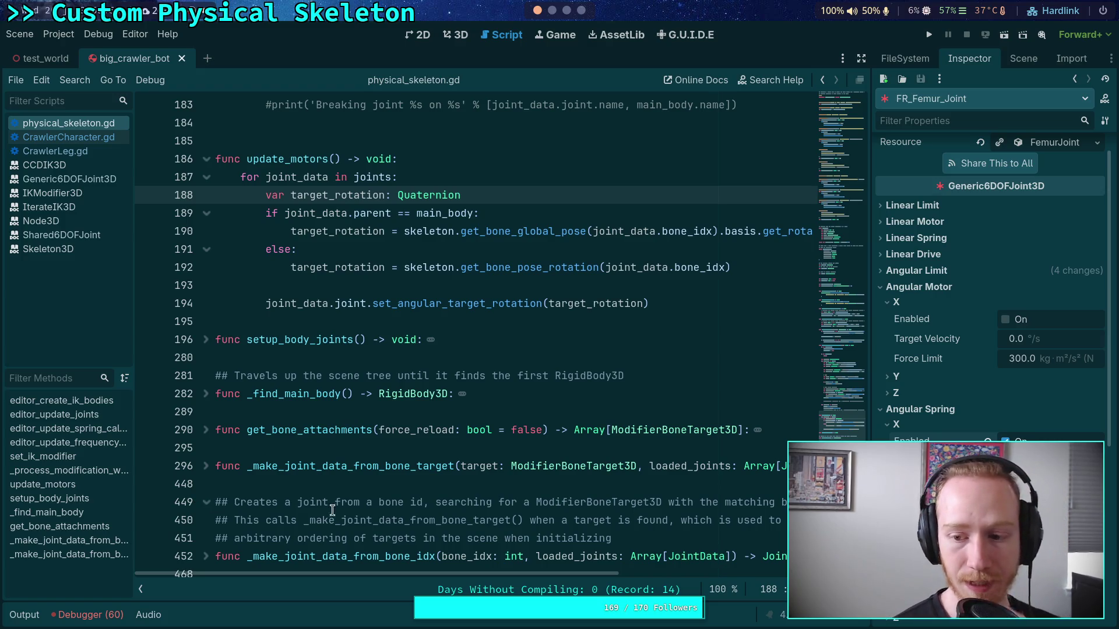
{"action": "scroll", "coordinate": [991, 291], "scroll_direction": "down", "scroll_amount": 4}
{"action": "scroll", "coordinate": [990, 292], "scroll_direction": "up", "scroll_amount": 2}
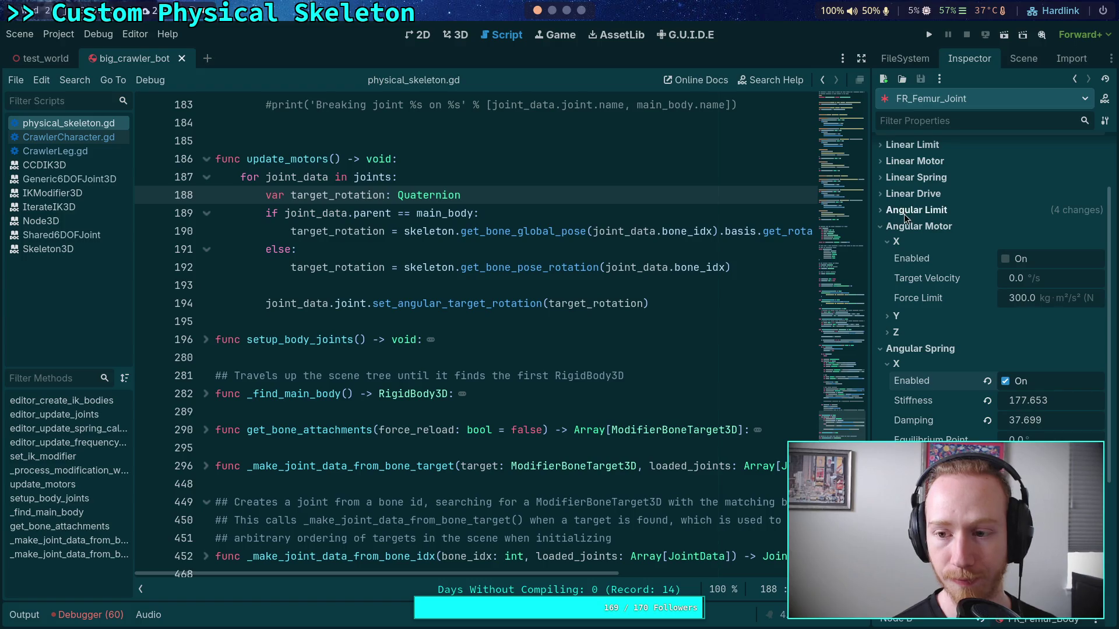
{"action": "left_click", "coordinate": [926, 226]}
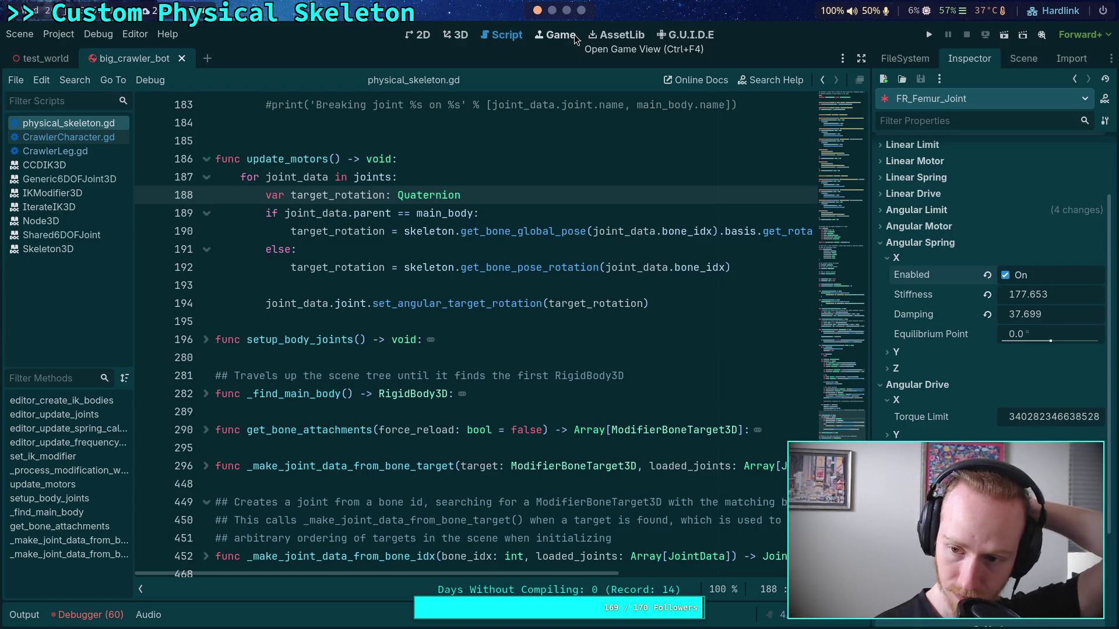
{"action": "scroll", "coordinate": [572, 16], "scroll_direction": "down", "scroll_amount": 3}
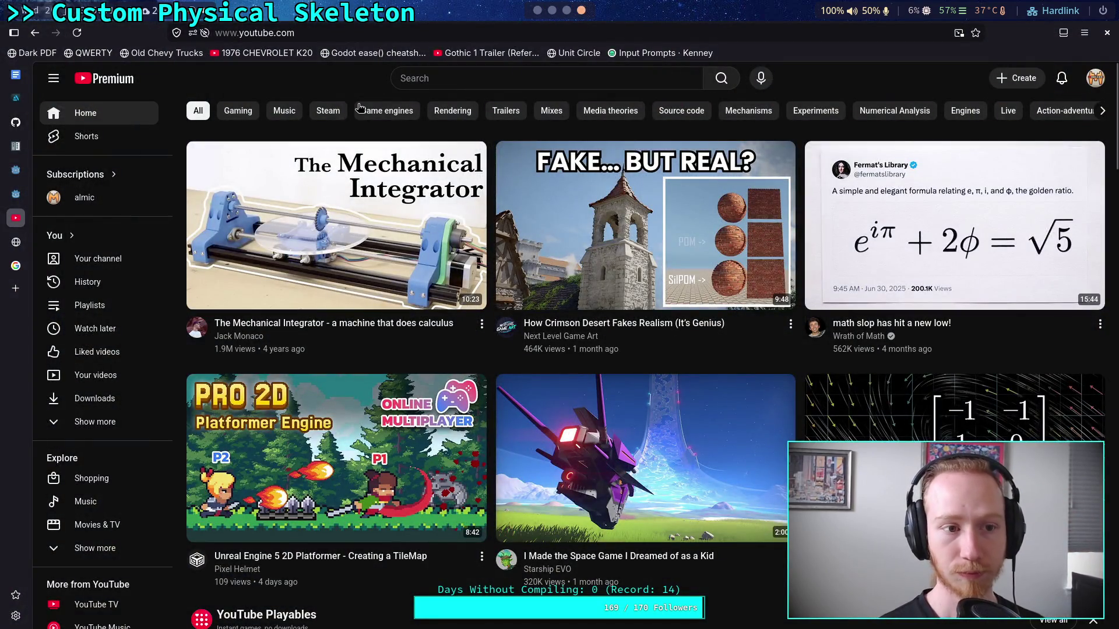
Search 'github godot', open the godotengine/godot repository, and move its tab higher in the list
{"action": "left_click", "coordinate": [16, 265]}
{"action": "key", "text": "ctrl+l"}
{"action": "type", "text": "github "}
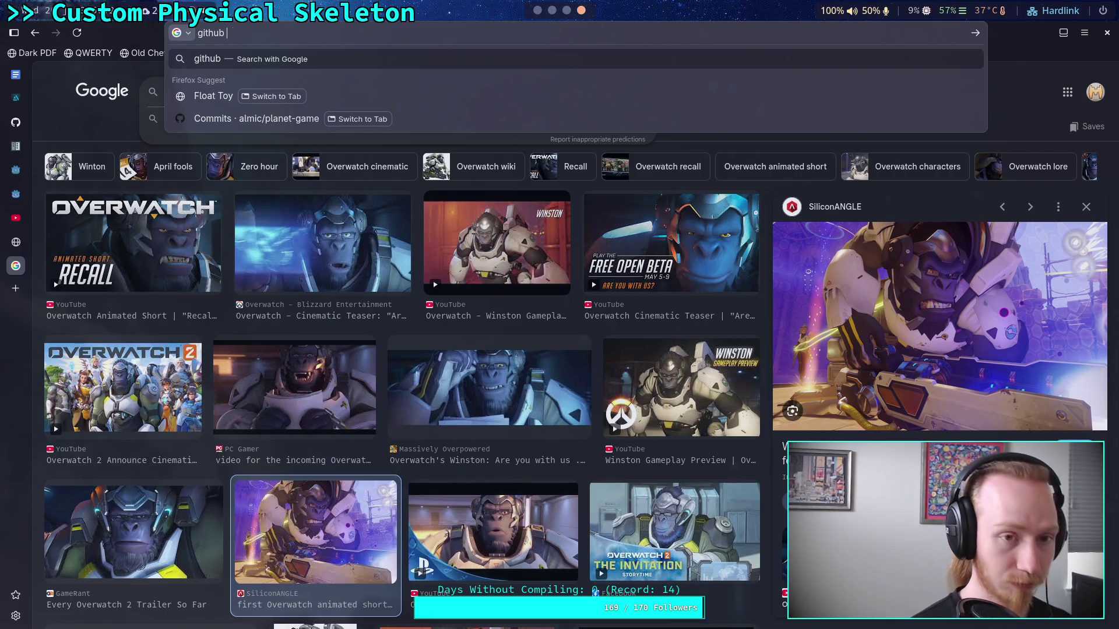
{"action": "type", "text": "godot"}
{"action": "key", "text": "Return"}
{"action": "left_click", "coordinate": [254, 198]}
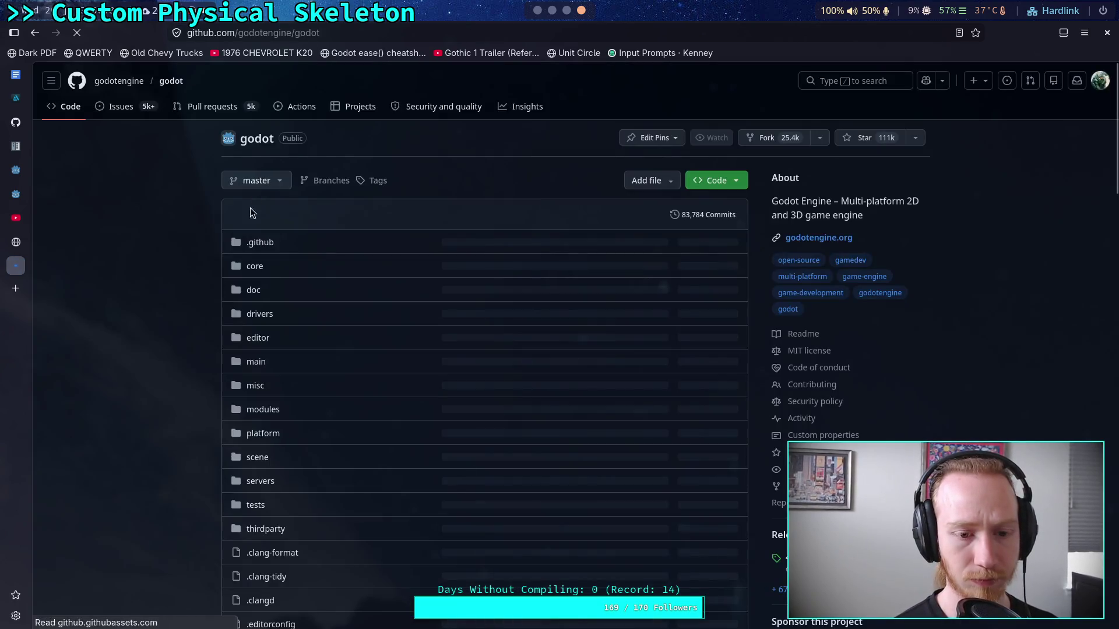
{"action": "left_click_drag", "start_coordinate": [16, 266], "coordinate": [31, 152]}
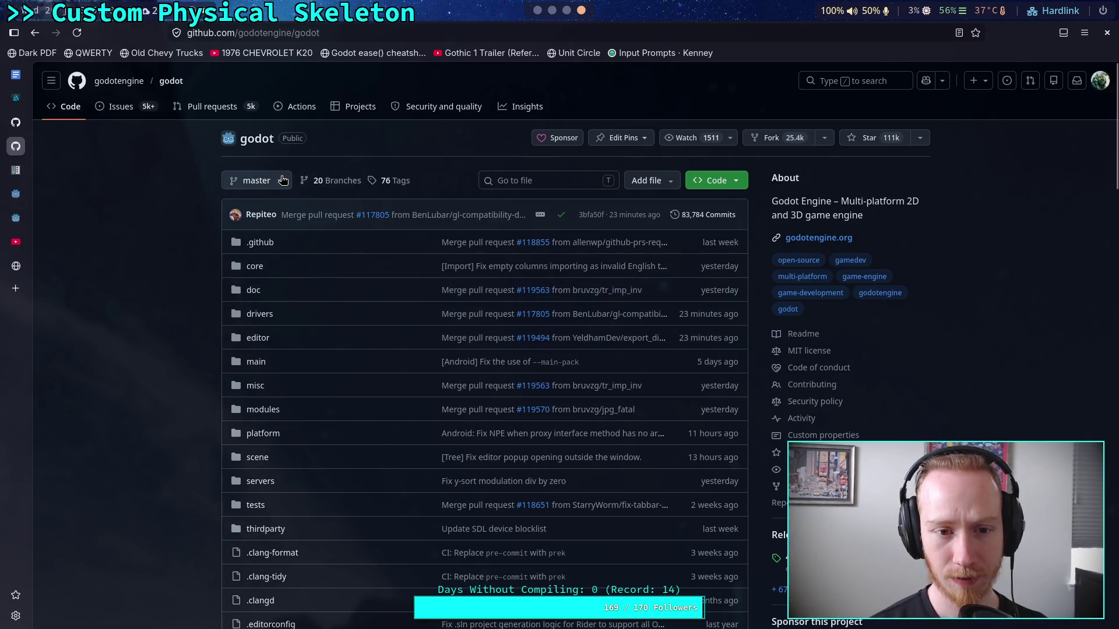
{"action": "scroll", "coordinate": [545, 13], "scroll_direction": "down", "scroll_amount": 3}
{"action": "scroll", "coordinate": [555, 16], "scroll_direction": "up", "scroll_amount": 2}
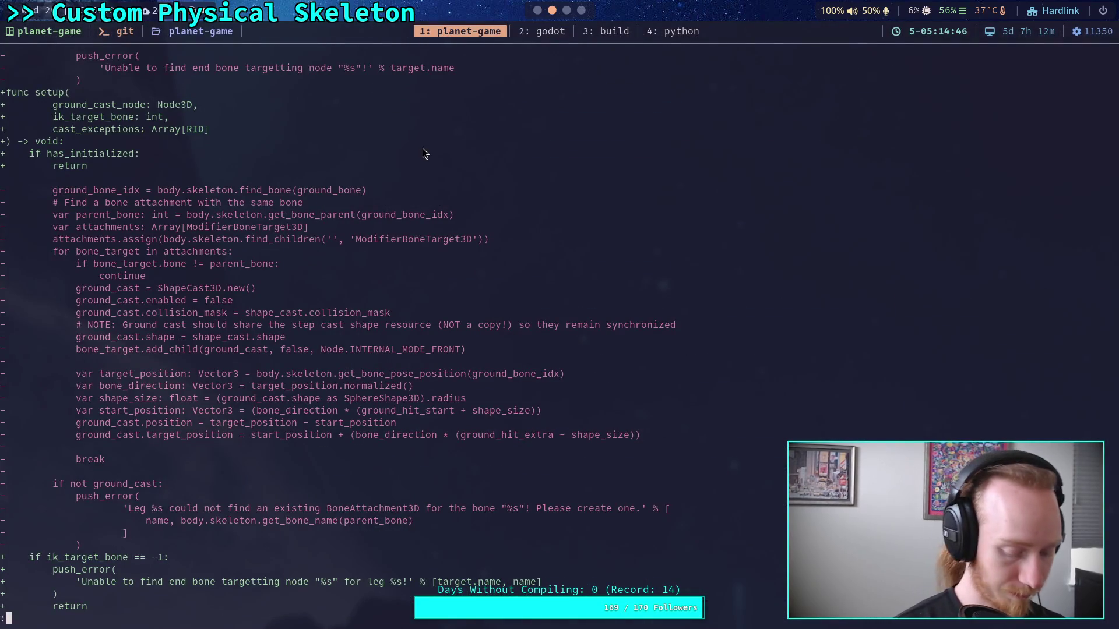
Quit the diff pager, list planet-game's branches, and try git remote list
{"action": "type", "text": "qgit "}
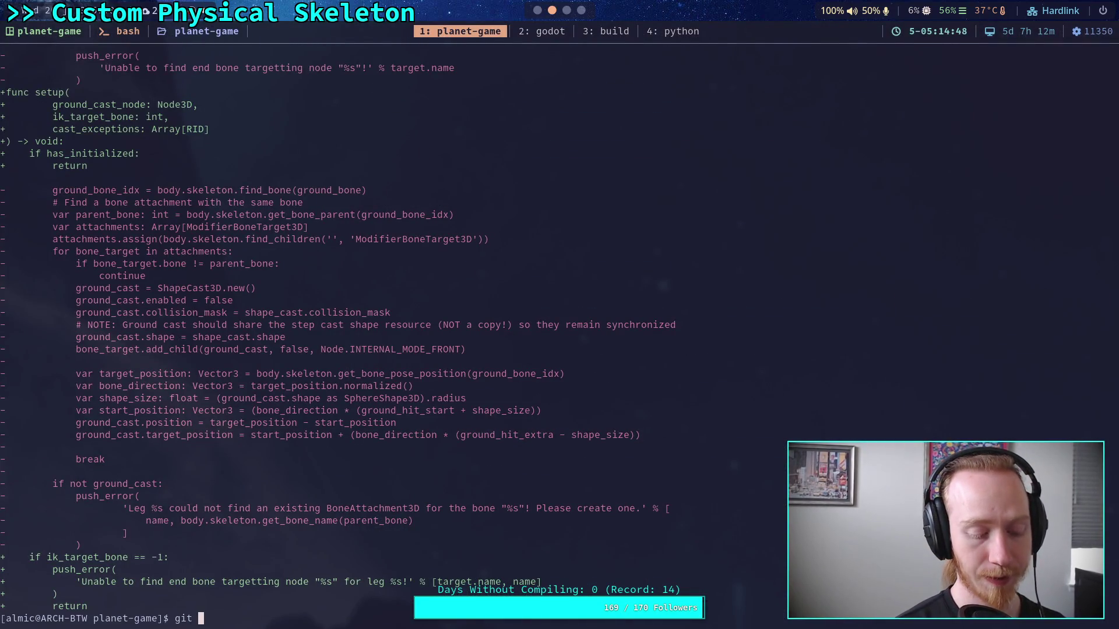
{"action": "type", "text": "branch "}
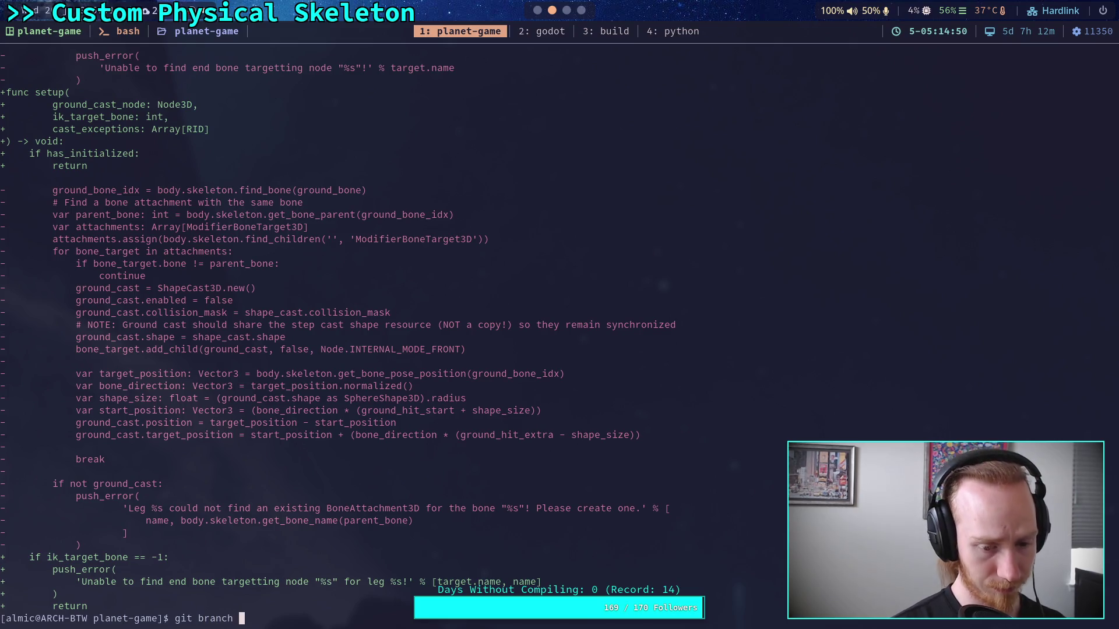
{"action": "type", "text": "--list"}
{"action": "key", "text": "Return"}
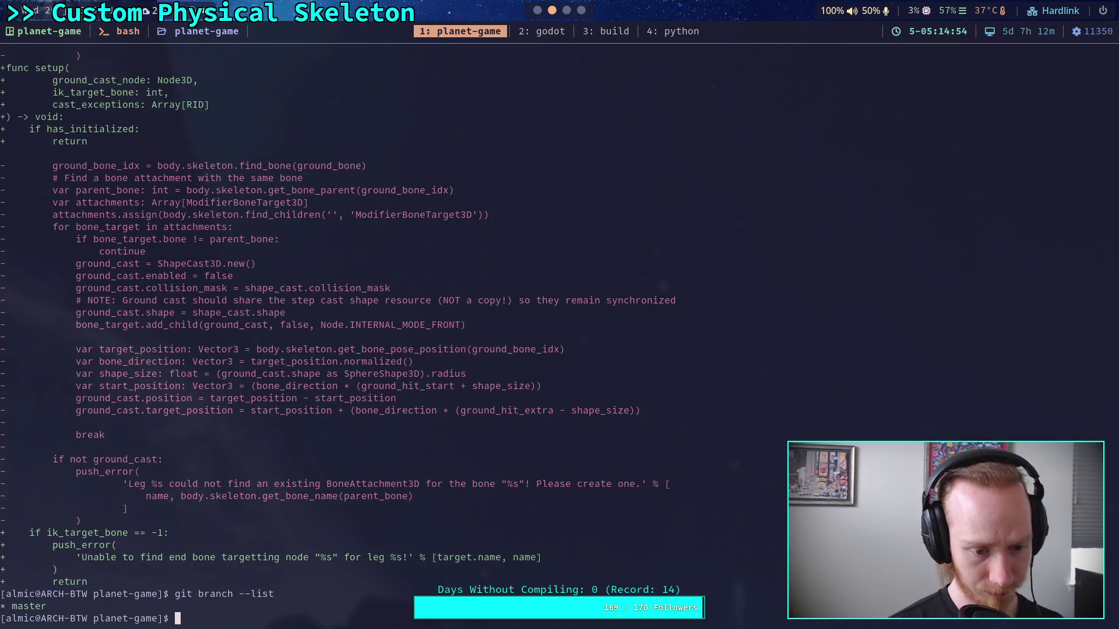
{"action": "key", "text": "Up"}
{"action": "key", "text": "BackSpace"}
{"action": "key", "text": "BackSpace"}
{"action": "key", "text": "BackSpace"}
{"action": "type", "text": "remote list"}
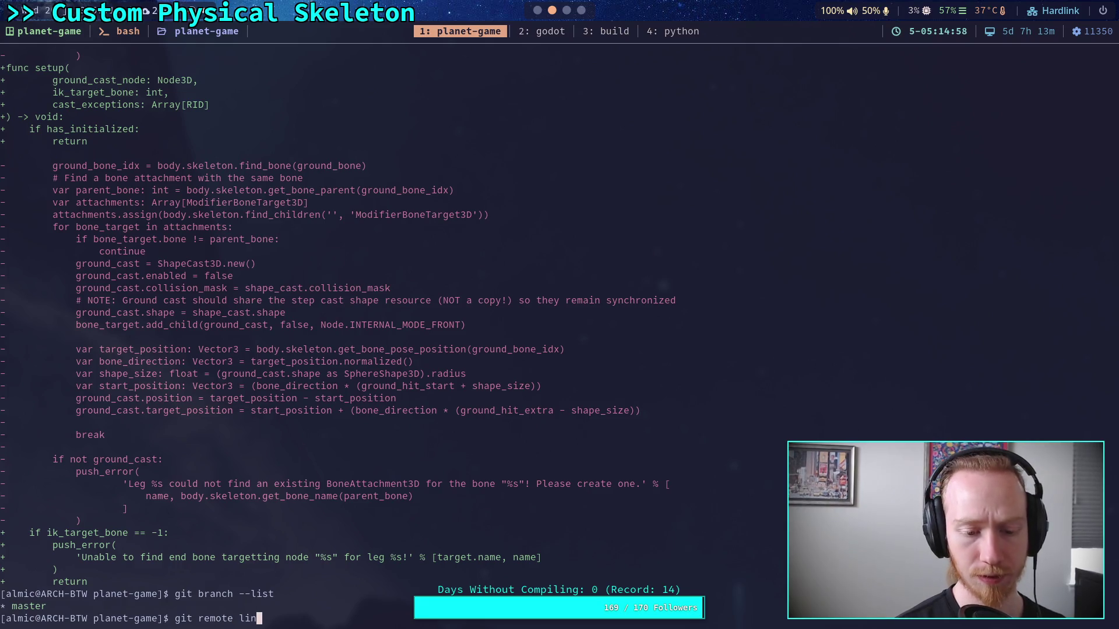
{"action": "key", "text": "Return"}
Correct the command to git remote -v to list planet-game's upstream remote
{"action": "key", "text": "Up"}
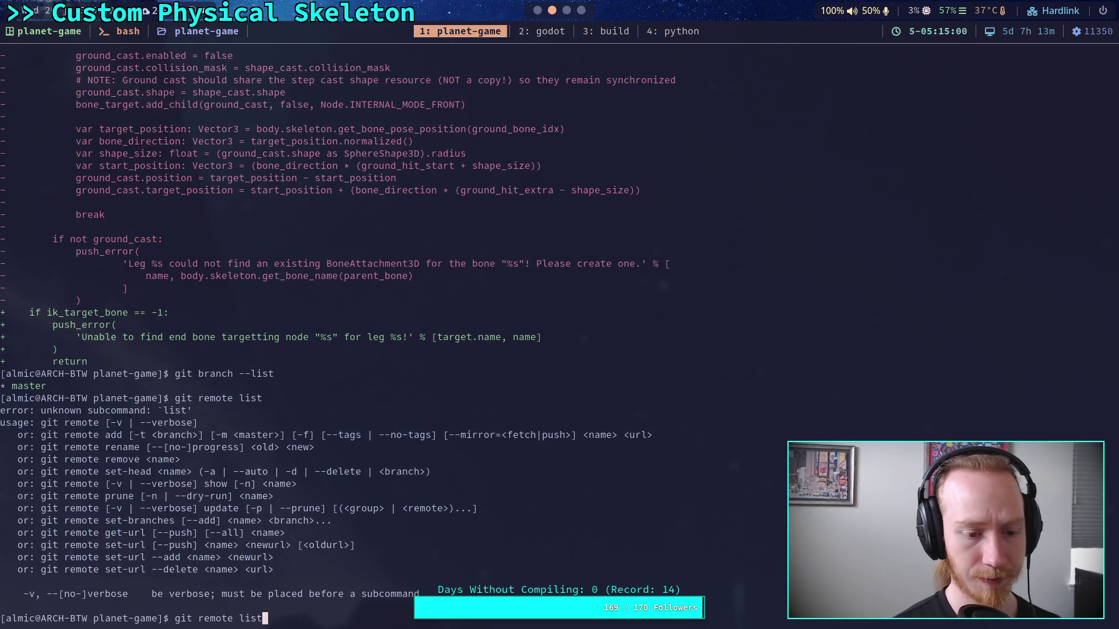
{"action": "key", "text": "Left"}
{"action": "key", "text": "Left"}
{"action": "key", "text": "Left"}
{"action": "type", "text": "--"}
{"action": "key", "text": "Return"}
{"action": "key", "text": "Up"}
{"action": "key", "text": "BackSpace"}
{"action": "key", "text": "BackSpace"}
{"action": "key", "text": "BackSpace"}
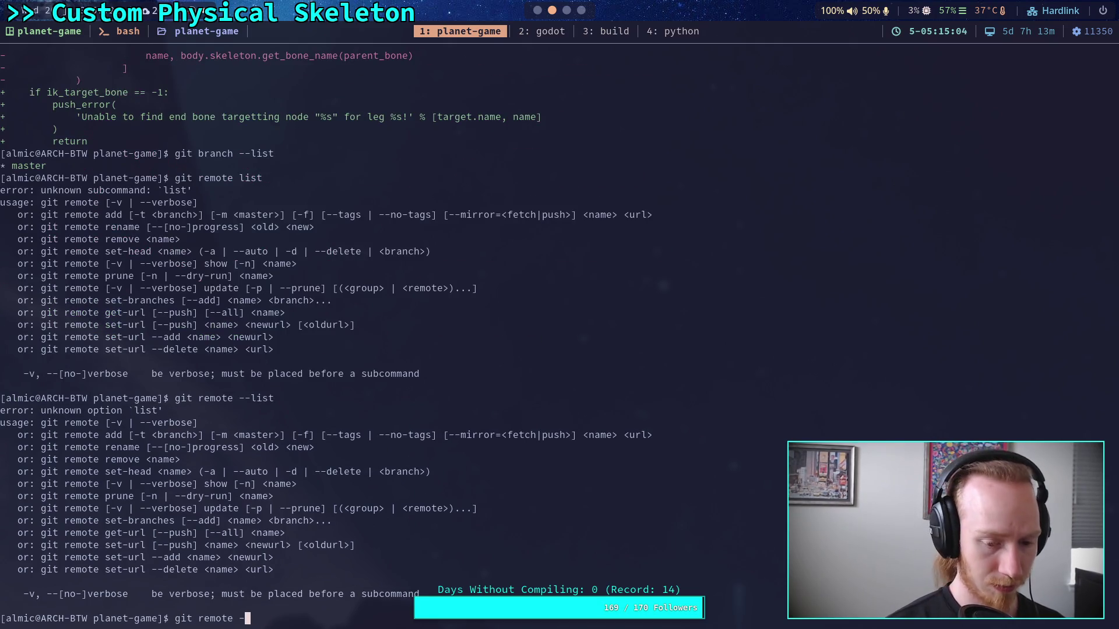
{"action": "key", "text": "BackSpace"}
{"action": "type", "text": "v"}
{"action": "key", "text": "Return"}
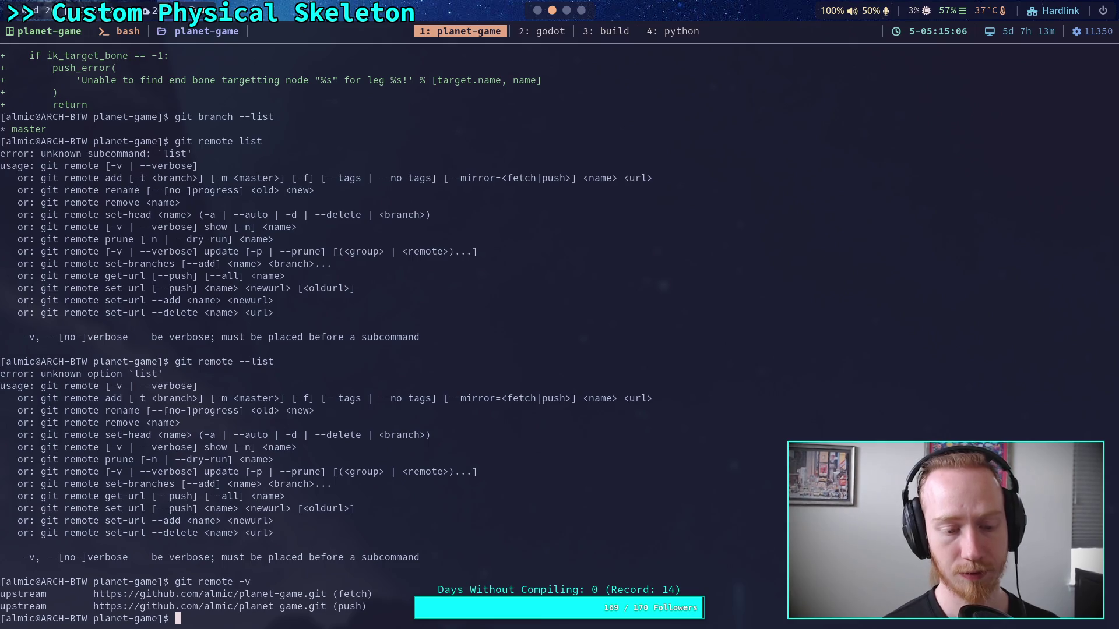
Run git remote -v in the godot fork's build tab to show its four remotes
{"action": "scroll", "coordinate": [567, 33], "scroll_direction": "down", "scroll_amount": 2}
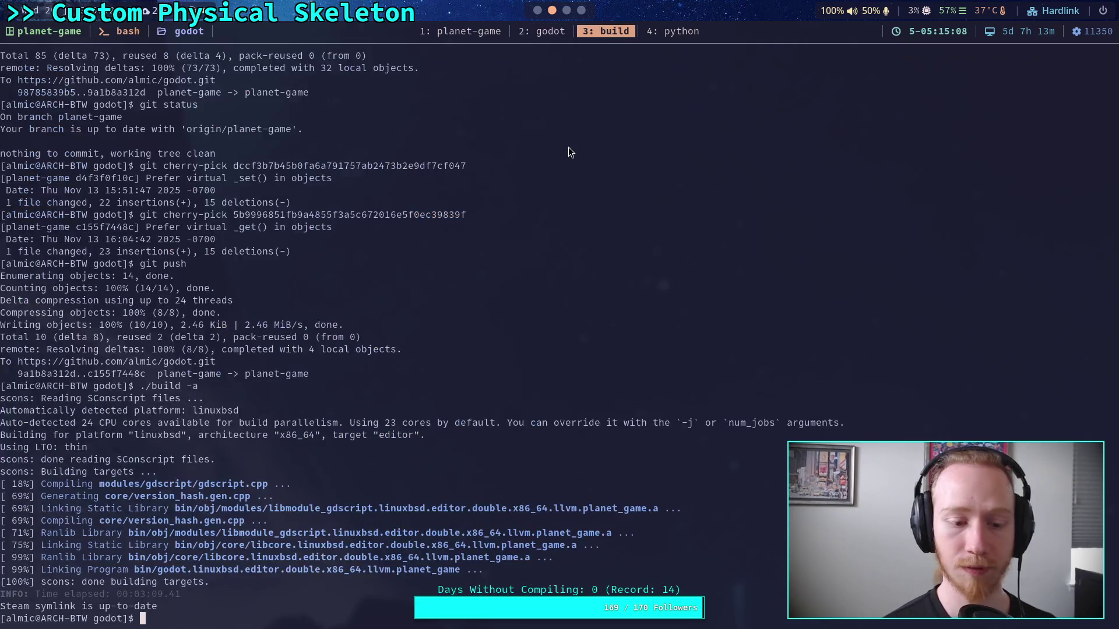
{"action": "type", "text": "git remo"}
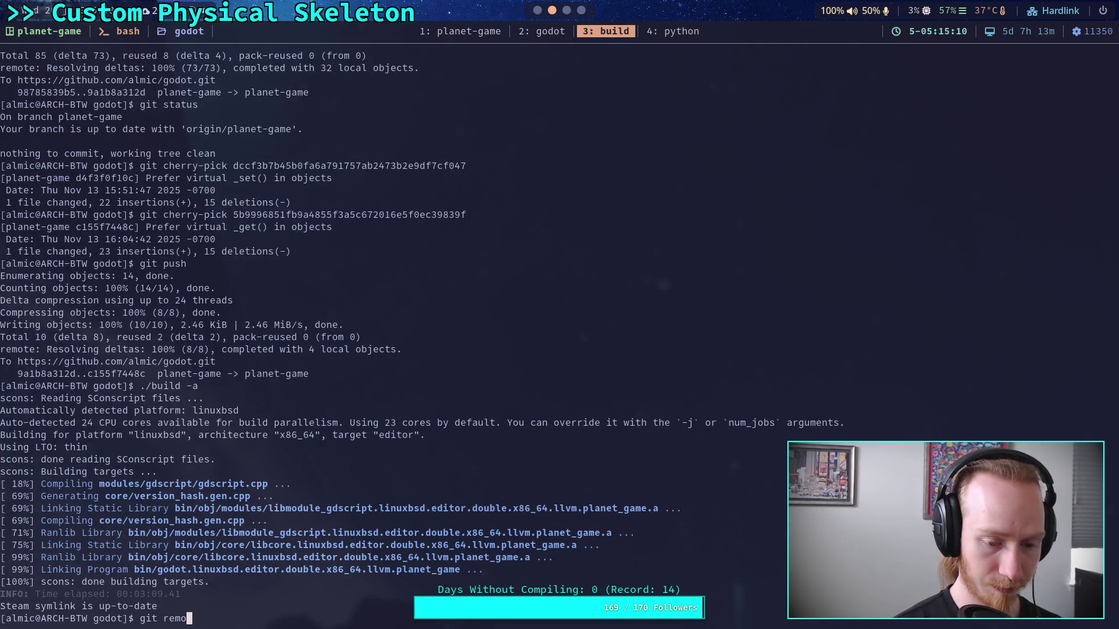
{"action": "type", "text": "te -v"}
{"action": "key", "text": "Return"}
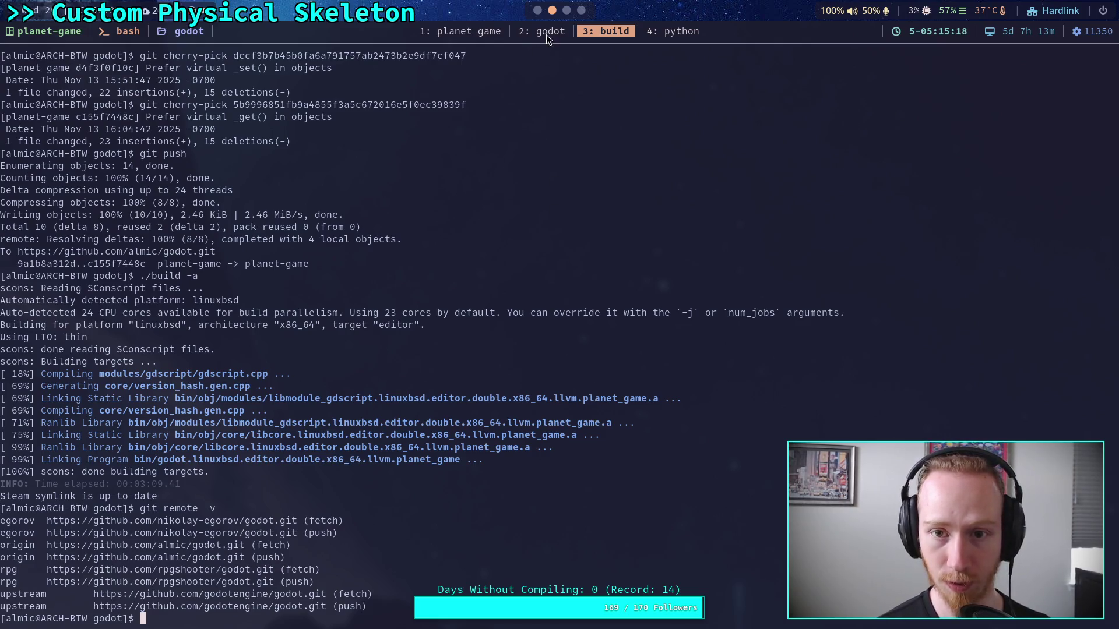
{"action": "scroll", "coordinate": [566, 10], "scroll_direction": "down", "scroll_amount": 2}
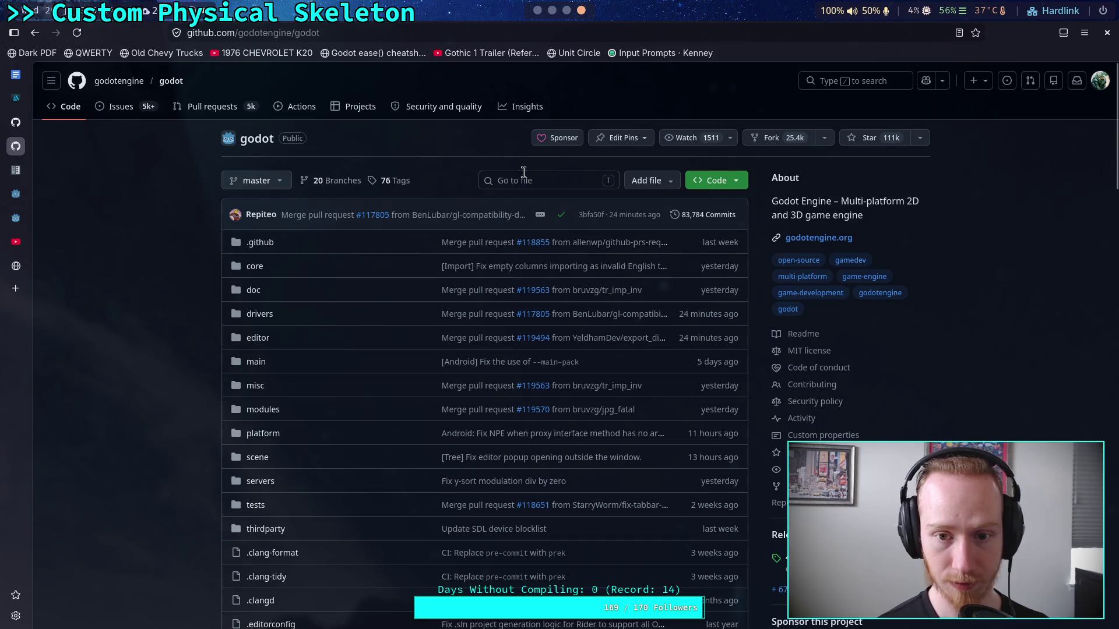
Filter godot's pull requests by the fork author and open PR #119332 on angular spring max torque
{"action": "key", "text": "g"}
{"action": "key", "text": "p"}
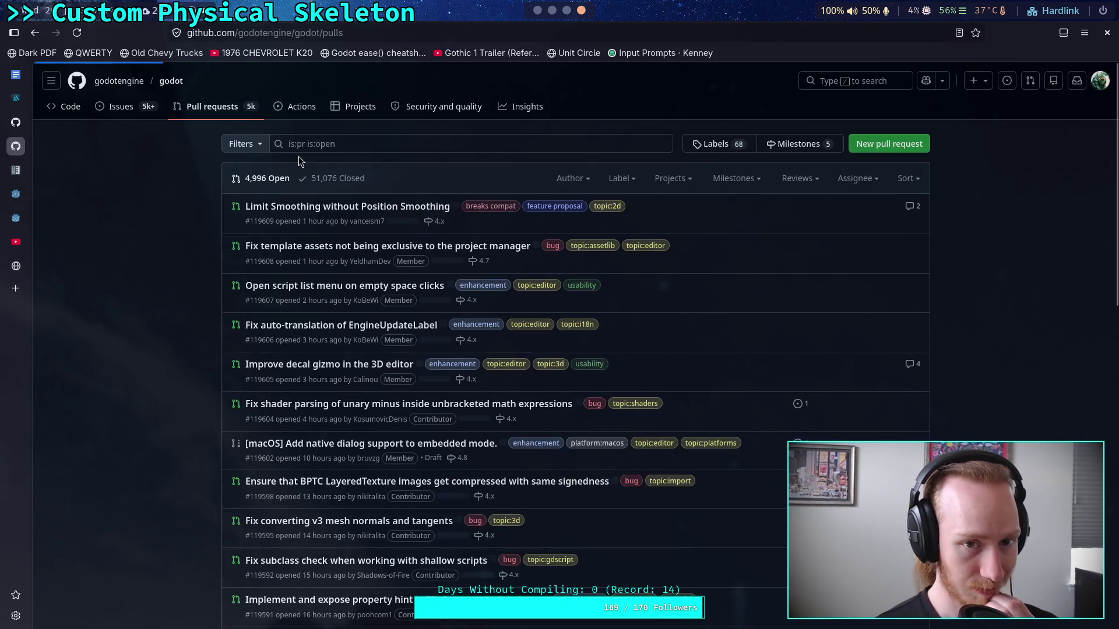
{"action": "left_click", "coordinate": [336, 144]}
{"action": "type", "text": "nk"}
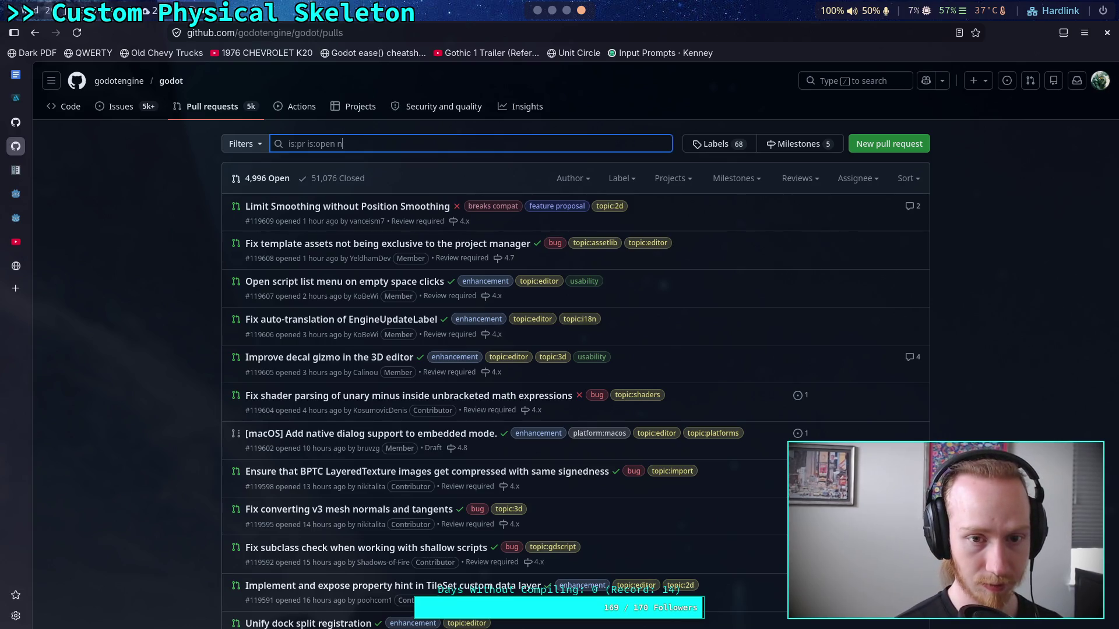
{"action": "key", "text": "BackSpace"}
{"action": "key", "text": "BackSpace"}
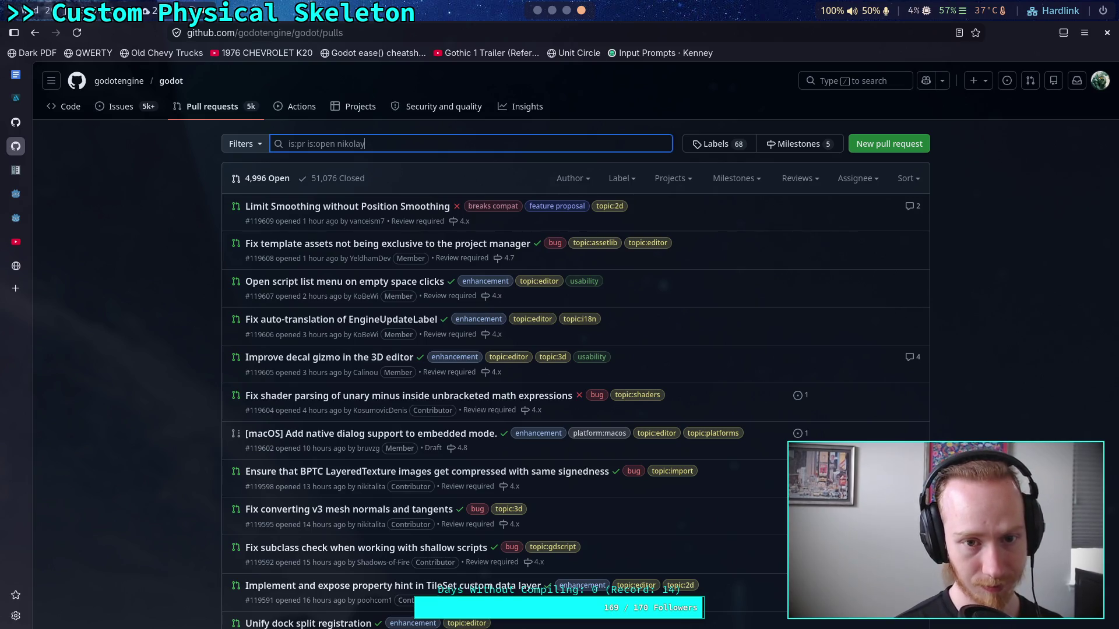
{"action": "key", "text": "Return"}
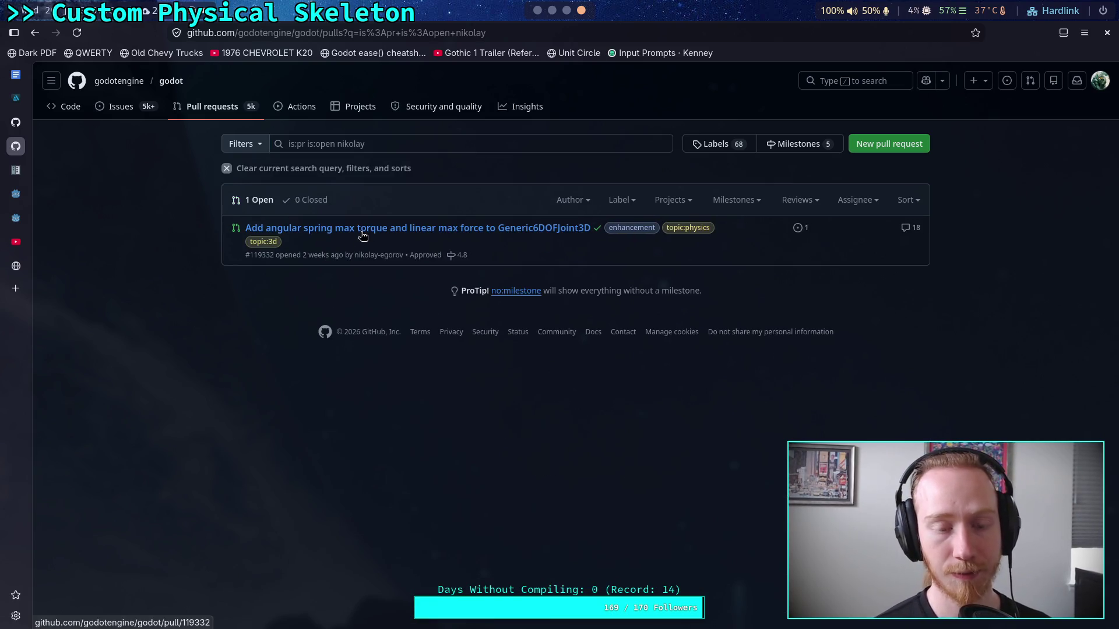
{"action": "mouse_move", "coordinate": [362, 235]}
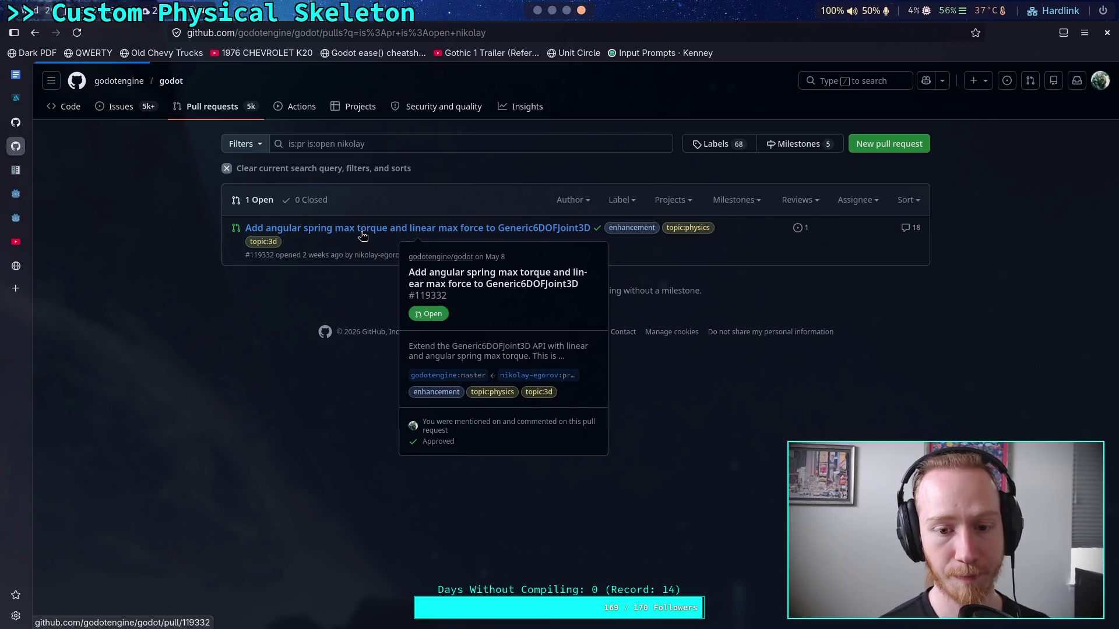
{"action": "left_click", "coordinate": [362, 235]}
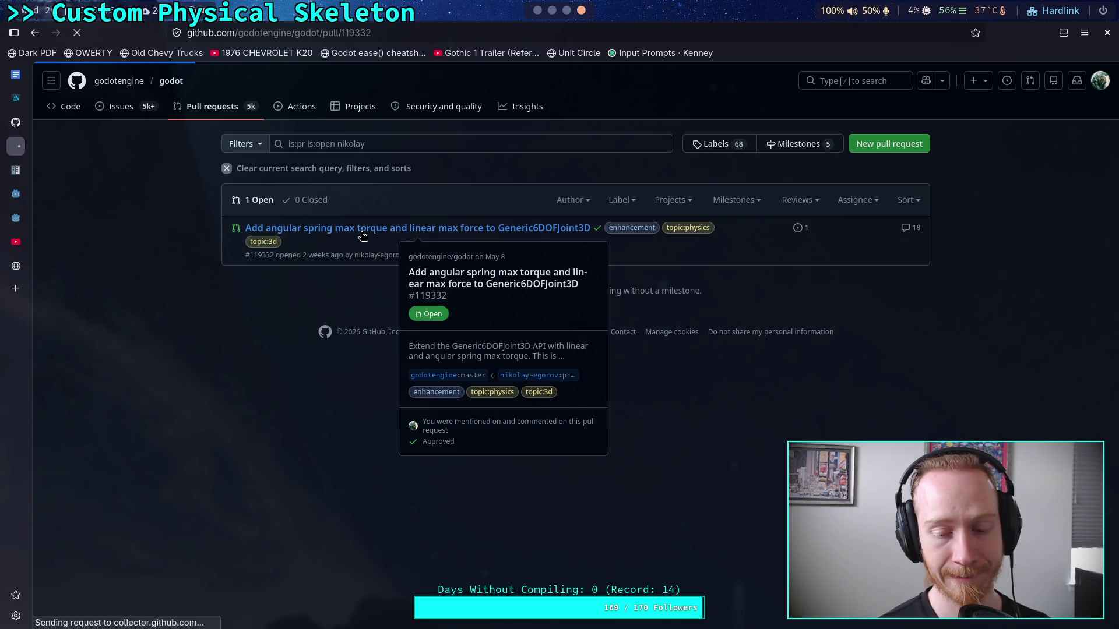
{"action": "left_click", "coordinate": [524, 226]}
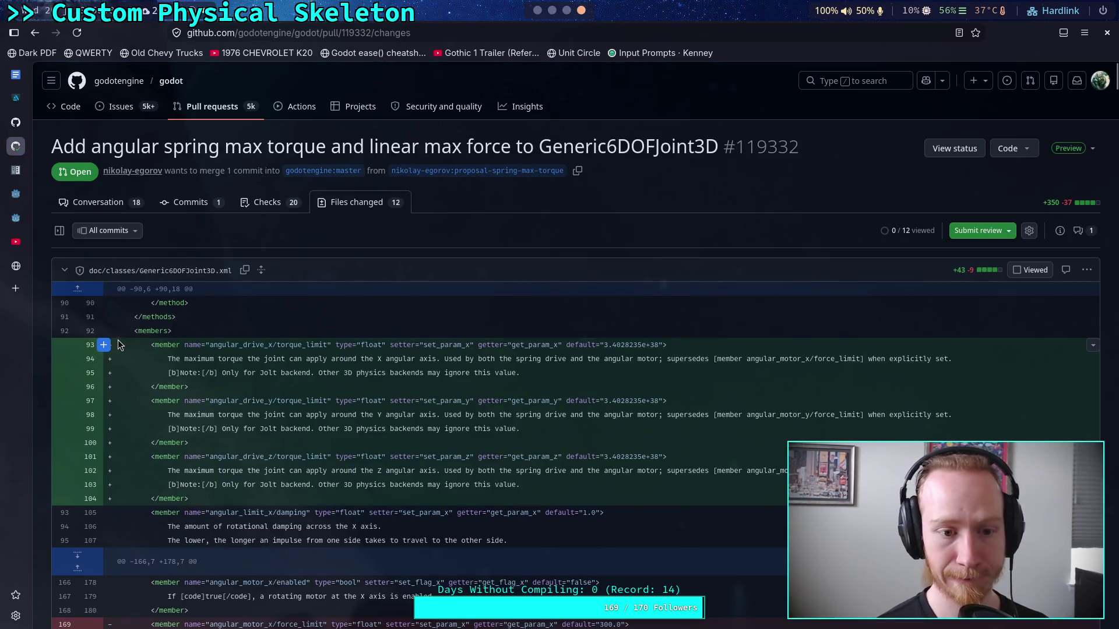
{"action": "scroll", "coordinate": [126, 346], "scroll_direction": "down", "scroll_amount": 5}
{"action": "scroll", "coordinate": [93, 262], "scroll_direction": "up", "scroll_amount": 4}
{"action": "left_click", "coordinate": [70, 200]}
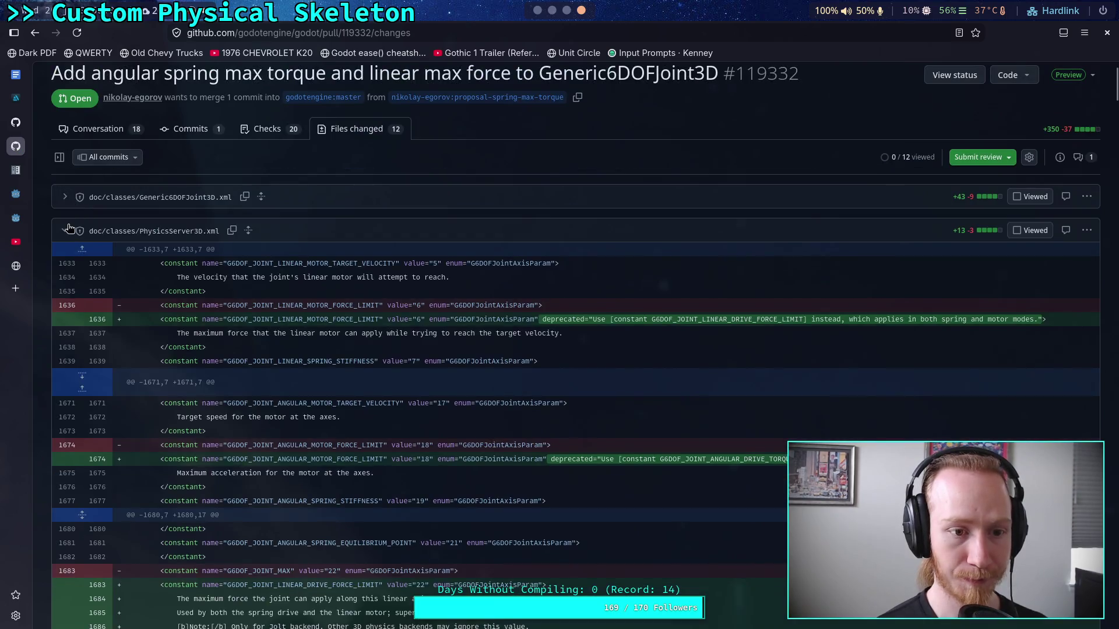
{"action": "left_click", "coordinate": [63, 231]}
{"action": "left_click", "coordinate": [62, 263]}
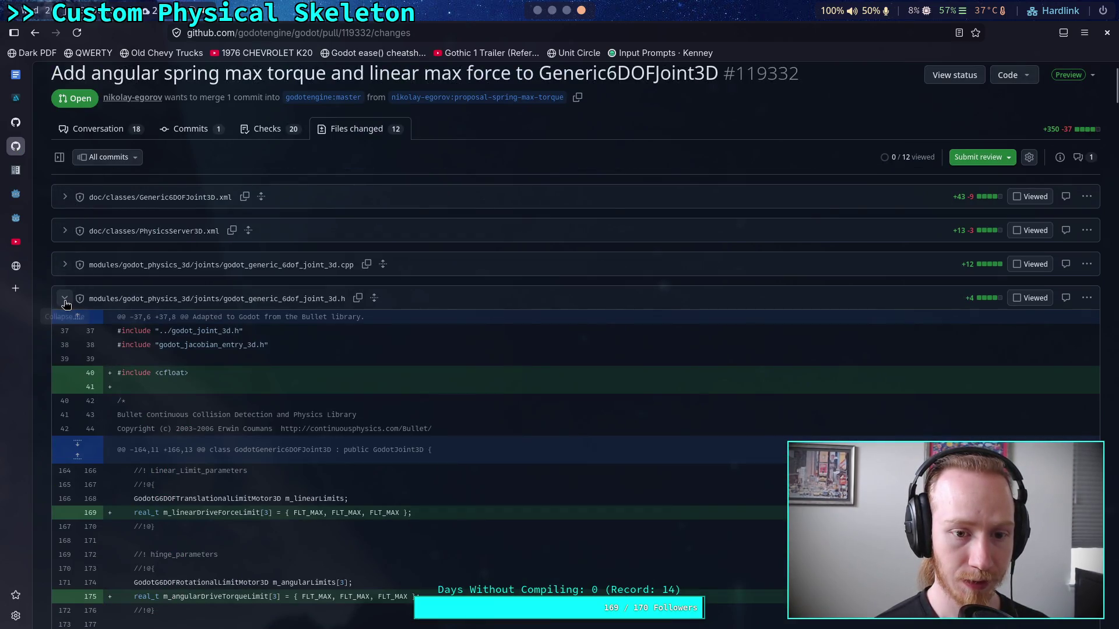
{"action": "left_click", "coordinate": [64, 298]}
{"action": "left_click", "coordinate": [64, 332]}
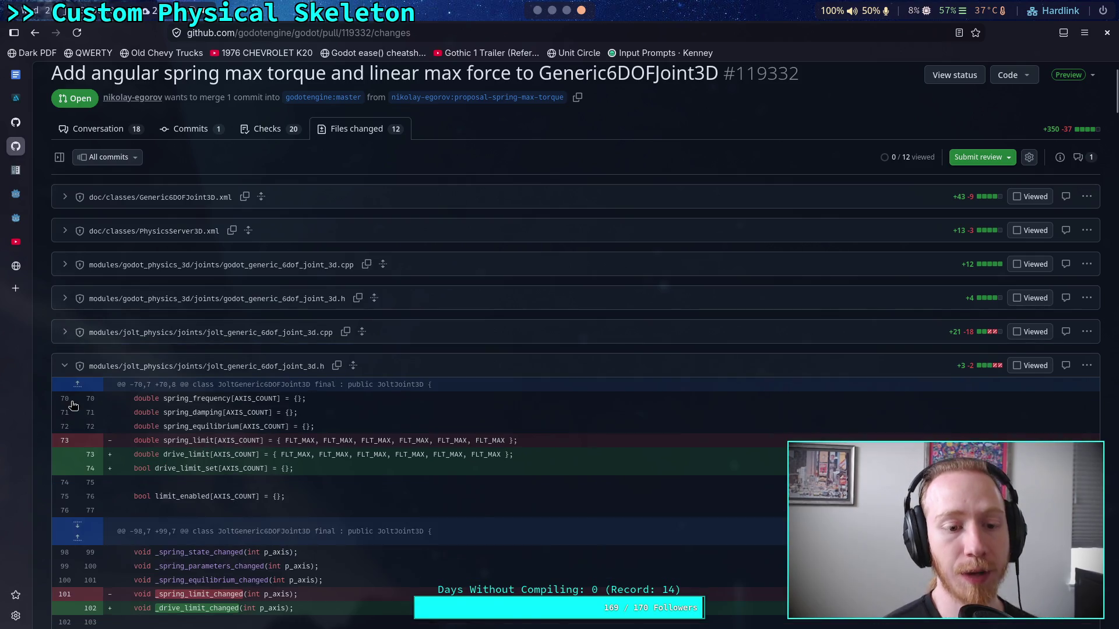
{"action": "left_click", "coordinate": [64, 367]}
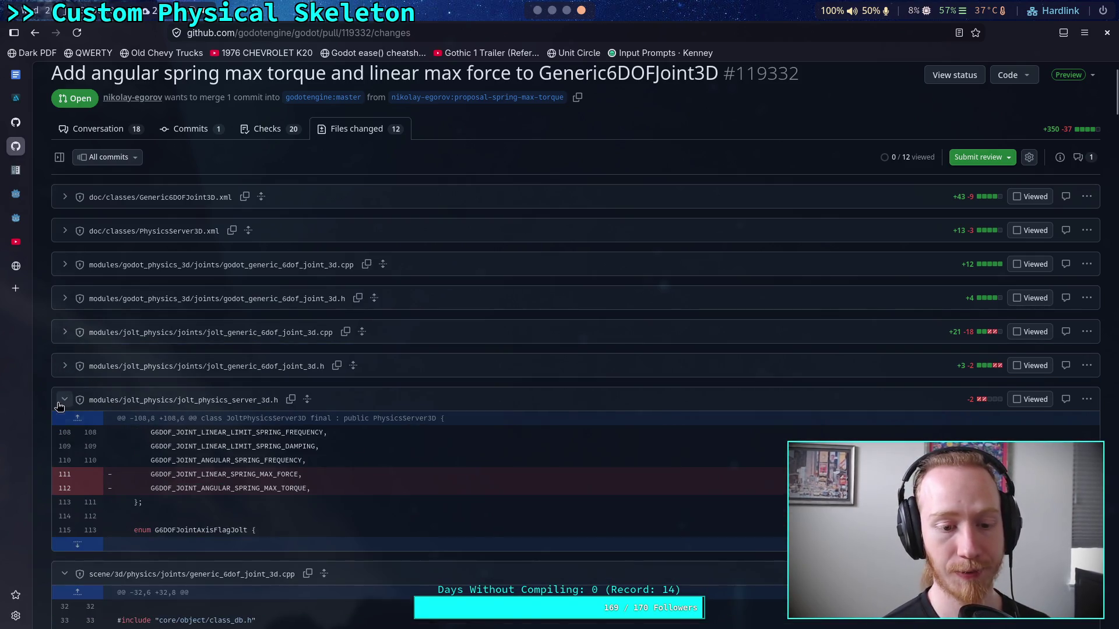
{"action": "left_click", "coordinate": [64, 400]}
{"action": "left_click", "coordinate": [64, 434]}
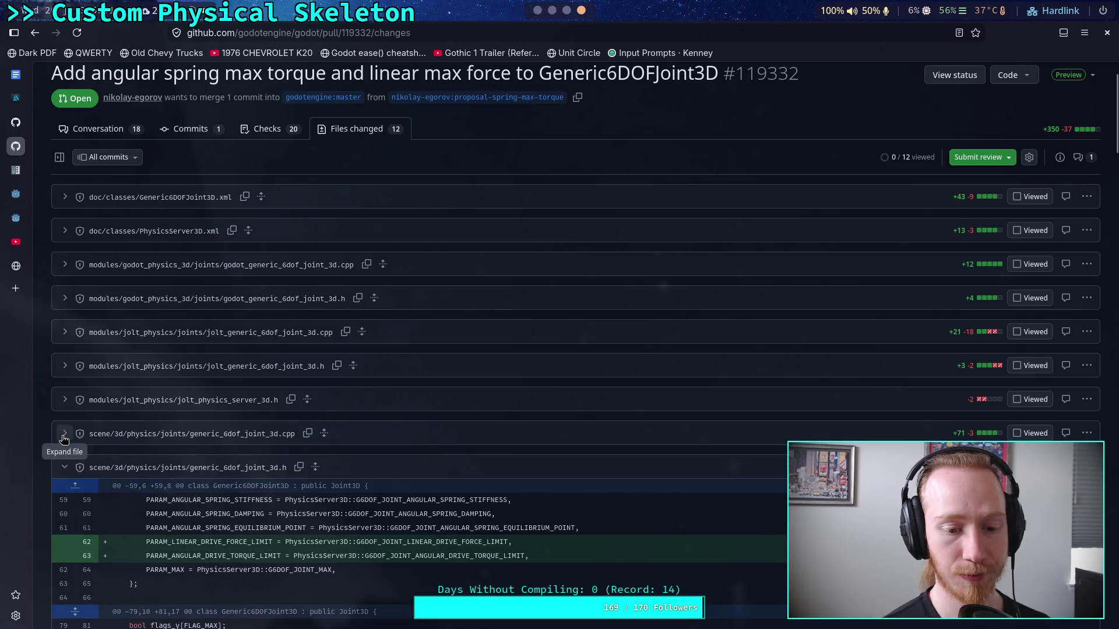
{"action": "left_click", "coordinate": [64, 467]}
{"action": "left_click", "coordinate": [64, 436]}
{"action": "left_click", "coordinate": [64, 436]}
{"action": "left_click", "coordinate": [63, 439]}
{"action": "scroll", "coordinate": [63, 437], "scroll_direction": "down", "scroll_amount": 8}
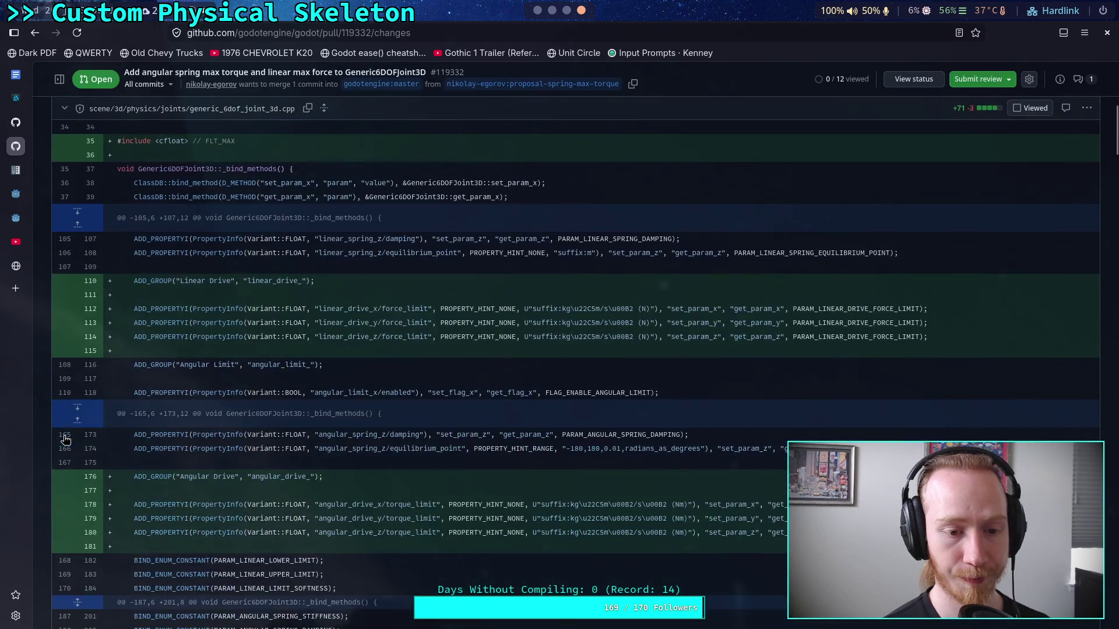
{"action": "scroll", "coordinate": [61, 431], "scroll_direction": "up", "scroll_amount": 7}
{"action": "left_click", "coordinate": [65, 360]}
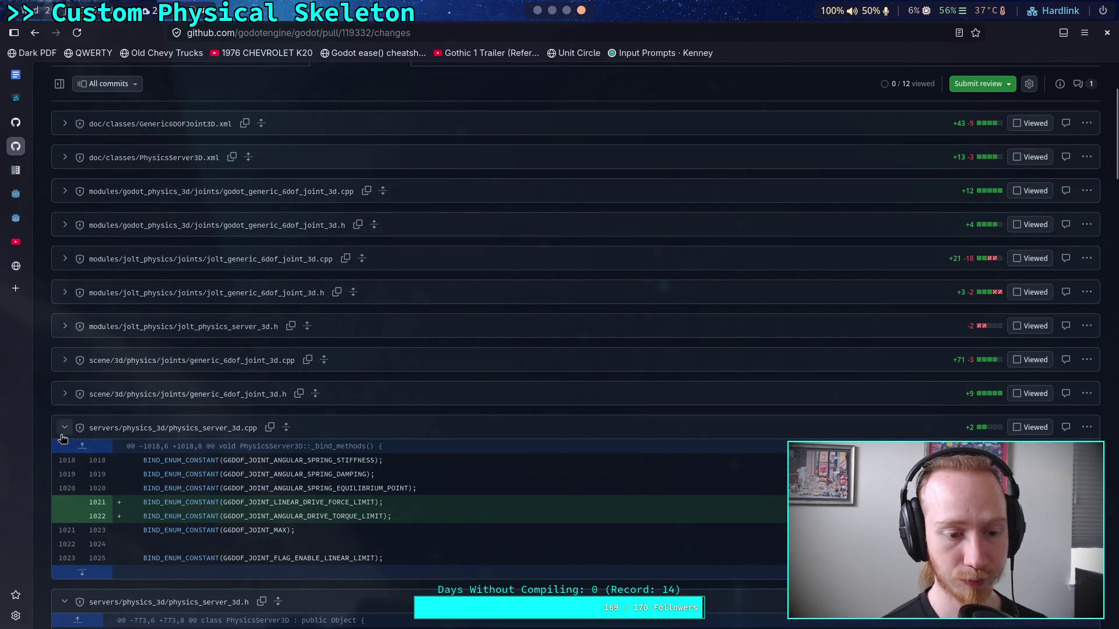
{"action": "left_click", "coordinate": [64, 428]}
{"action": "left_click", "coordinate": [65, 461]}
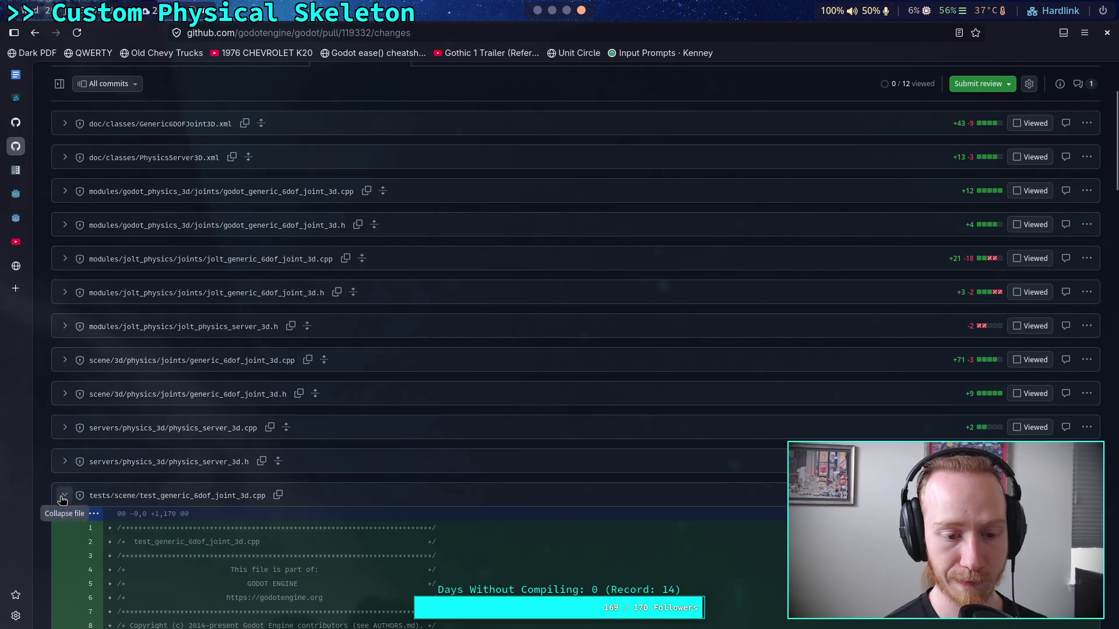
{"action": "left_click", "coordinate": [65, 495]}
{"action": "left_click", "coordinate": [119, 169]}
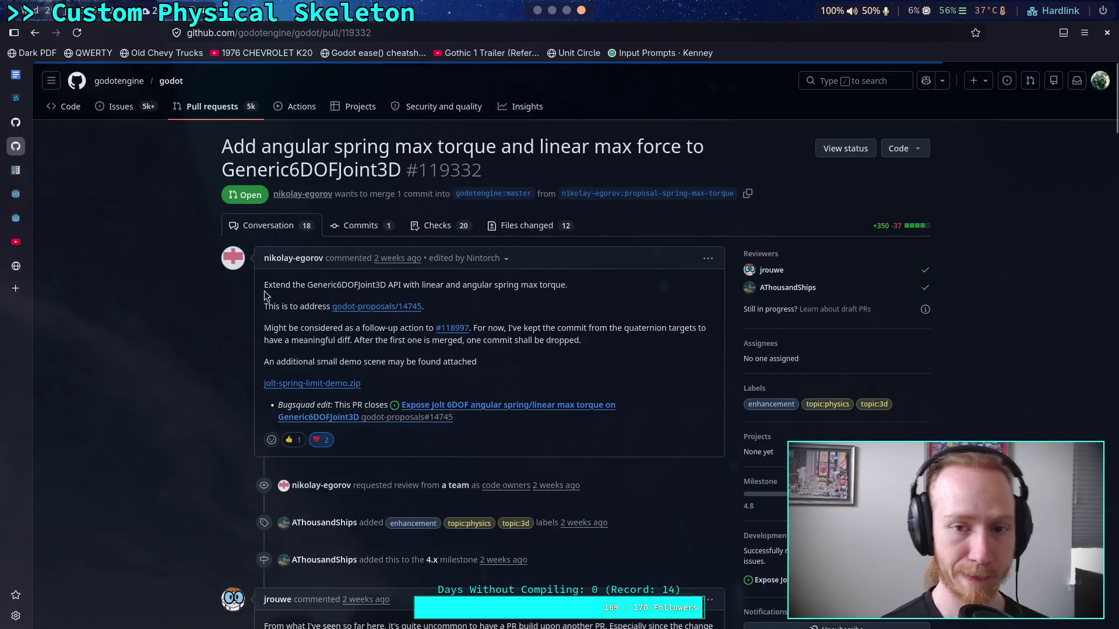
{"action": "scroll", "coordinate": [187, 440], "scroll_direction": "down", "scroll_amount": 7}
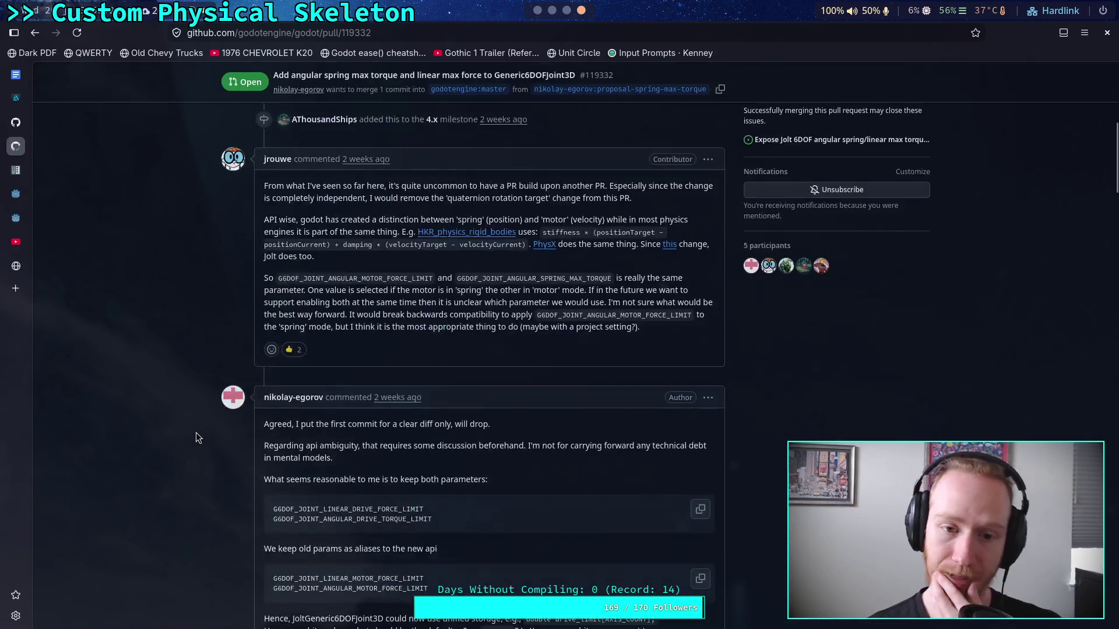
{"action": "scroll", "coordinate": [304, 439], "scroll_direction": "down", "scroll_amount": 4}
{"action": "scroll", "coordinate": [314, 437], "scroll_direction": "down", "scroll_amount": 8}
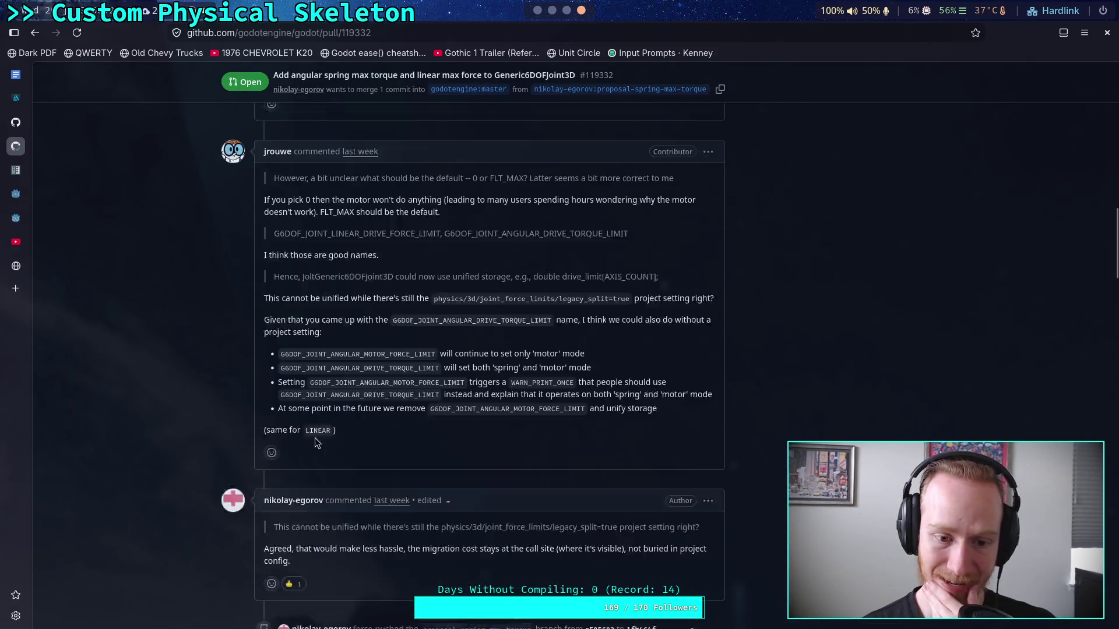
{"action": "scroll", "coordinate": [315, 437], "scroll_direction": "down", "scroll_amount": 7}
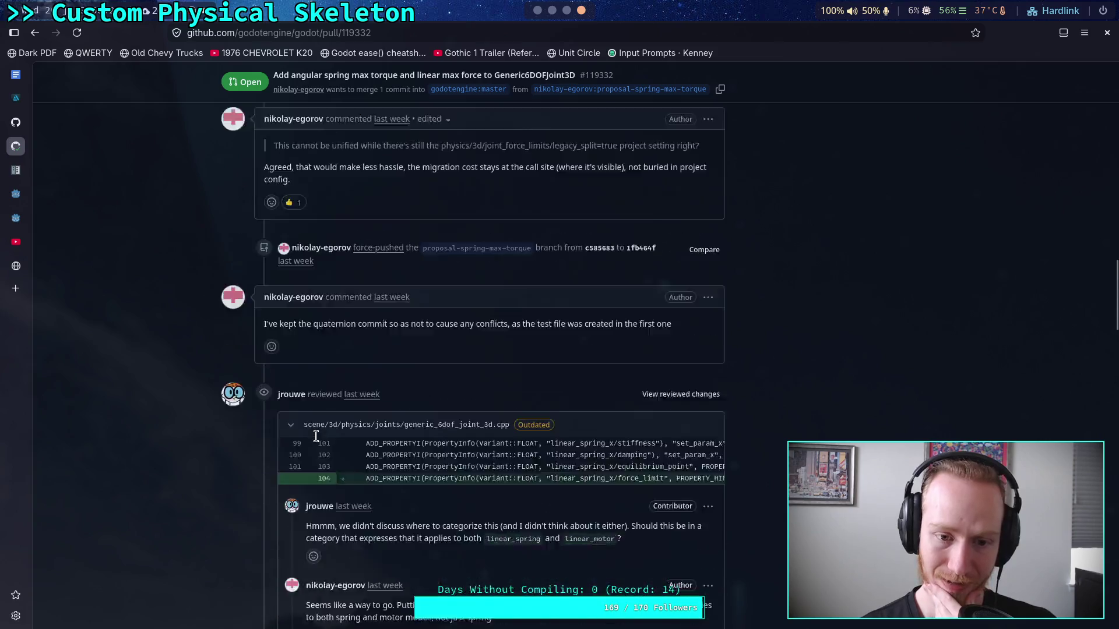
{"action": "scroll", "coordinate": [315, 437], "scroll_direction": "down", "scroll_amount": 7}
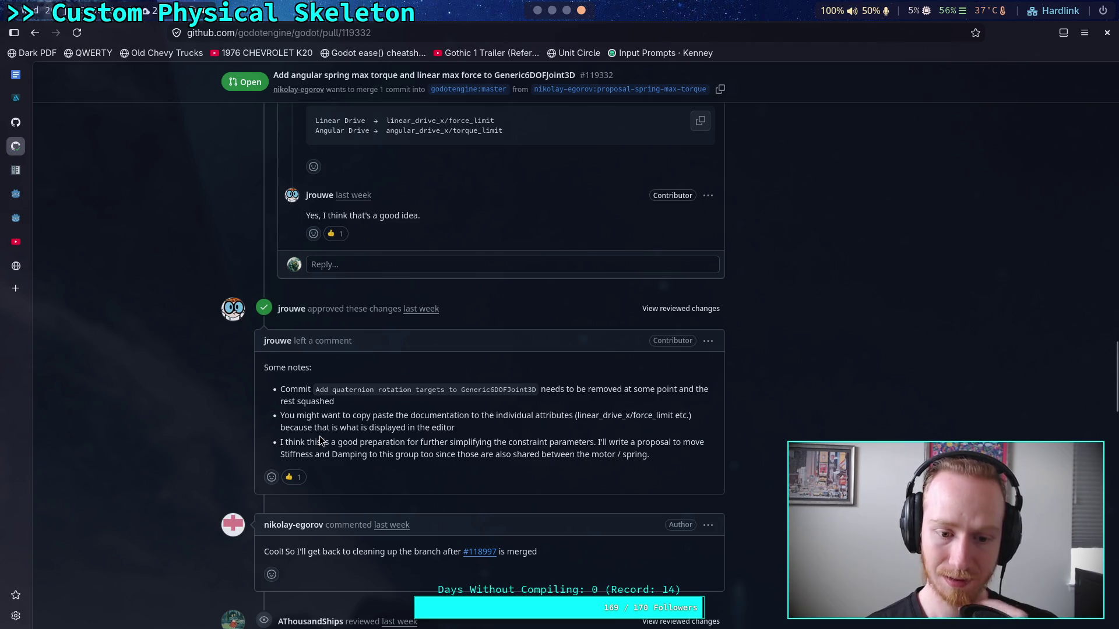
{"action": "scroll", "coordinate": [171, 431], "scroll_direction": "up", "scroll_amount": 10}
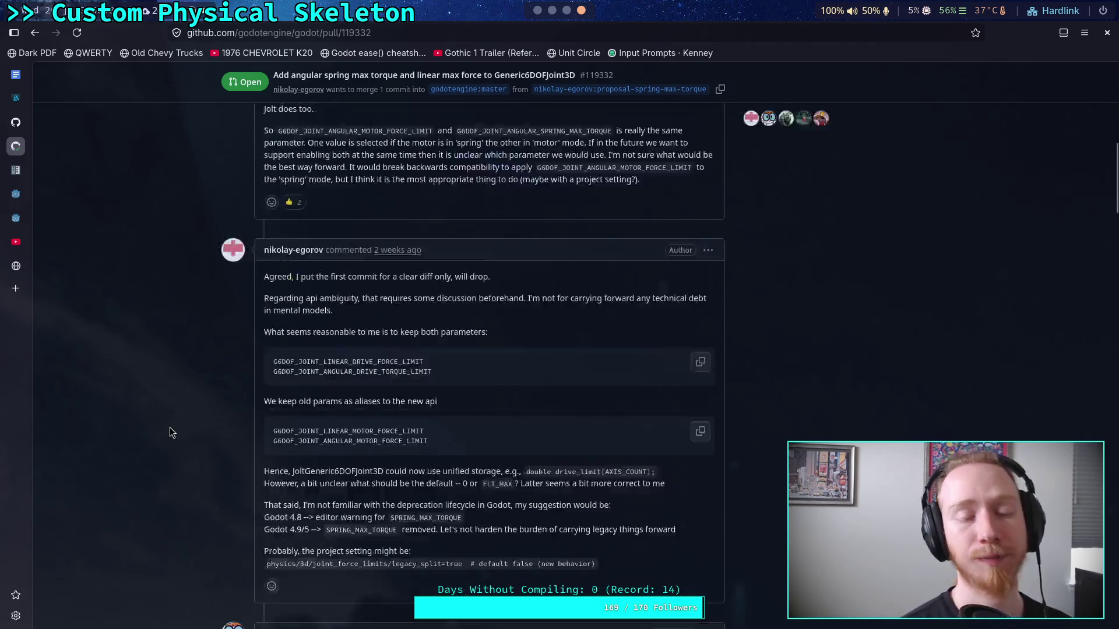
{"action": "scroll", "coordinate": [169, 428], "scroll_direction": "up", "scroll_amount": 10}
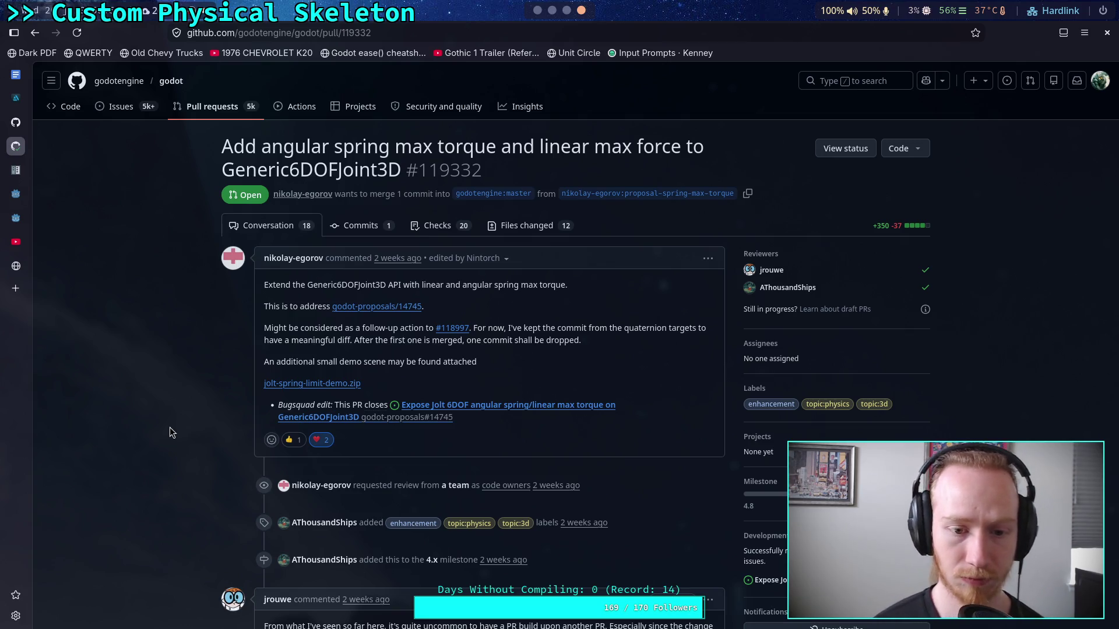
{"action": "right_click", "coordinate": [464, 333]}
Open PR #118997 in a new tab, skim its changed files, and download jolt-angular-target-demo.zip
{"action": "left_click", "coordinate": [489, 341]}
{"action": "left_click", "coordinate": [28, 172]}
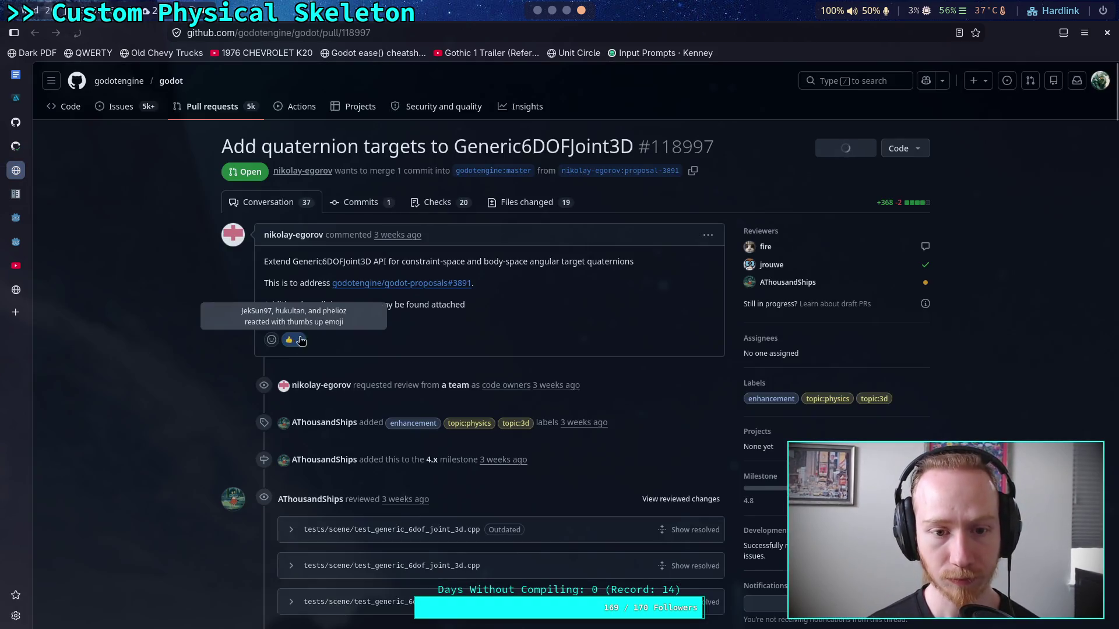
{"action": "left_click", "coordinate": [512, 201]}
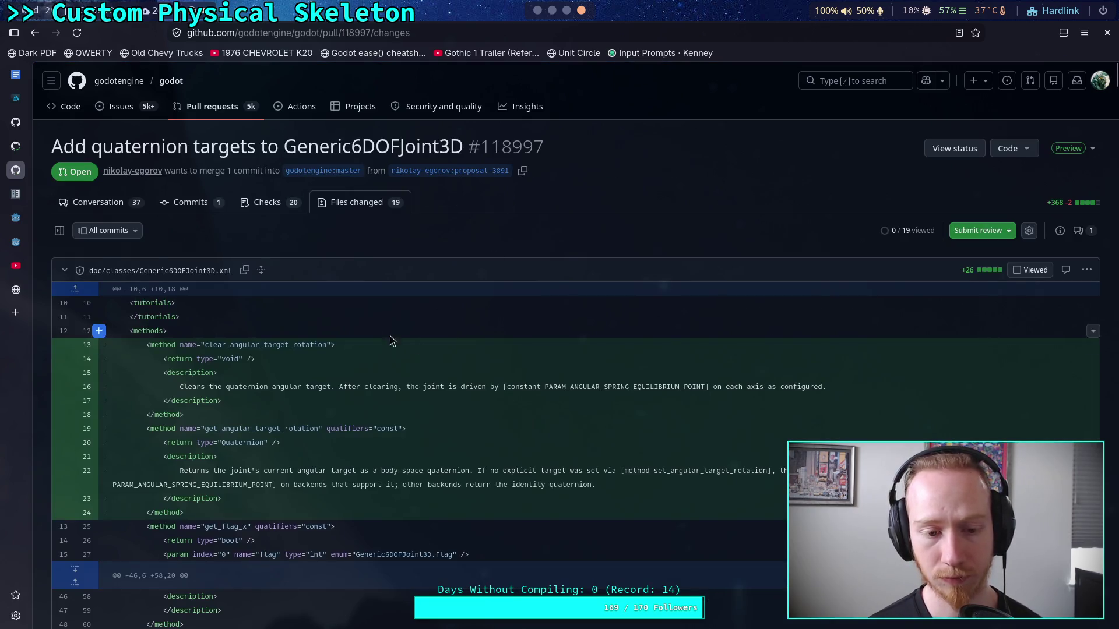
{"action": "left_click", "coordinate": [96, 202]}
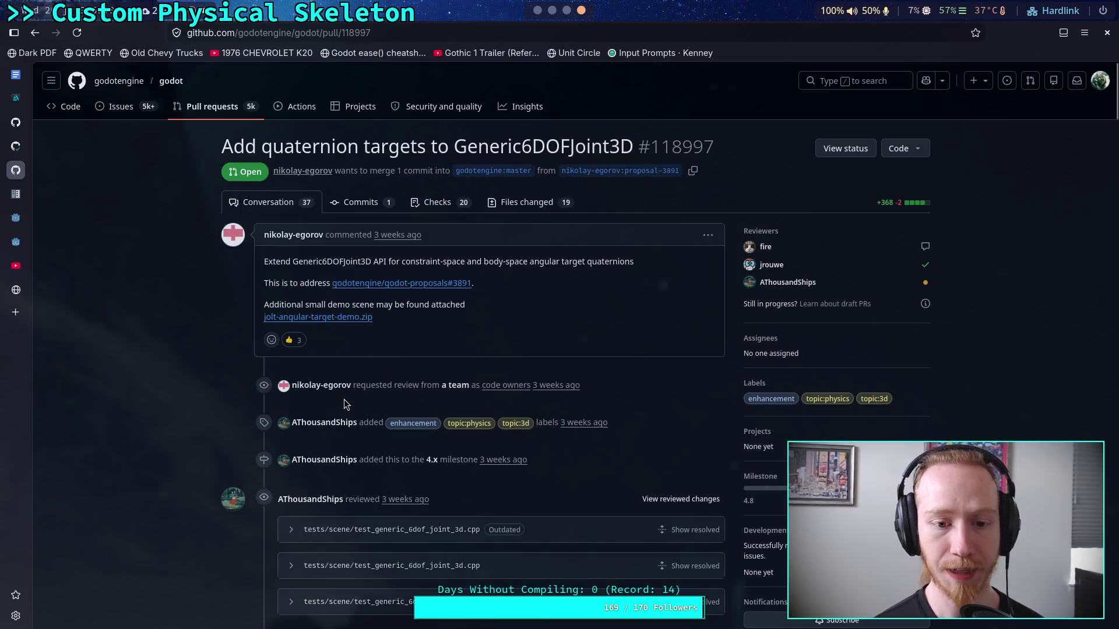
{"action": "left_click", "coordinate": [355, 324]}
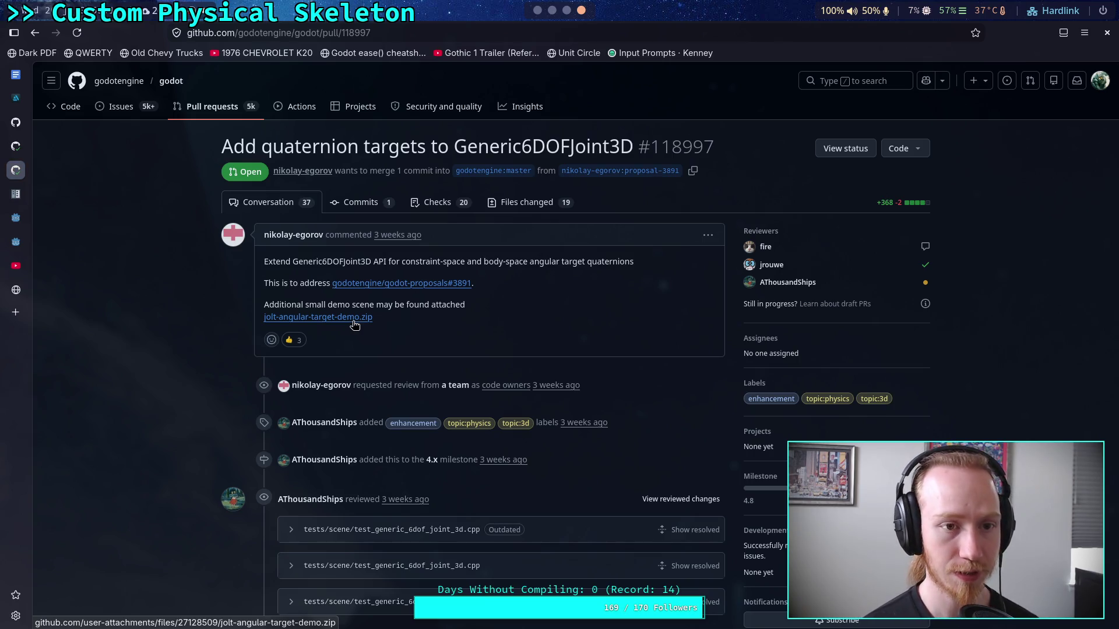
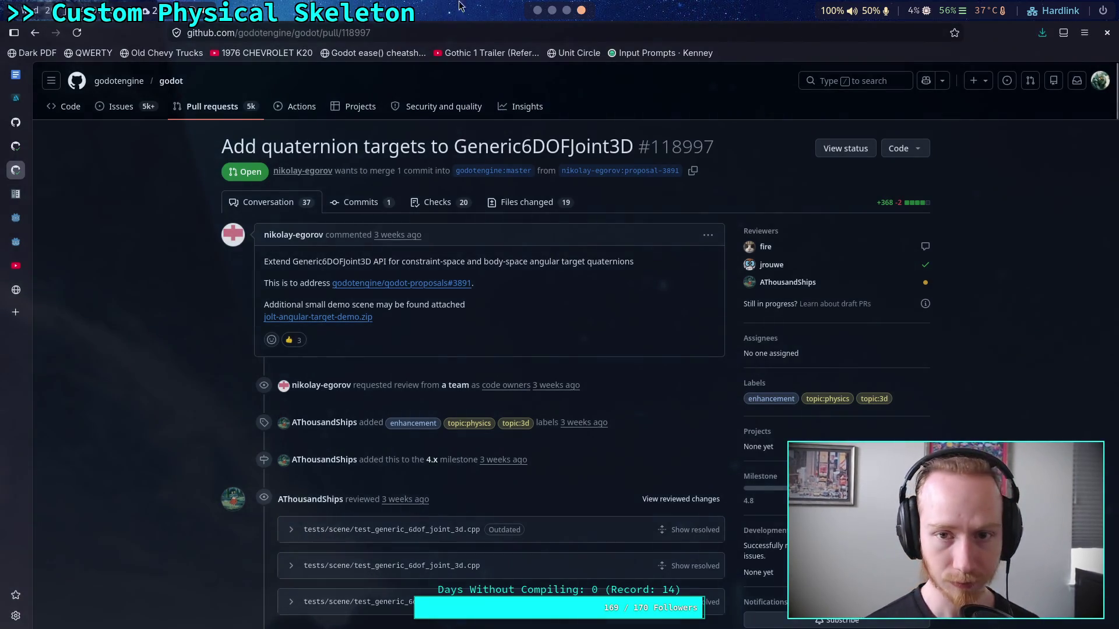
Leave the browser for Godot's Project menu, then move to the planet-game terminal session
{"action": "key", "text": "super+1"}
{"action": "left_click", "coordinate": [21, 35]}
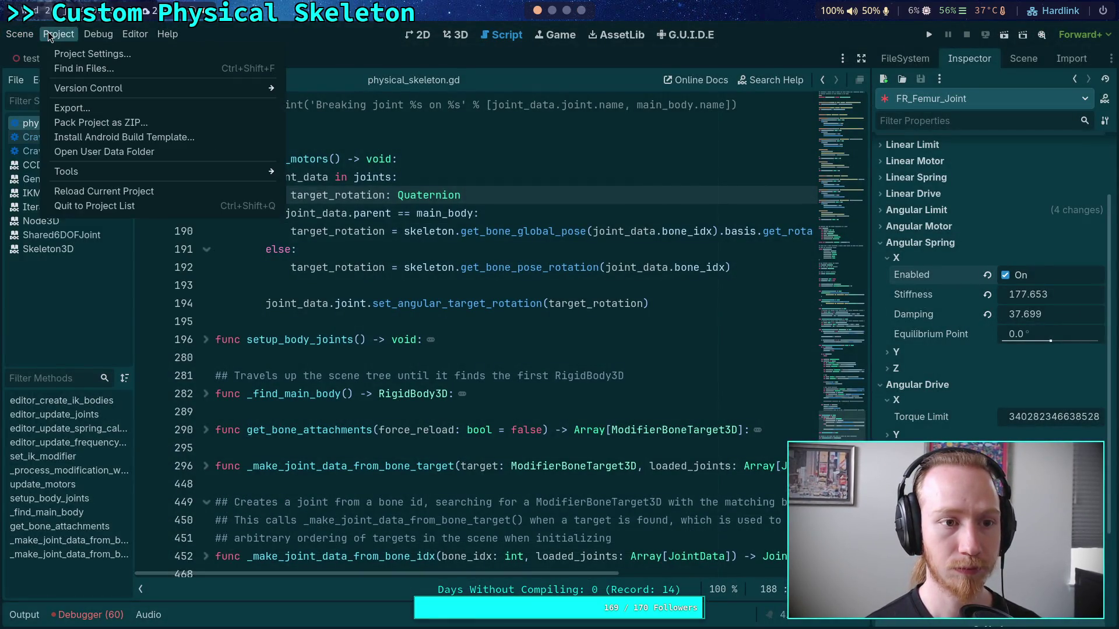
{"action": "left_click", "coordinate": [550, 13]}
{"action": "left_click", "coordinate": [470, 32]}
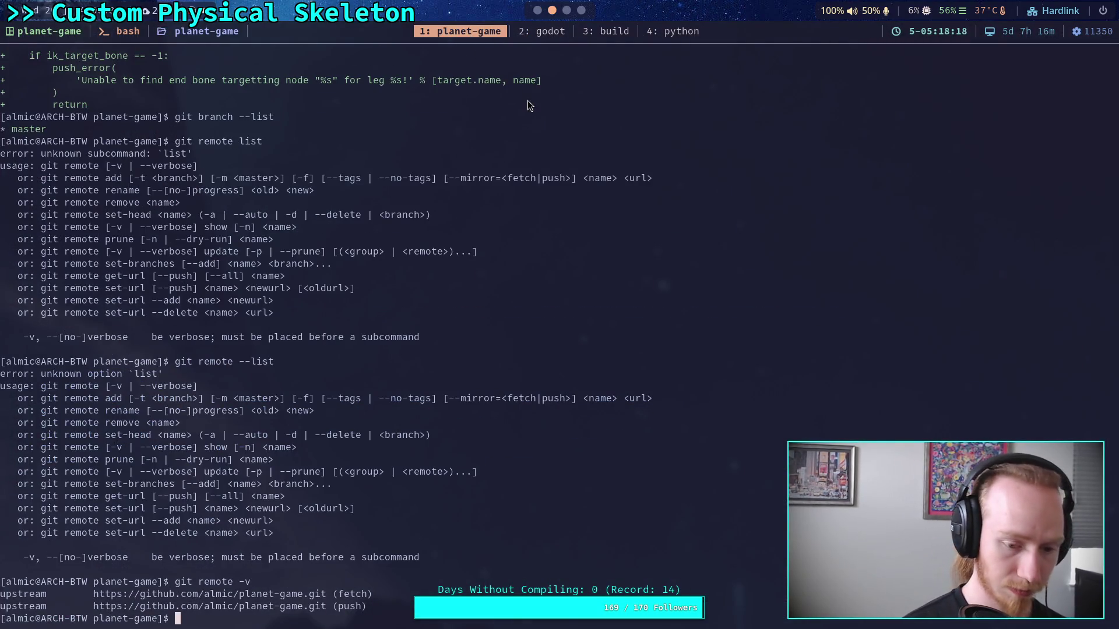
Launch Neovim on ../angular-target-demo/ from the planet-game session, using Tab completion for the path
{"action": "type", "text": "n ../"}
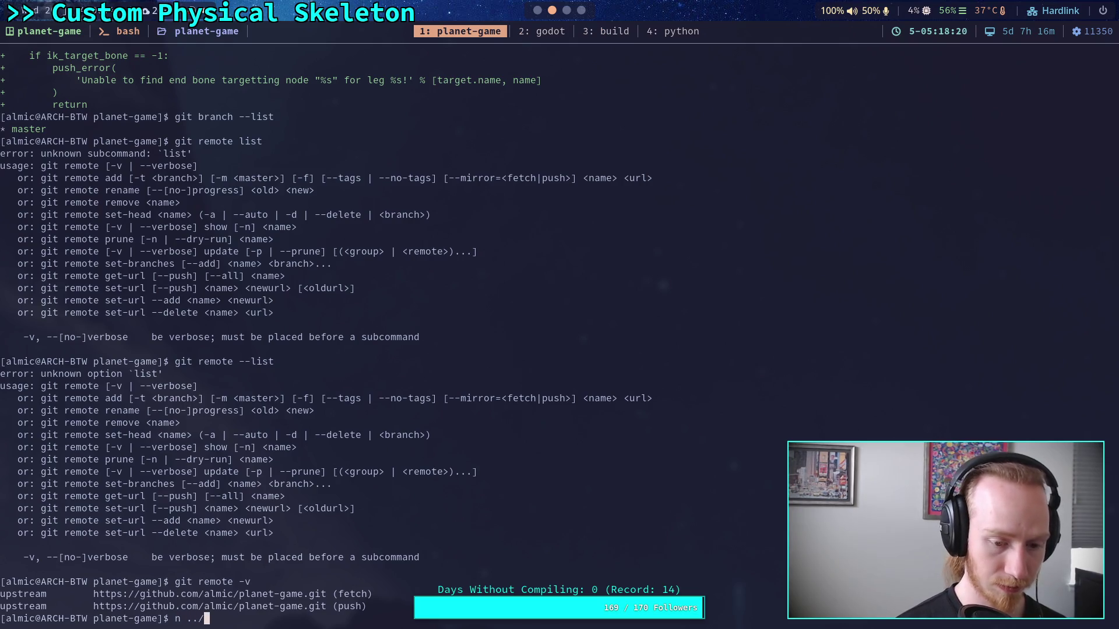
{"action": "type", "text": "../../"}
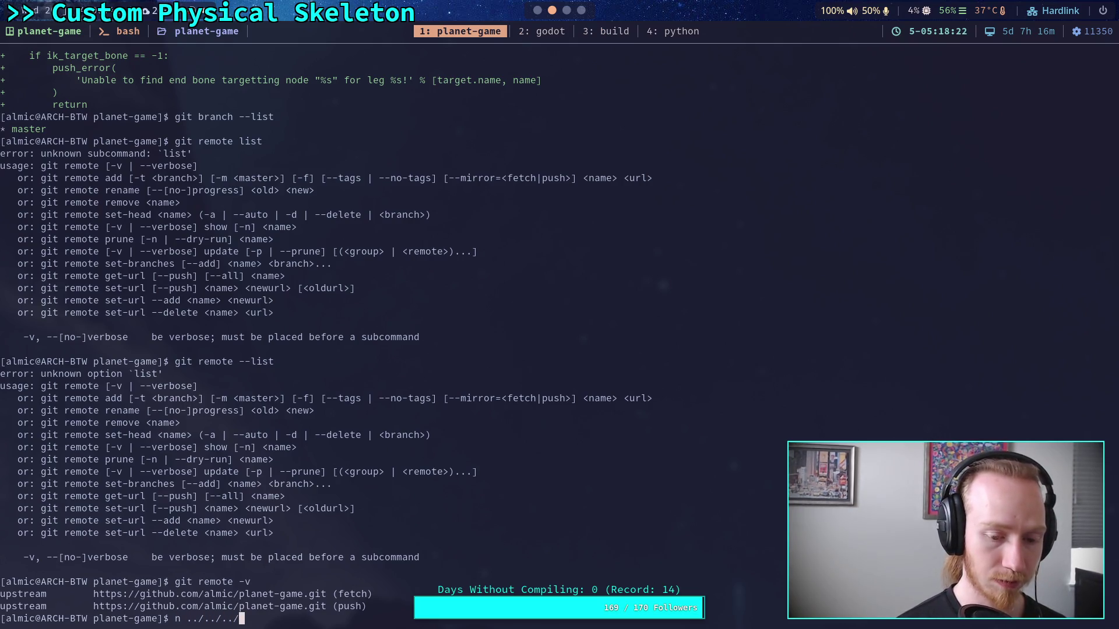
{"action": "type", "text": "jo"}
{"action": "key", "text": "BackSpace"}
{"action": "key", "text": "BackSpace"}
{"action": "key", "text": "Tab"}
{"action": "key", "text": "Tab"}
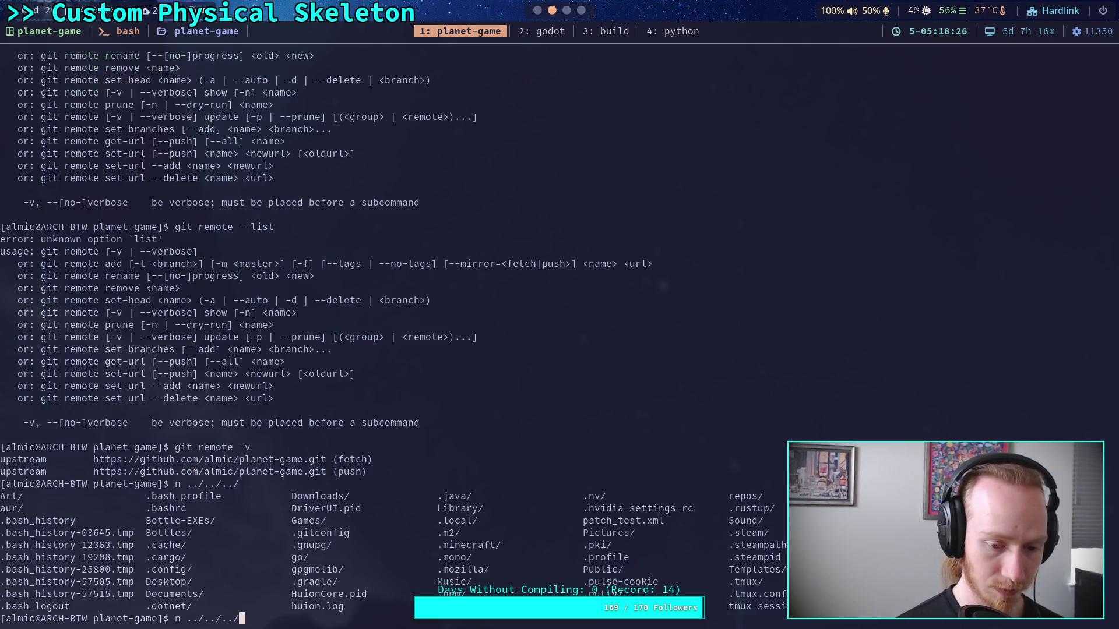
{"action": "key", "text": "BackSpace"}
{"action": "key", "text": "BackSpace"}
{"action": "key", "text": "BackSpace"}
{"action": "type", "text": "a"}
{"action": "key", "text": "BackSpace"}
{"action": "key", "text": "BackSpace"}
{"action": "key", "text": "BackSpace"}
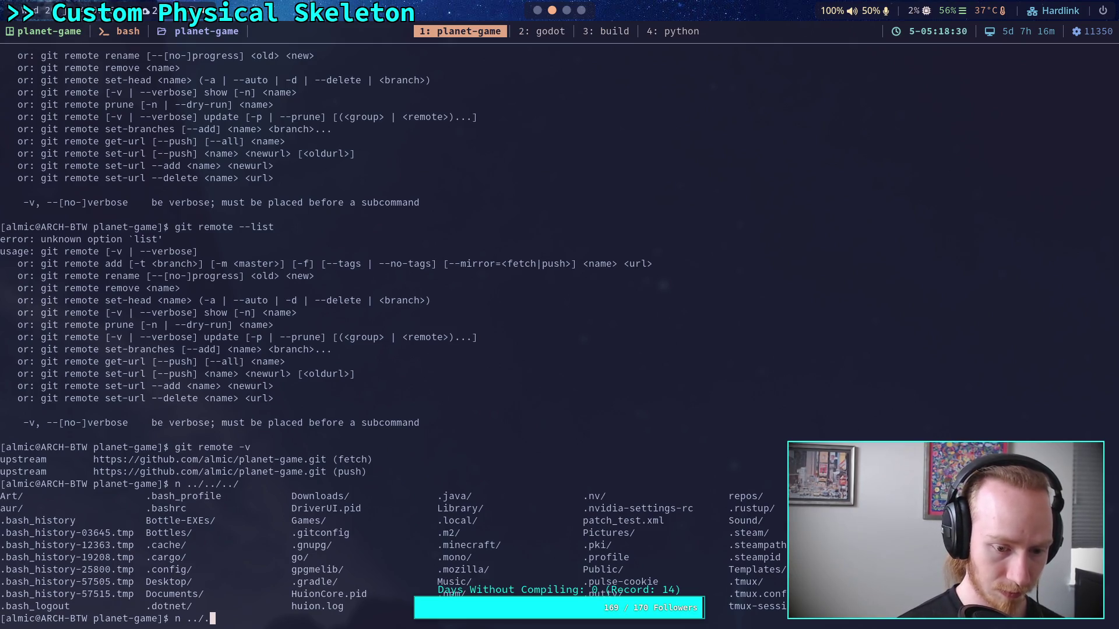
{"action": "type", "text": "ang"}
{"action": "key", "text": "Tab"}
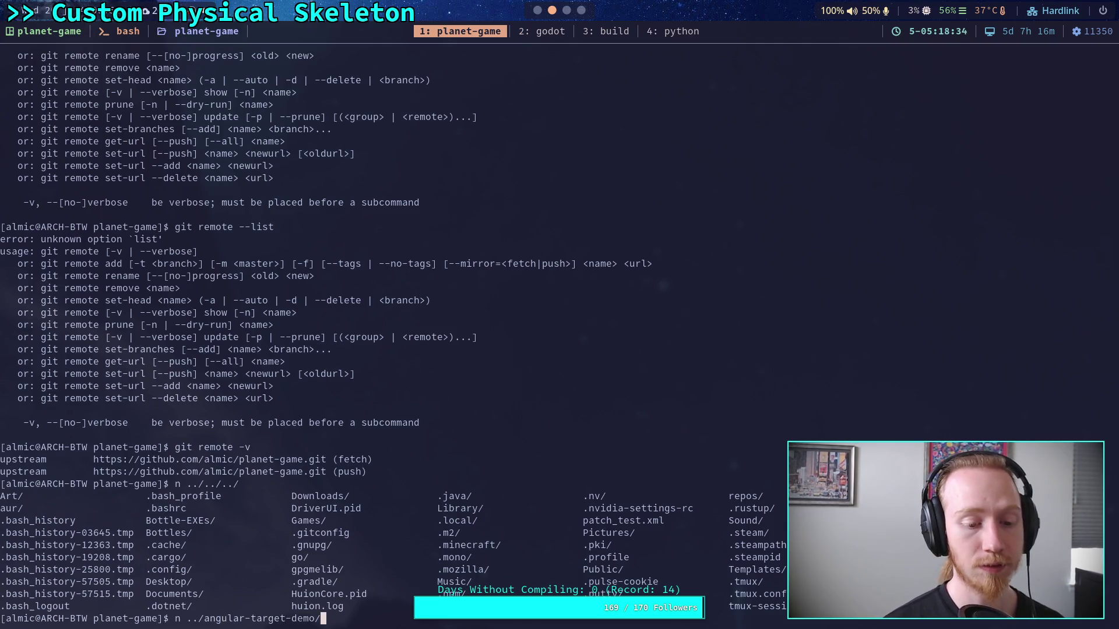
{"action": "key", "text": "Tab"}
{"action": "key", "text": "Return"}
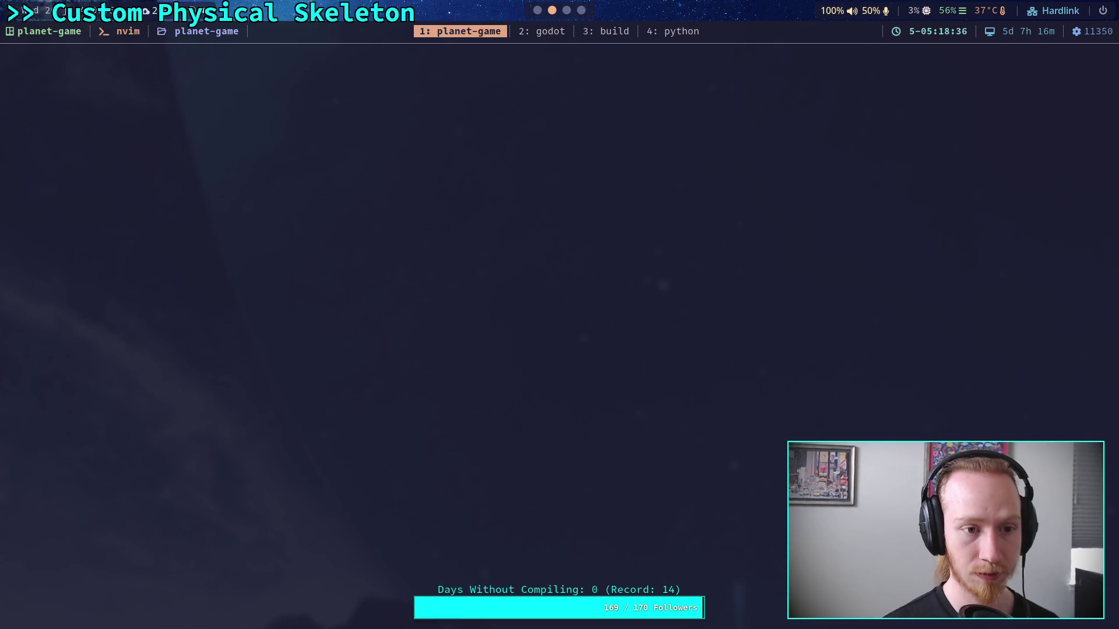
Expand the scripts folder and open angular_target_demo.gd
{"action": "key", "text": "j"}
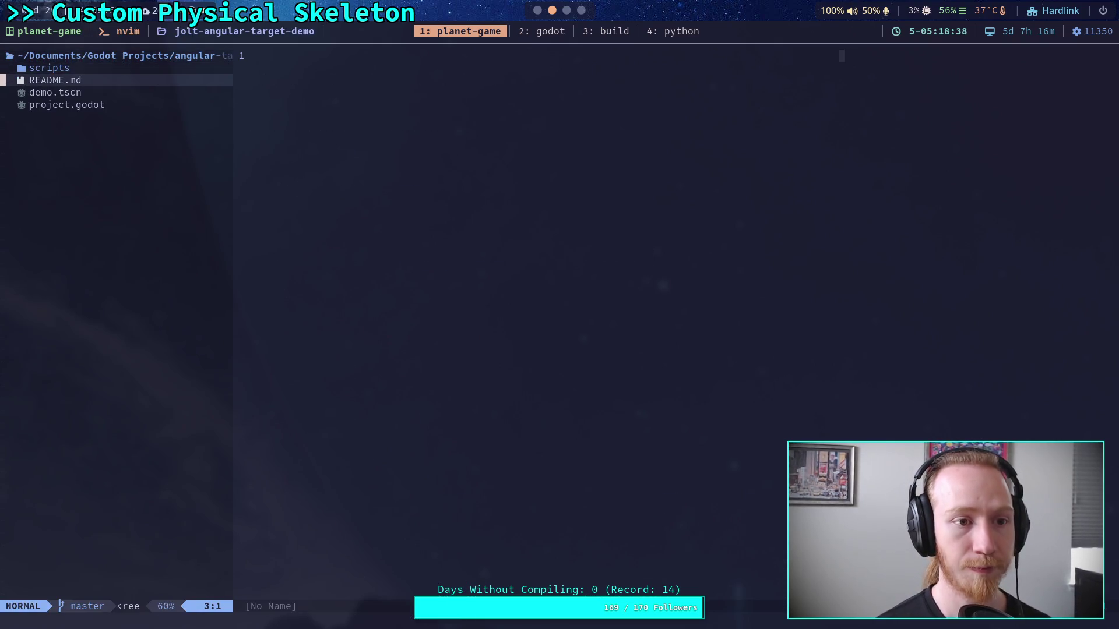
{"action": "key", "text": "Return"}
{"action": "key", "text": "j"}
{"action": "key", "text": "Return"}
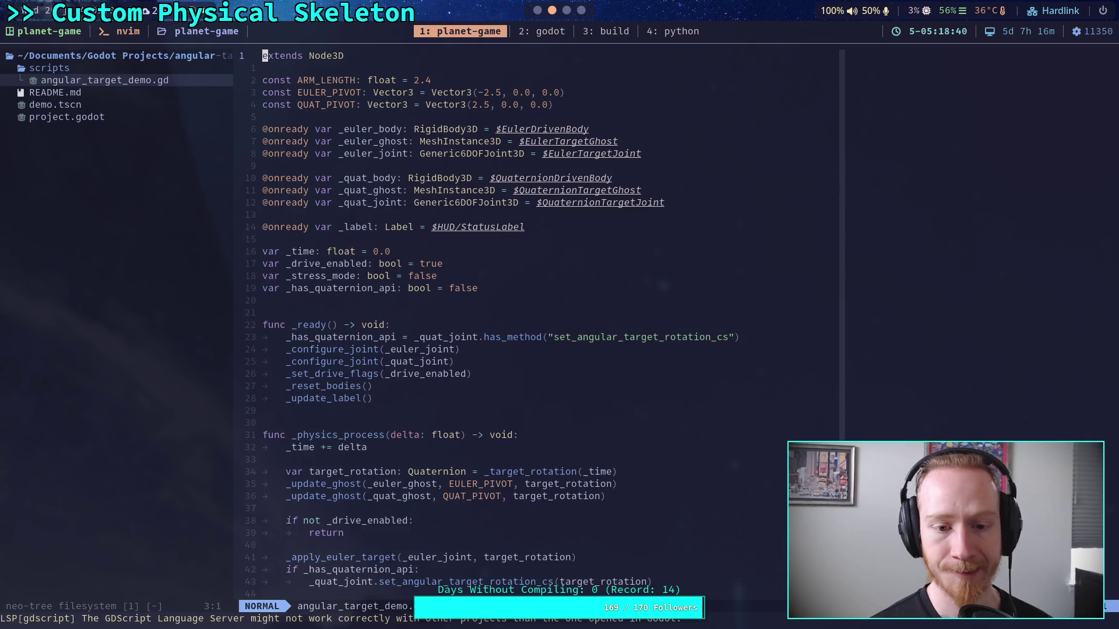
Read through demo.tscn's Euler and quaternion joint nodes, then return to angular_target_demo.gd
{"action": "left_click", "coordinate": [114, 111]}
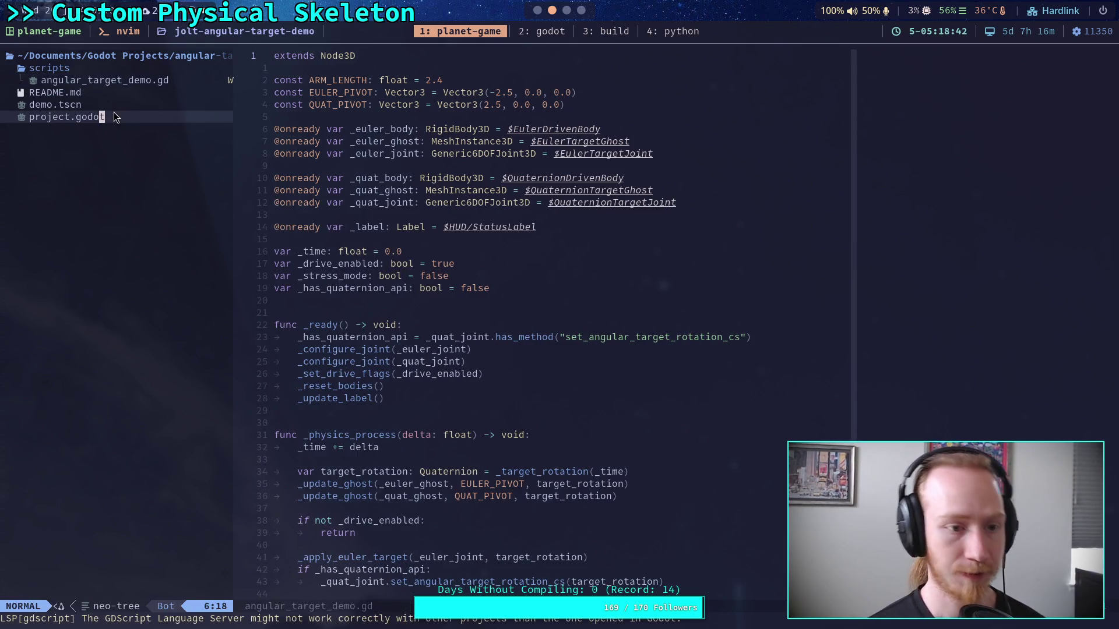
{"action": "key", "text": "k"}
{"action": "key", "text": "Return"}
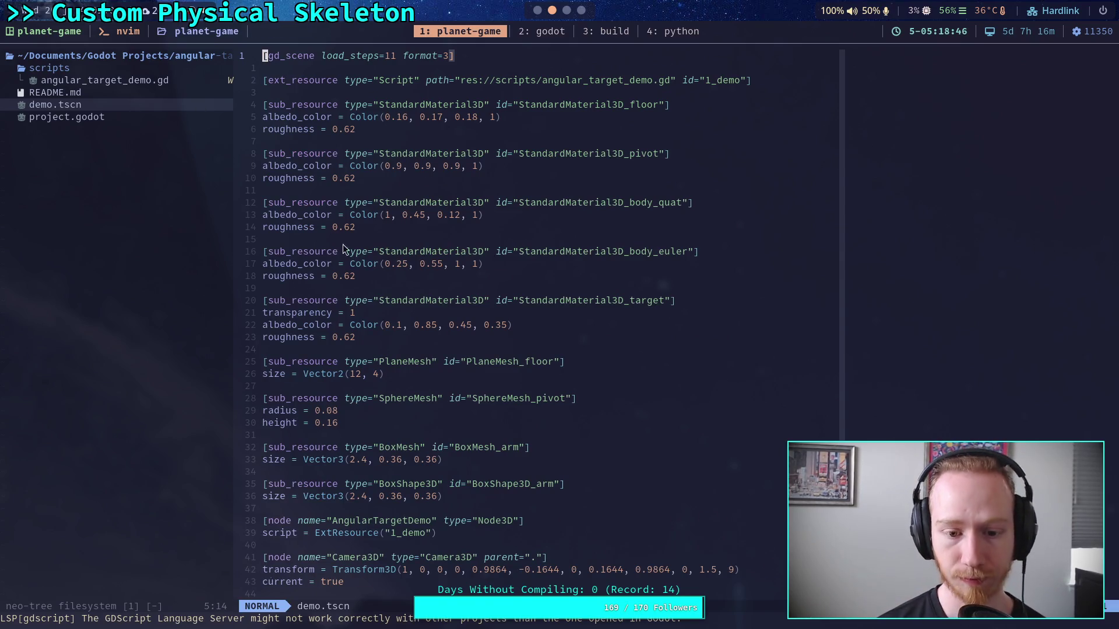
{"action": "scroll", "coordinate": [415, 278], "scroll_direction": "down", "scroll_amount": 10}
{"action": "scroll", "coordinate": [481, 314], "scroll_direction": "down", "scroll_amount": 15}
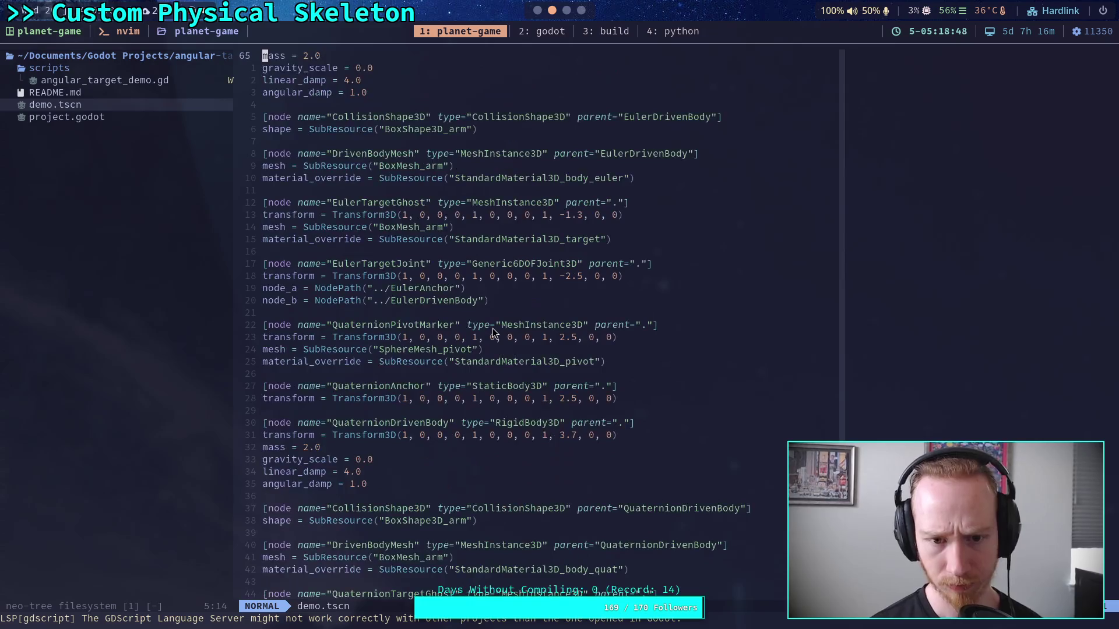
{"action": "scroll", "coordinate": [492, 326], "scroll_direction": "up", "scroll_amount": 4}
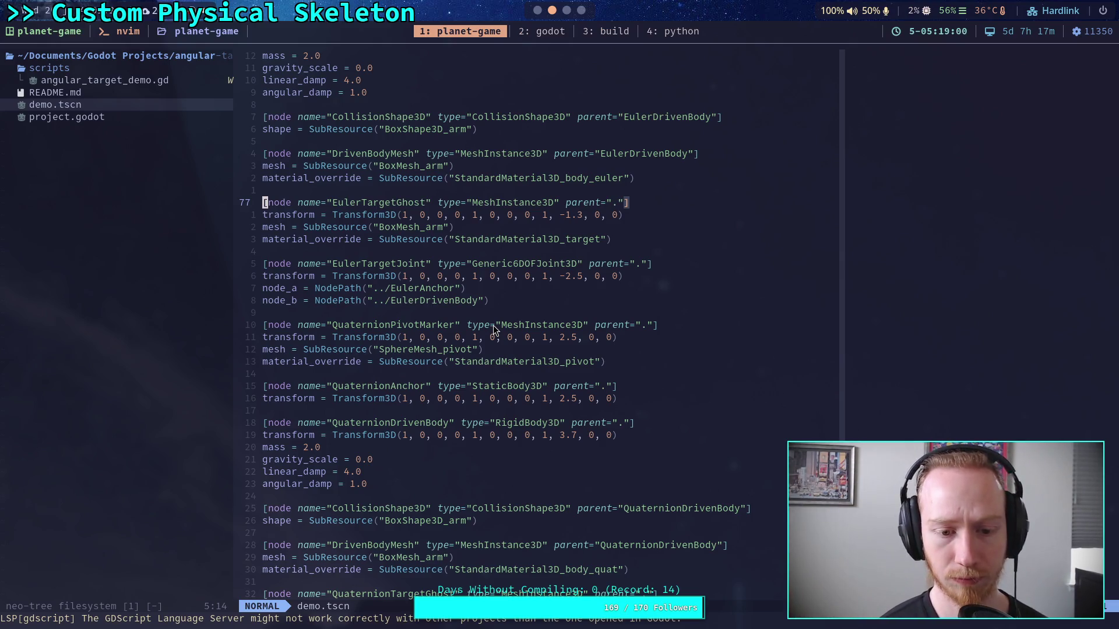
{"action": "scroll", "coordinate": [493, 330], "scroll_direction": "down", "scroll_amount": 7}
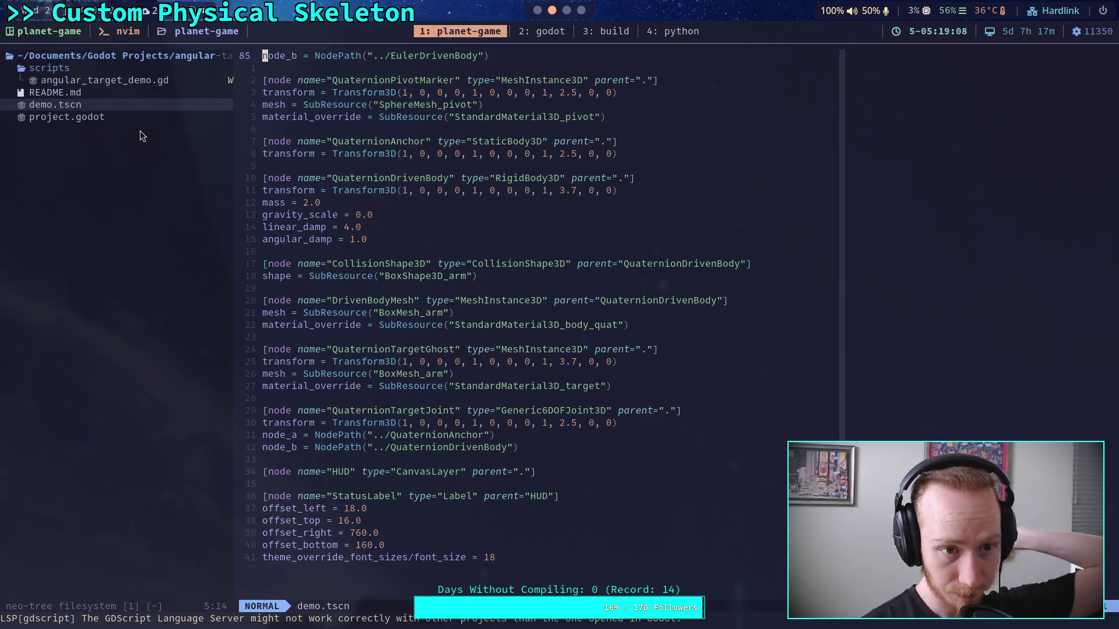
{"action": "left_click", "coordinate": [156, 82]}
{"action": "key", "text": "Return"}
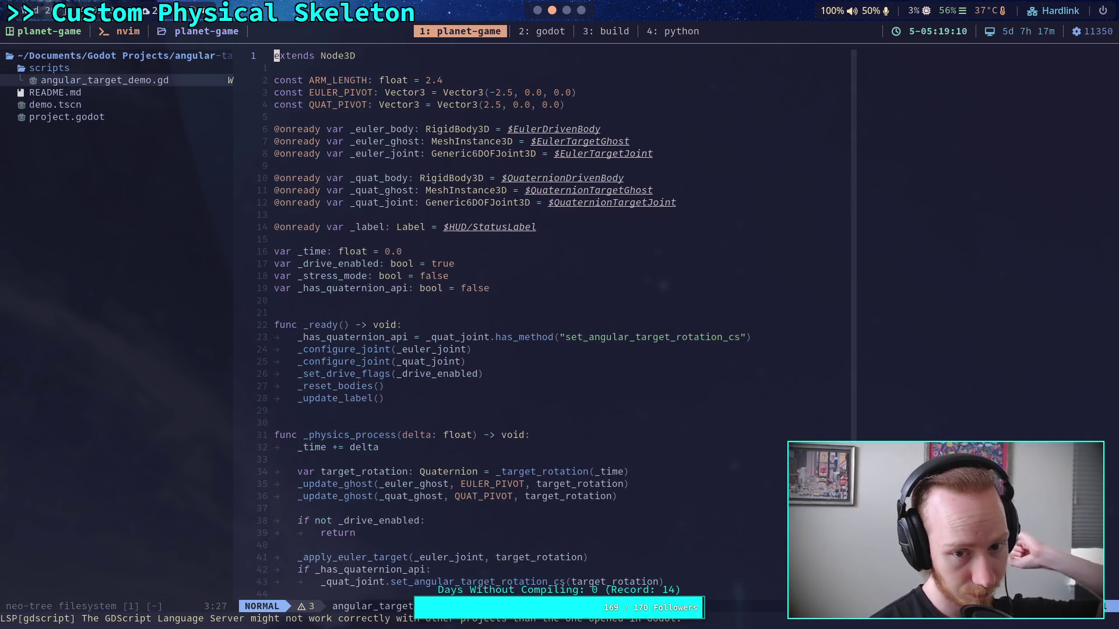
{"action": "scroll", "coordinate": [553, 352], "scroll_direction": "down", "scroll_amount": 10}
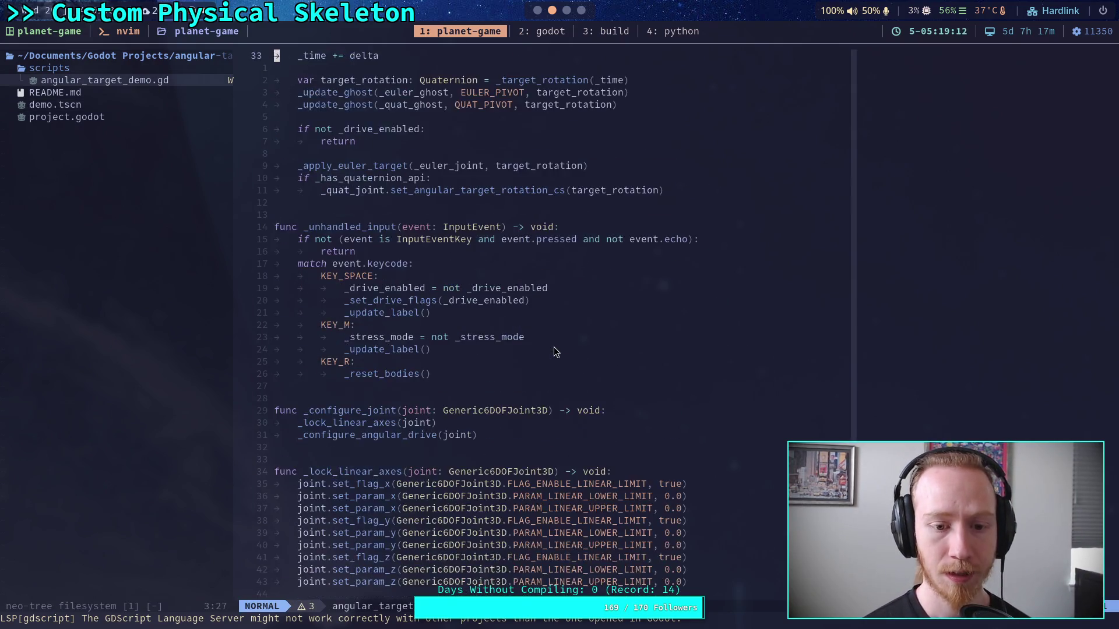
{"action": "scroll", "coordinate": [554, 351], "scroll_direction": "down", "scroll_amount": 5}
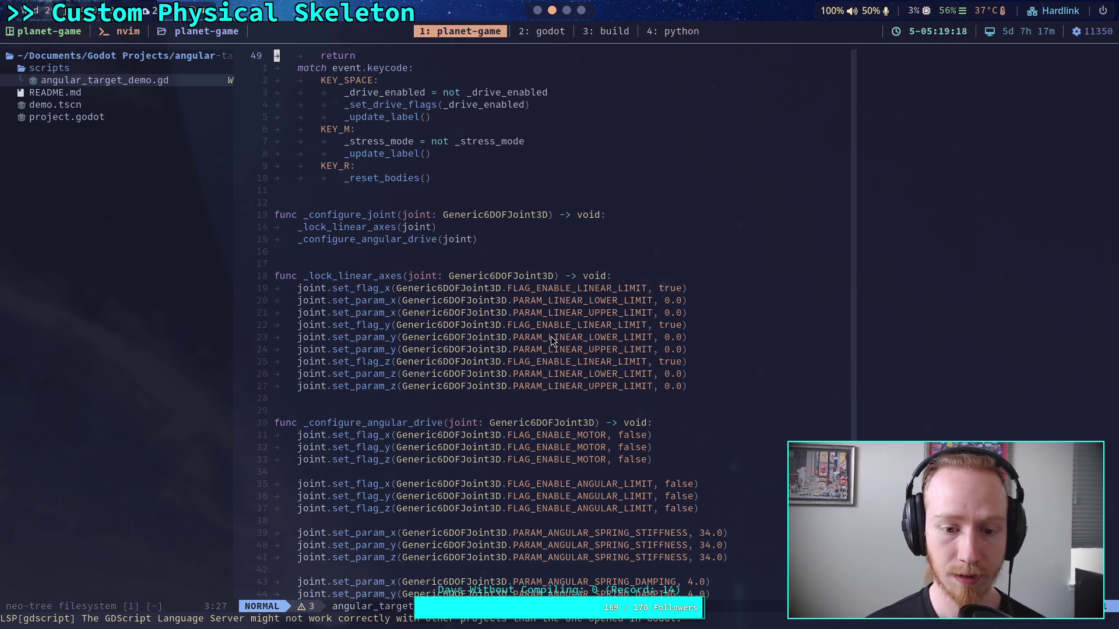
{"action": "scroll", "coordinate": [545, 334], "scroll_direction": "down", "scroll_amount": 5}
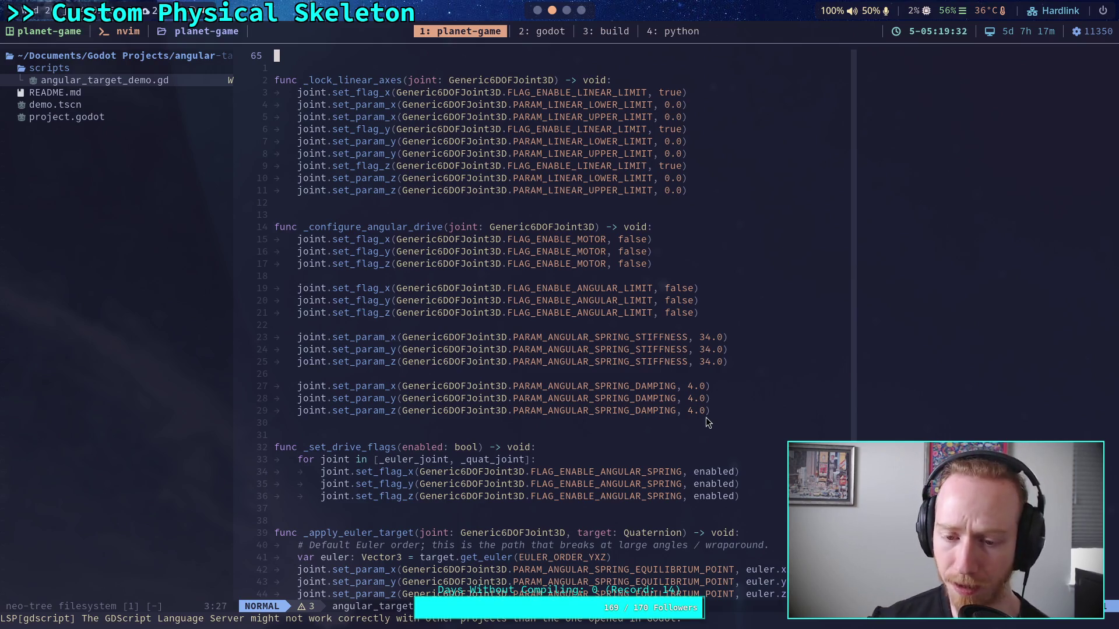
{"action": "scroll", "coordinate": [705, 417], "scroll_direction": "down", "scroll_amount": 3}
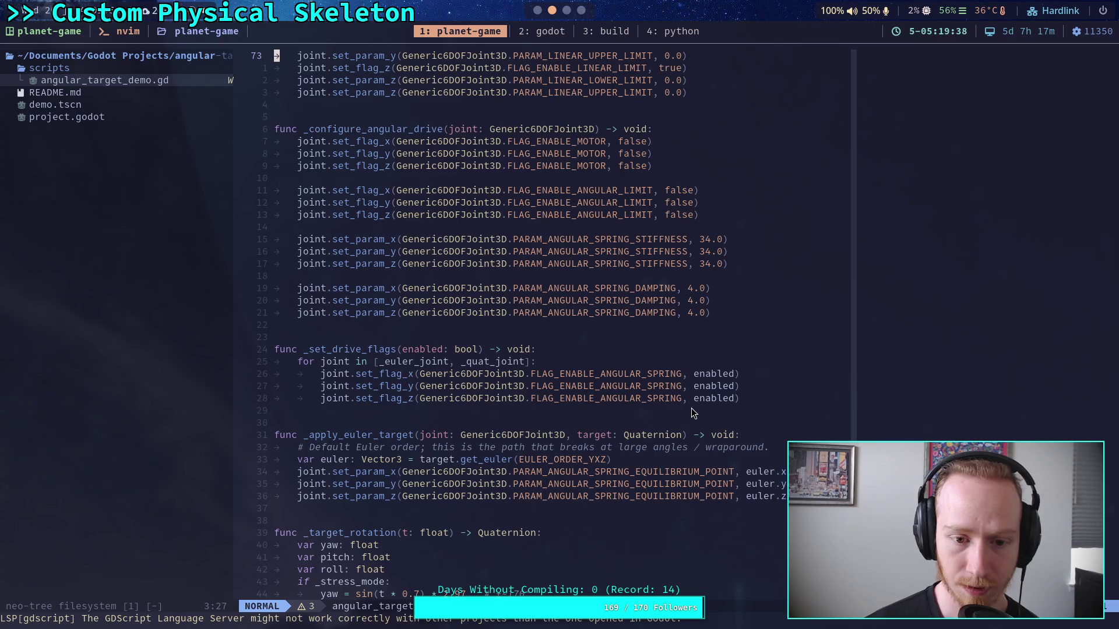
{"action": "scroll", "coordinate": [691, 409], "scroll_direction": "up", "scroll_amount": 7}
{"action": "scroll", "coordinate": [691, 412], "scroll_direction": "up", "scroll_amount": 10}
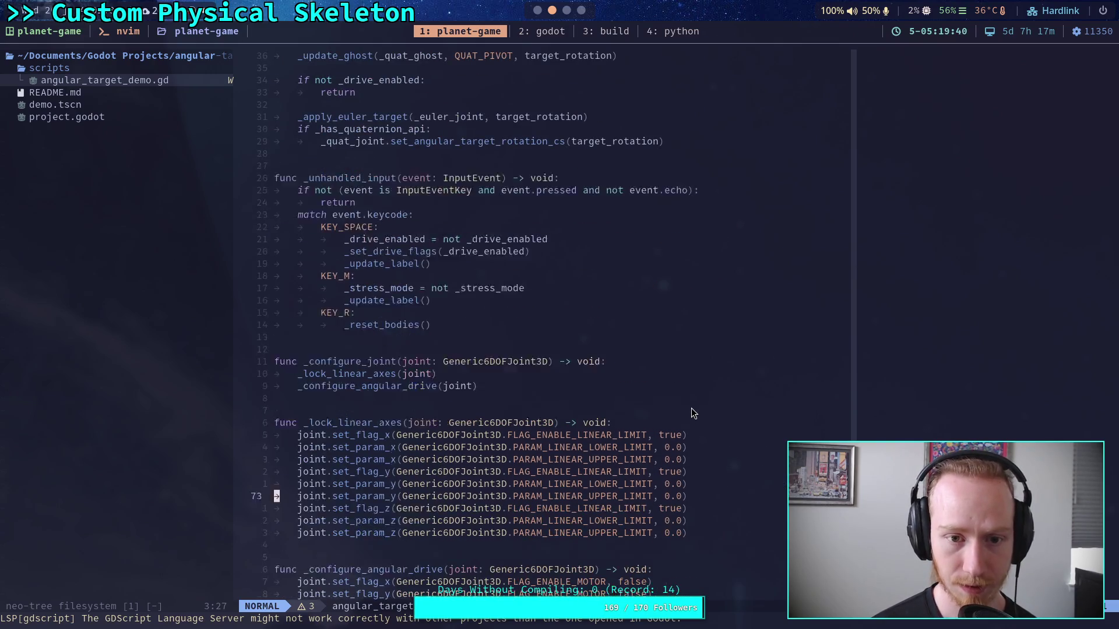
{"action": "scroll", "coordinate": [690, 409], "scroll_direction": "up", "scroll_amount": 4}
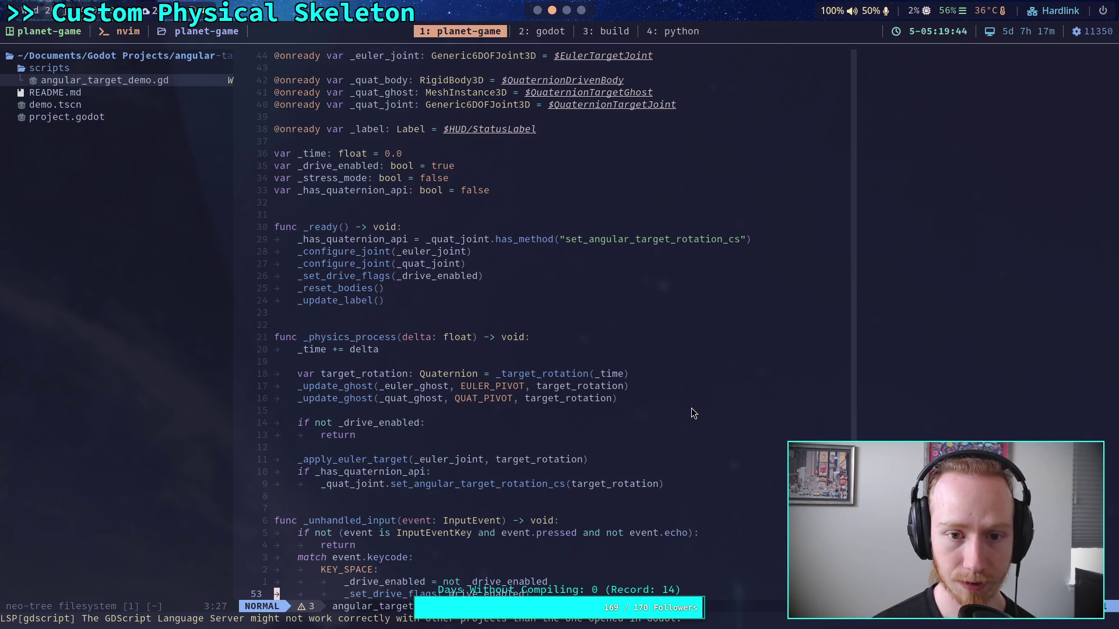
{"action": "scroll", "coordinate": [693, 412], "scroll_direction": "down", "scroll_amount": 20}
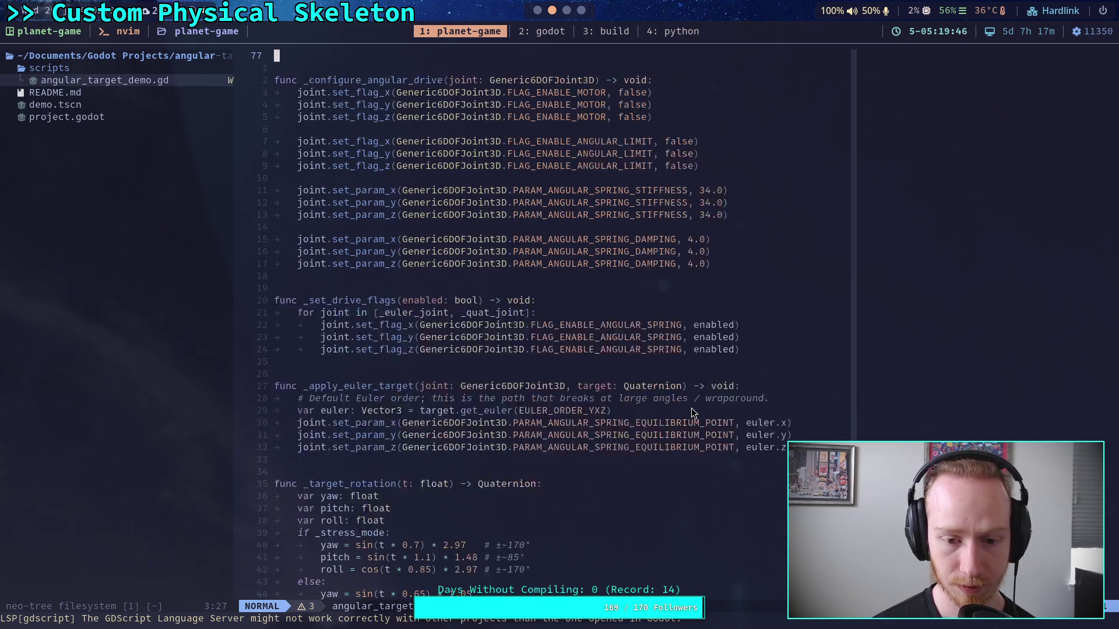
{"action": "scroll", "coordinate": [692, 413], "scroll_direction": "down", "scroll_amount": 1}
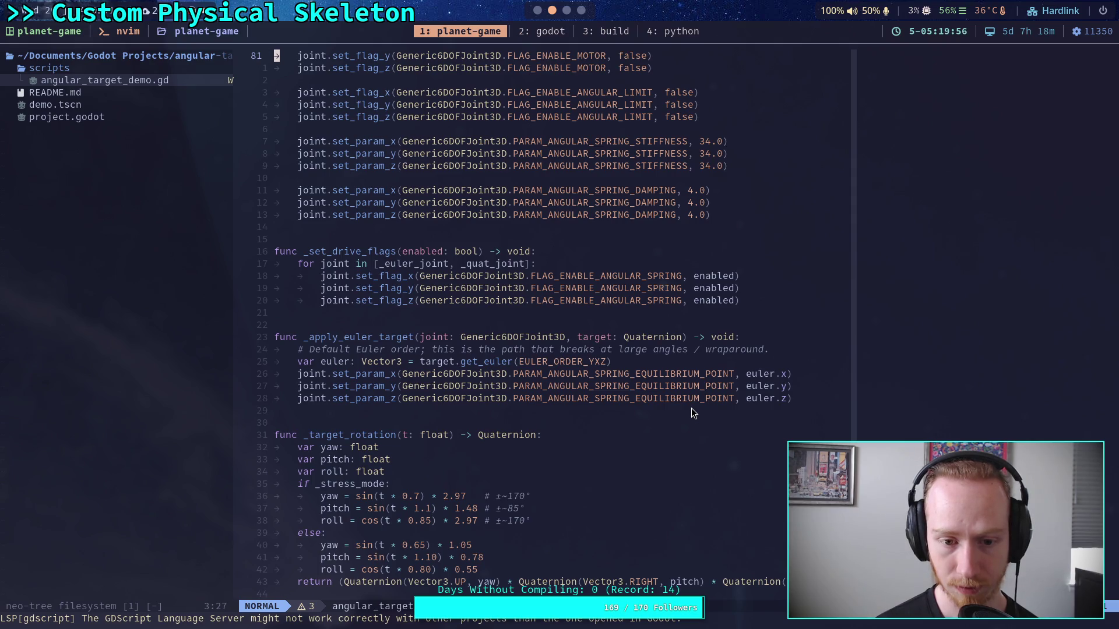
{"action": "scroll", "coordinate": [693, 413], "scroll_direction": "down", "scroll_amount": 5}
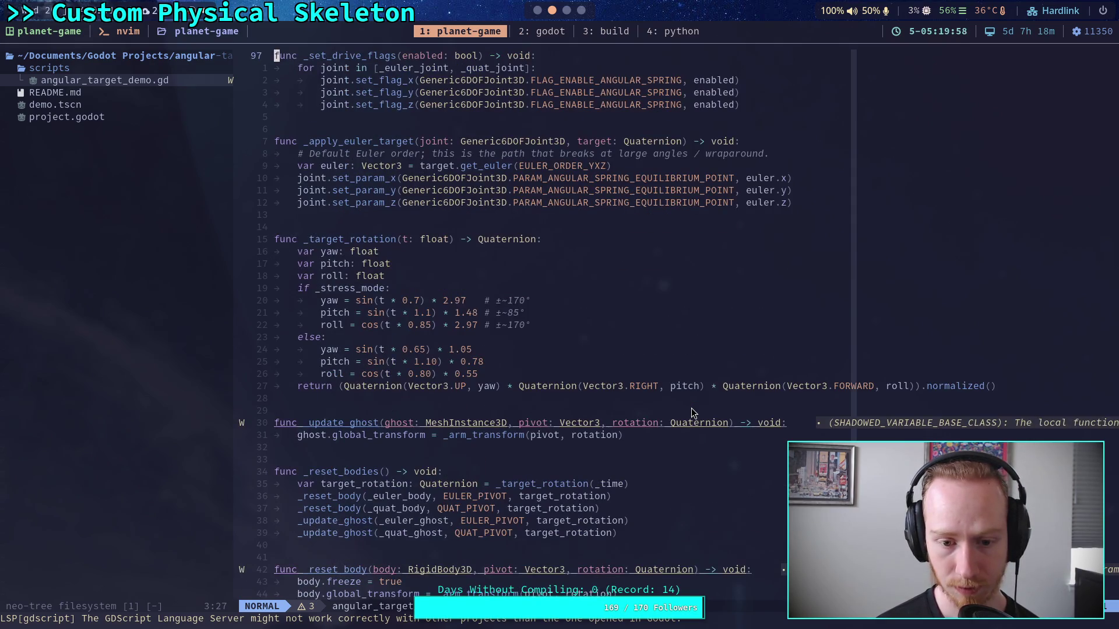
{"action": "scroll", "coordinate": [692, 408], "scroll_direction": "down", "scroll_amount": 3}
{"action": "scroll", "coordinate": [693, 413], "scroll_direction": "down", "scroll_amount": 3}
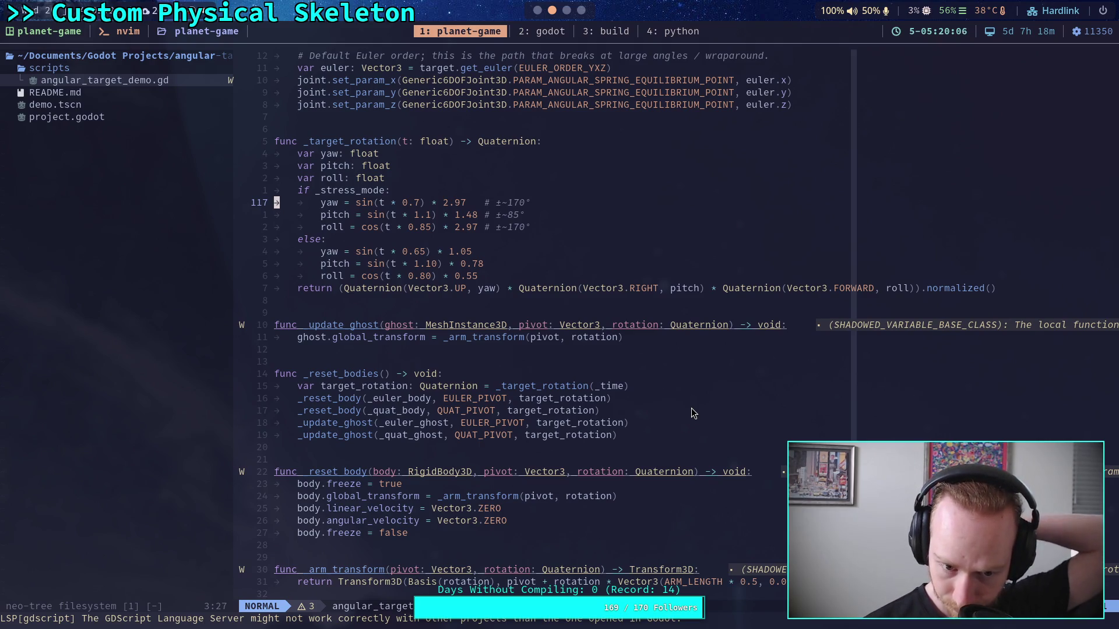
{"action": "scroll", "coordinate": [692, 412], "scroll_direction": "down", "scroll_amount": 4}
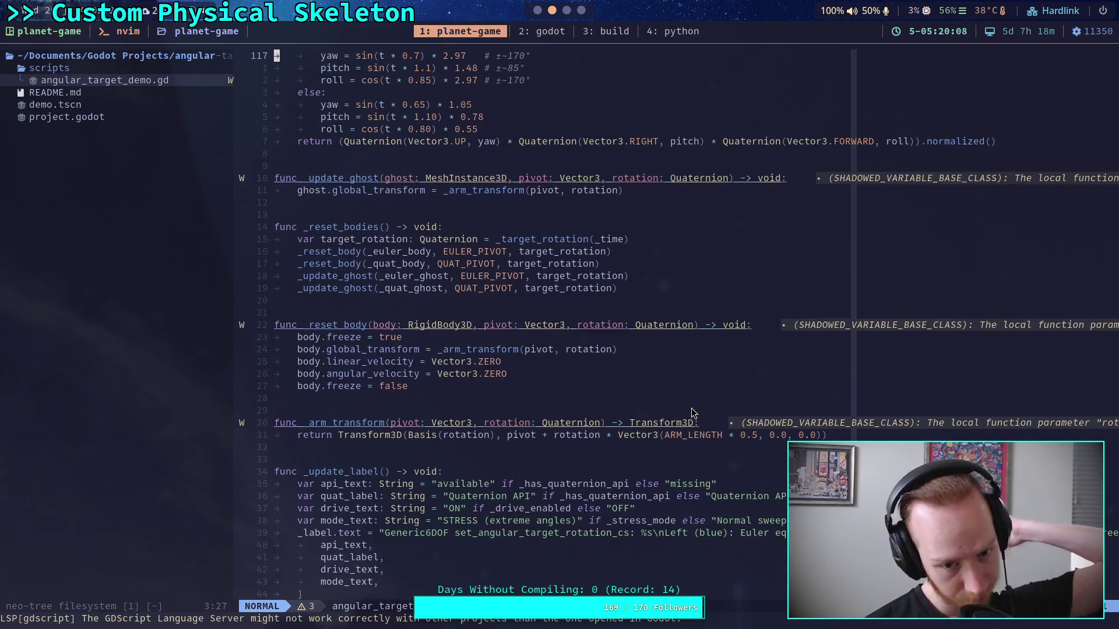
{"action": "scroll", "coordinate": [692, 412], "scroll_direction": "down", "scroll_amount": 4}
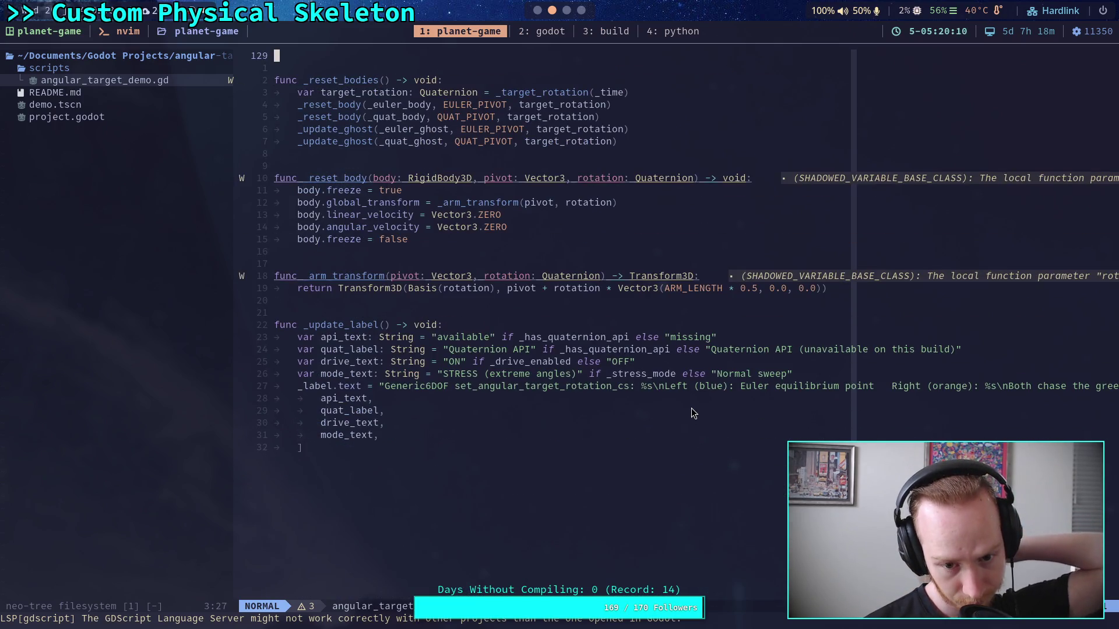
{"action": "scroll", "coordinate": [692, 411], "scroll_direction": "up", "scroll_amount": 16}
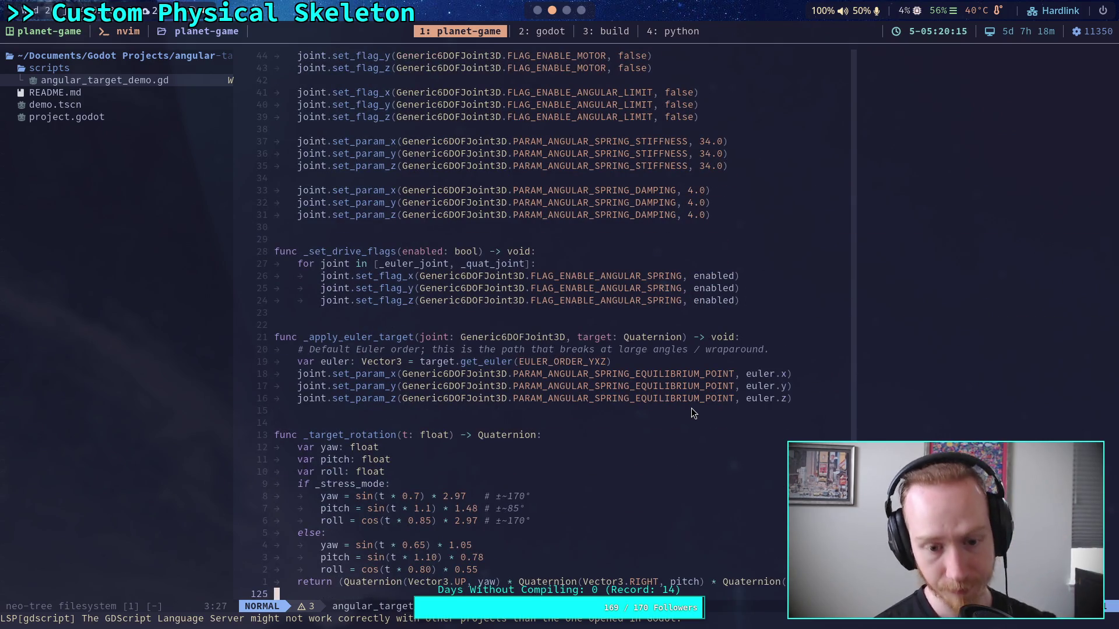
{"action": "scroll", "coordinate": [693, 413], "scroll_direction": "up", "scroll_amount": 16}
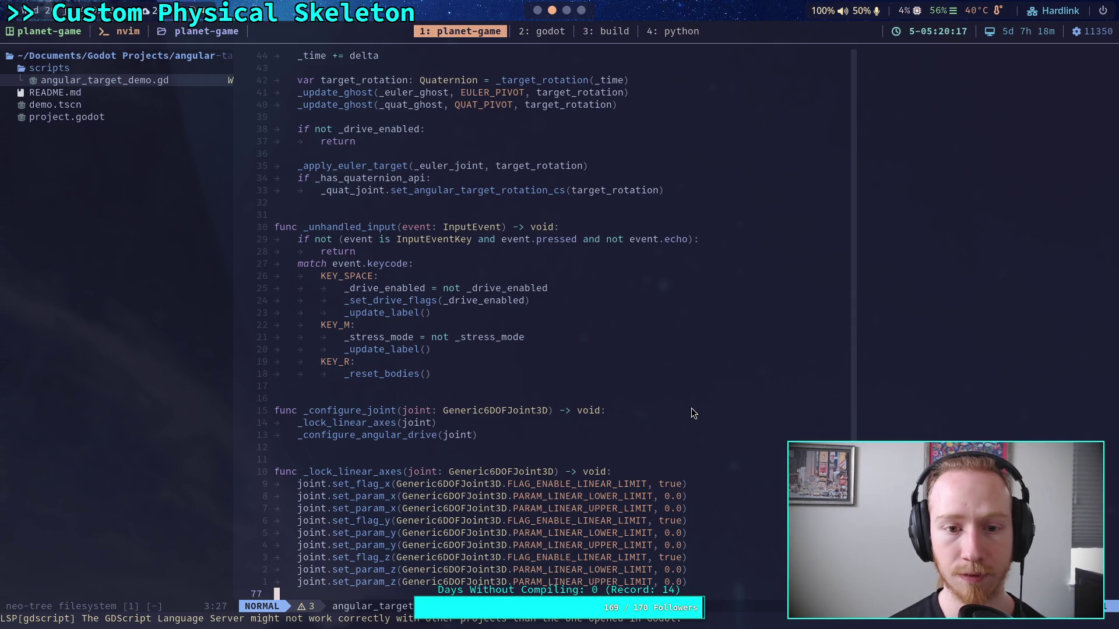
{"action": "scroll", "coordinate": [693, 413], "scroll_direction": "up", "scroll_amount": 4}
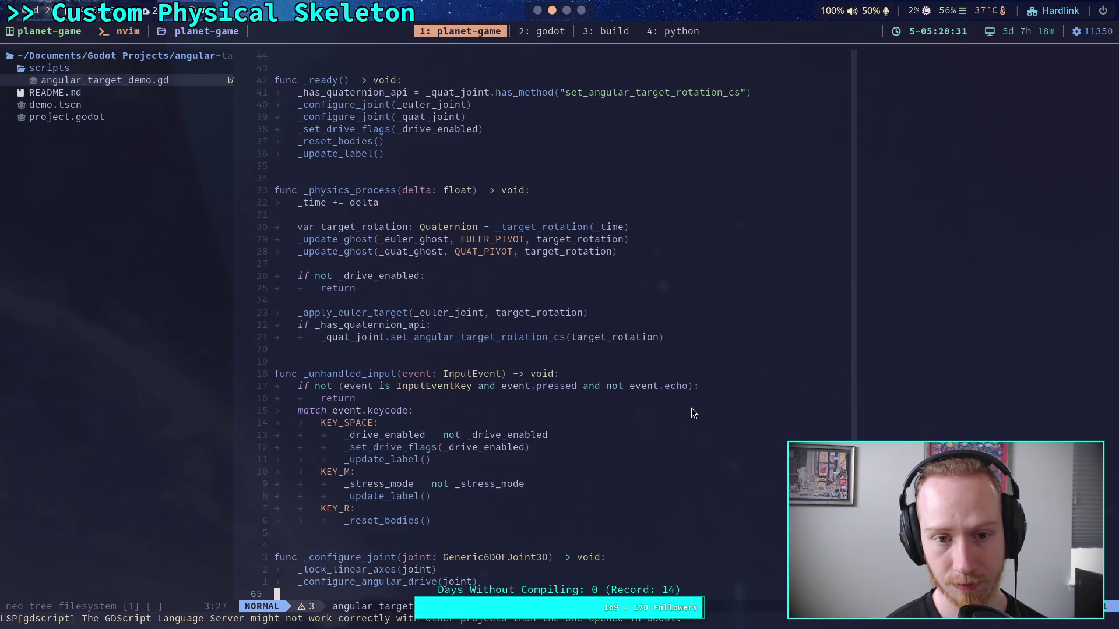
{"action": "scroll", "coordinate": [691, 408], "scroll_direction": "up", "scroll_amount": 5}
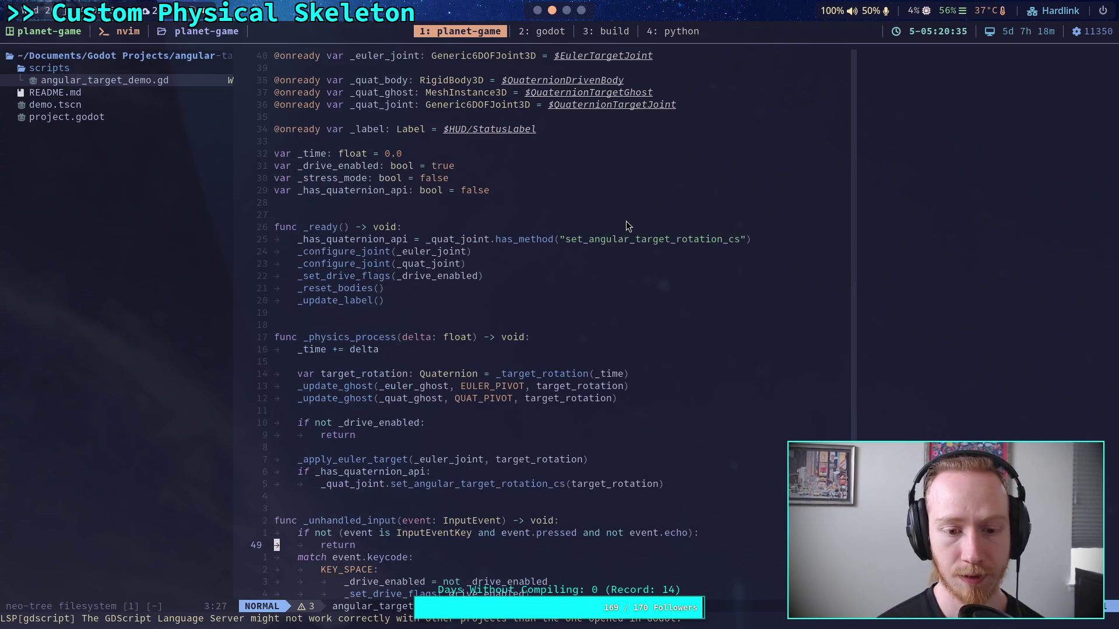
In Godot, collapse the femur joint's Angular Limit and check the set_angular_target_rotation documentation
{"action": "left_click", "coordinate": [536, 13]}
{"action": "left_click", "coordinate": [901, 210]}
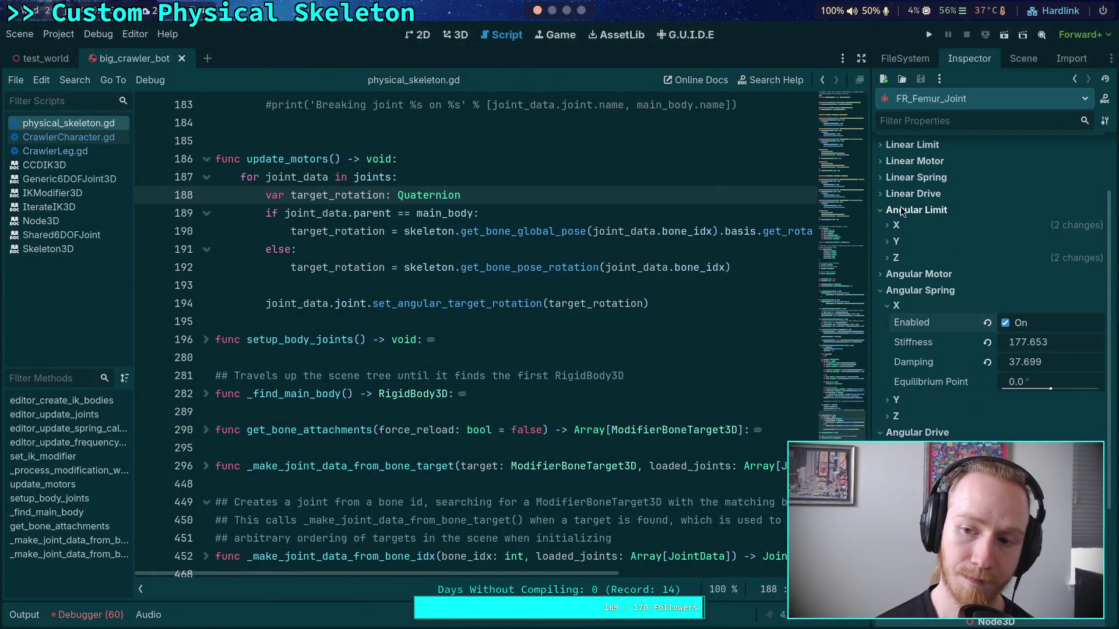
{"action": "left_click", "coordinate": [901, 210]}
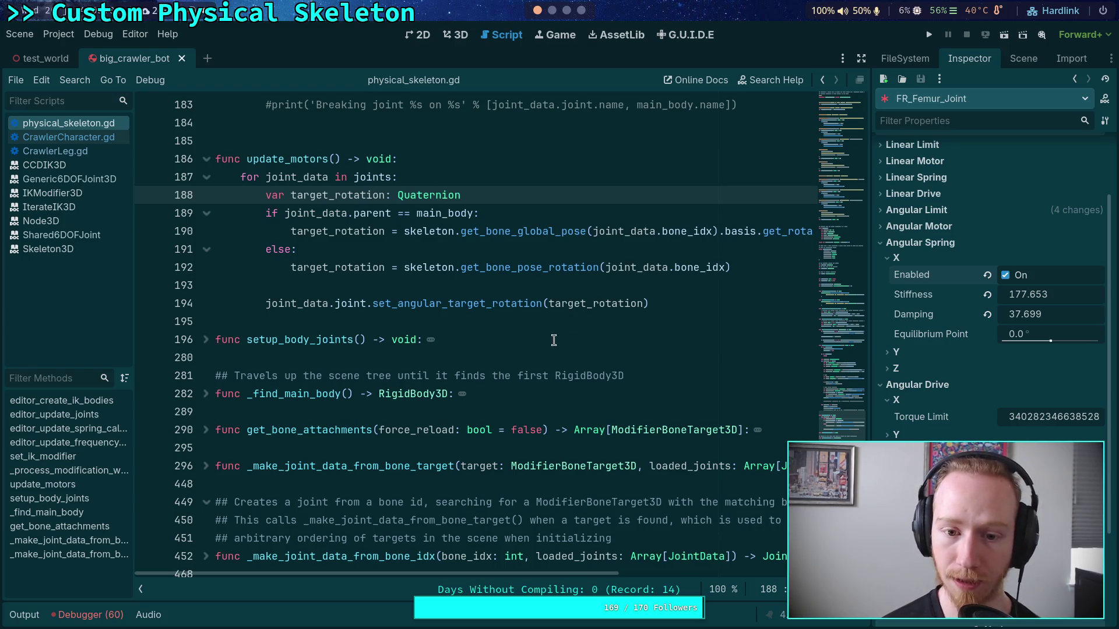
{"action": "mouse_move", "coordinate": [491, 306]}
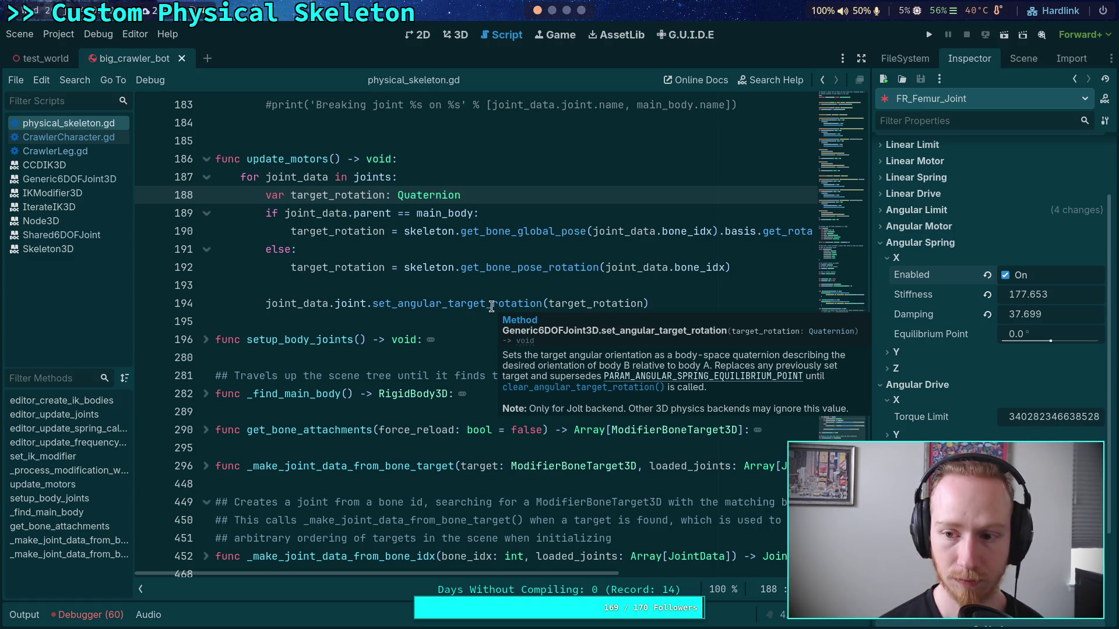
Show the Scene dock's node tree and switch the main view to 3D for big_crawler_bot
{"action": "scroll", "coordinate": [527, 301], "scroll_direction": "up", "scroll_amount": 2}
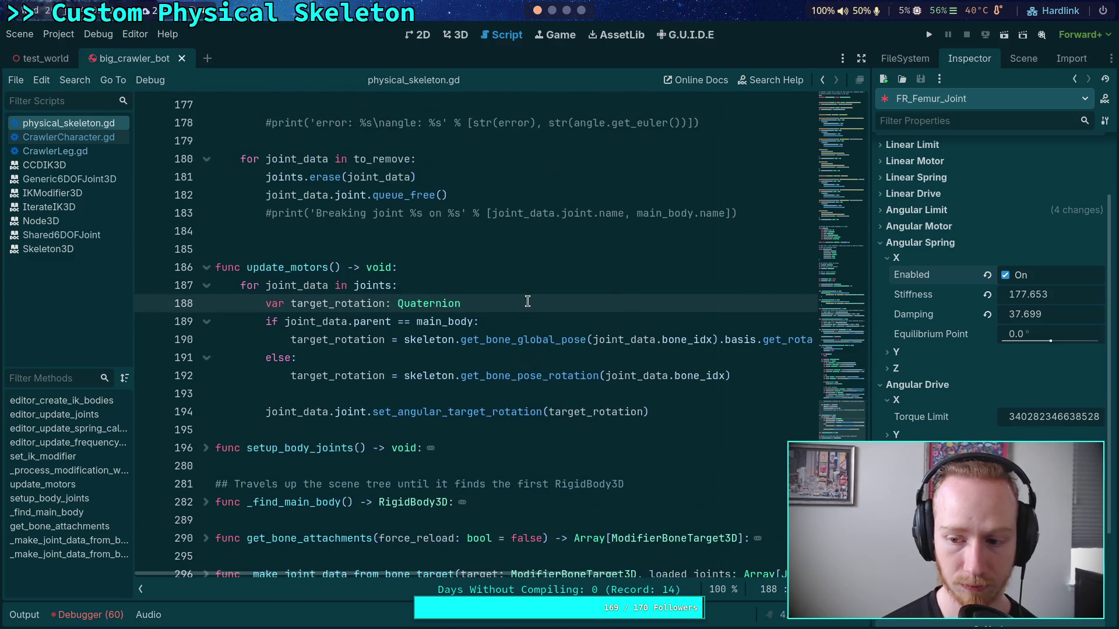
{"action": "scroll", "coordinate": [527, 302], "scroll_direction": "up", "scroll_amount": 2}
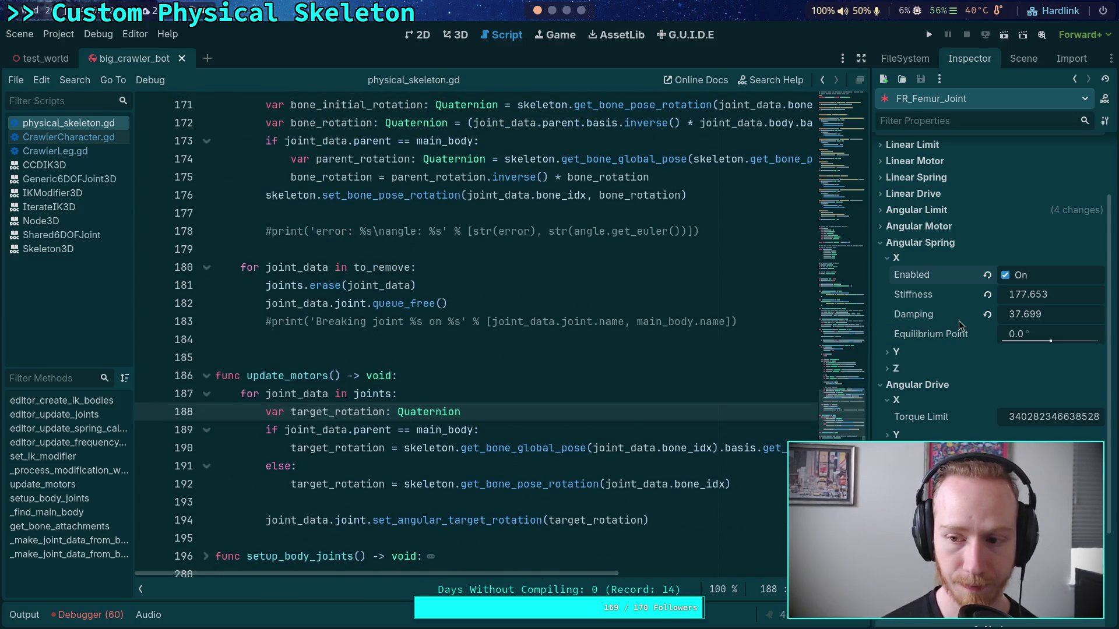
{"action": "scroll", "coordinate": [1018, 306], "scroll_direction": "up", "scroll_amount": 3}
{"action": "left_click", "coordinate": [1024, 58]}
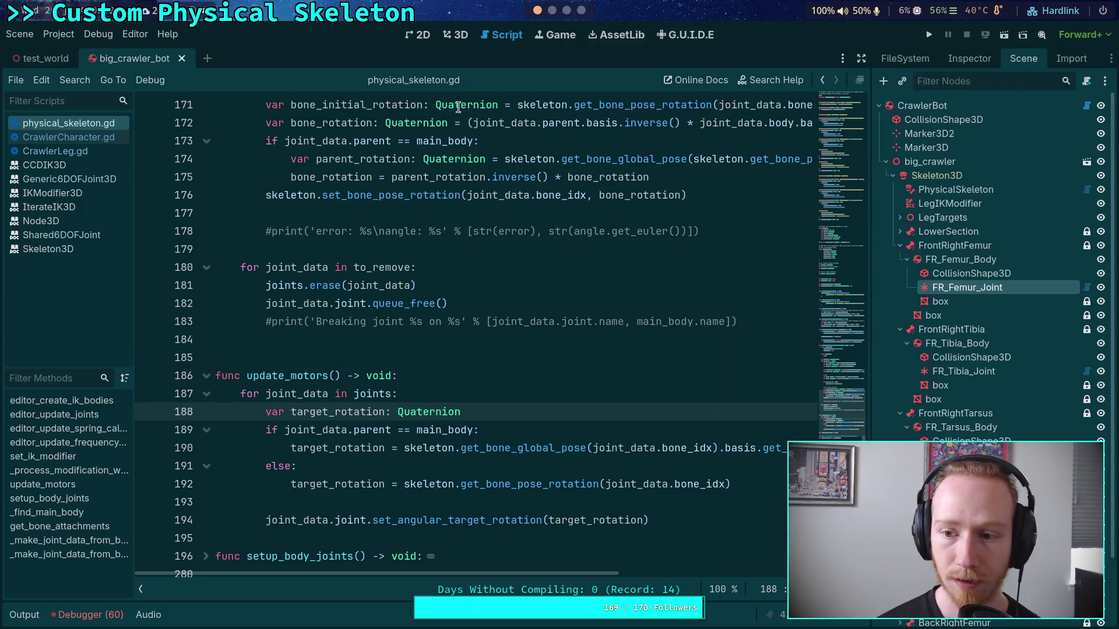
{"action": "left_click", "coordinate": [455, 35]}
Frame the femur joint in the 3D view and select the PhysicalSkeleton node
{"action": "key", "text": "f"}
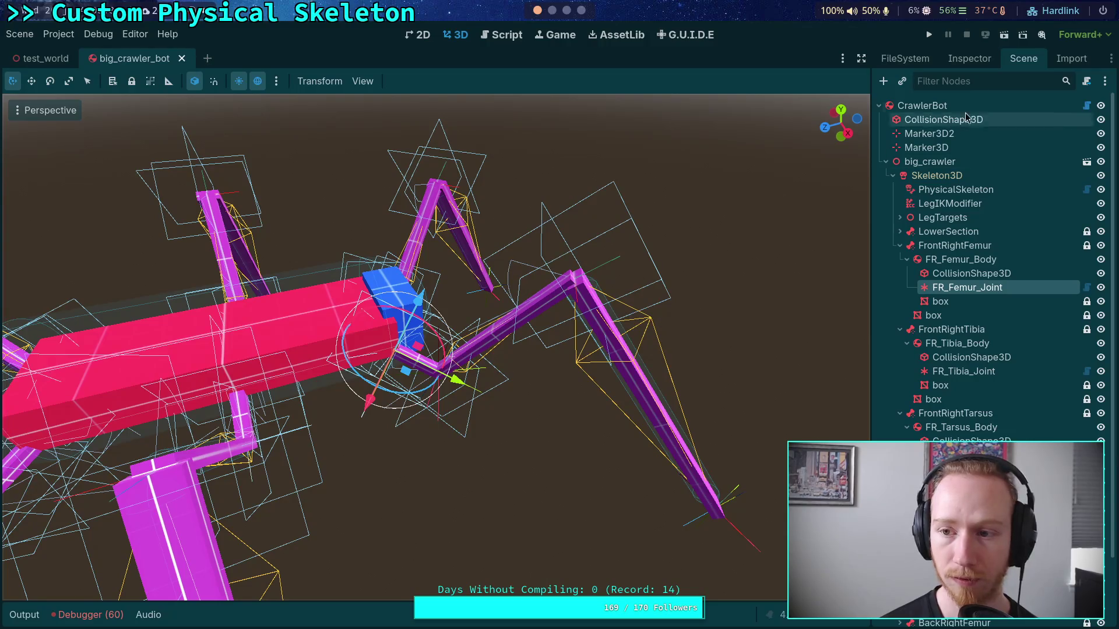
{"action": "left_click", "coordinate": [969, 58]}
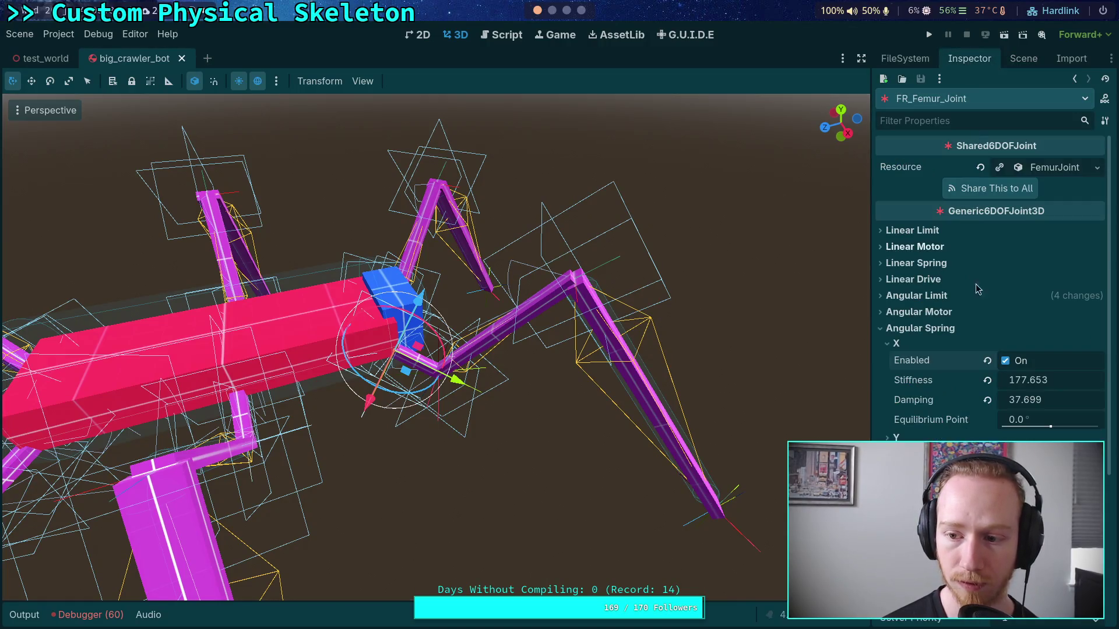
{"action": "left_click", "coordinate": [1059, 384]}
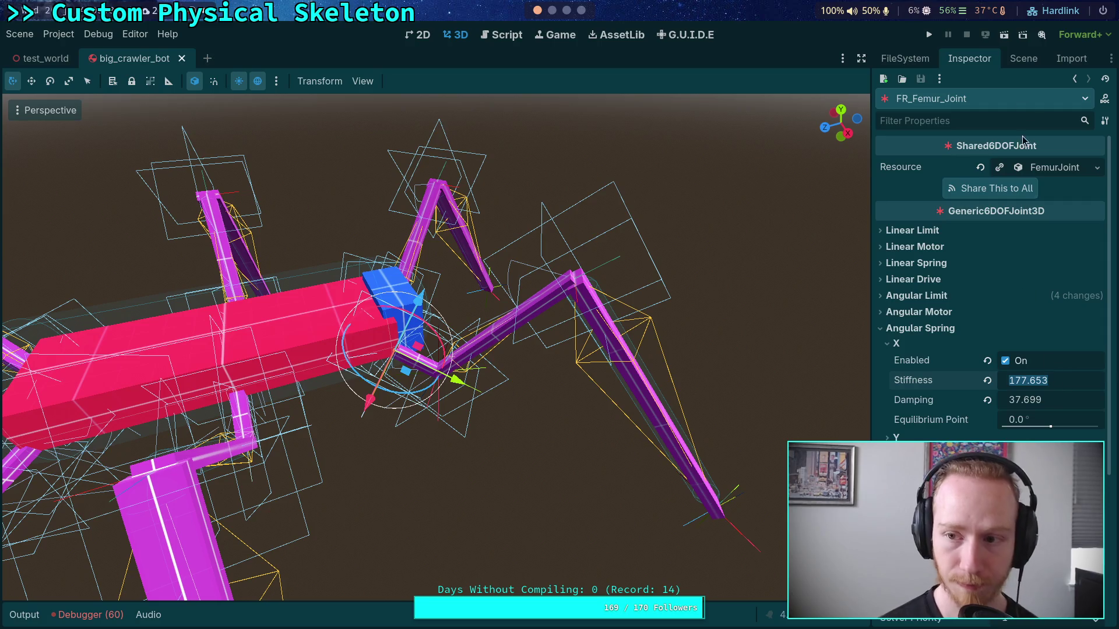
{"action": "left_click", "coordinate": [1023, 58]}
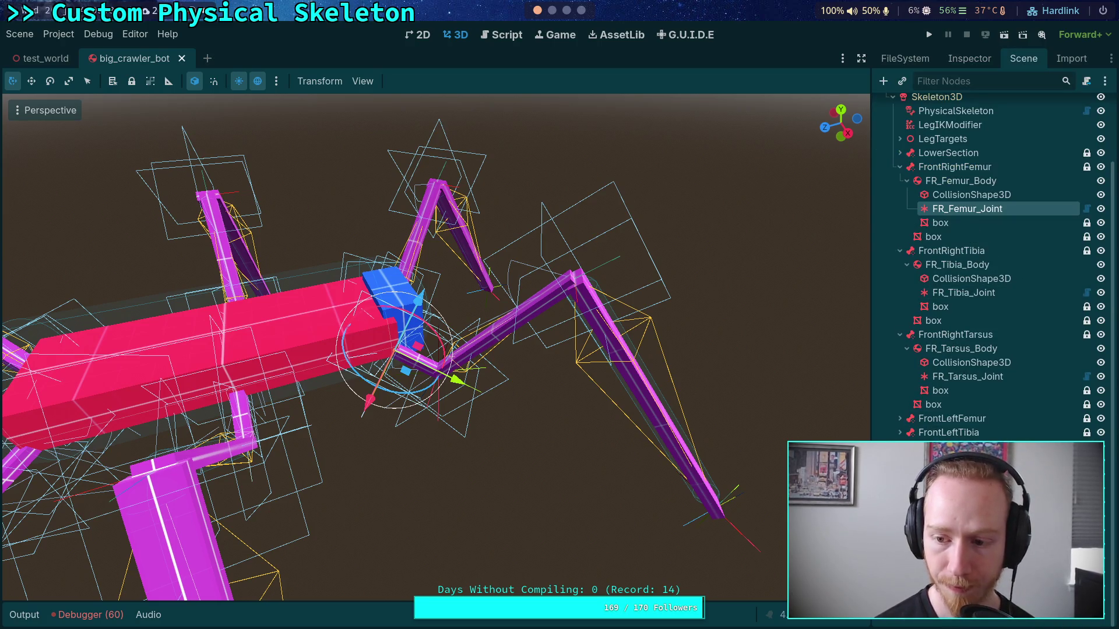
{"action": "scroll", "coordinate": [990, 233], "scroll_direction": "up", "scroll_amount": 5}
{"action": "left_click", "coordinate": [956, 187]}
{"action": "left_click", "coordinate": [968, 58]}
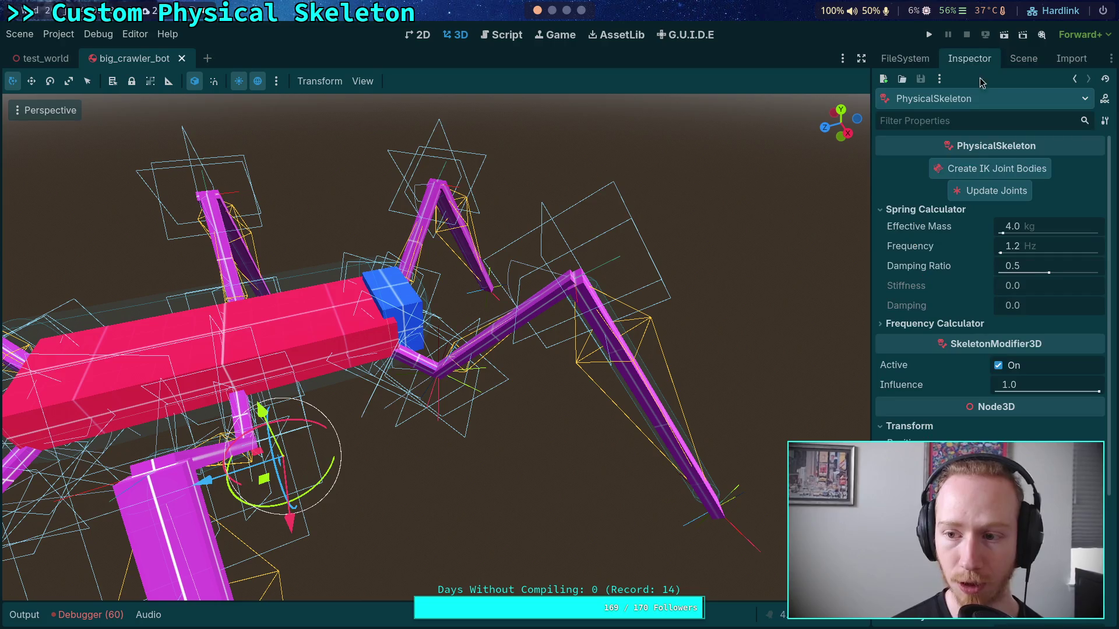
In the Spring Calculator, set effective mass 4, frequency 0.8 and damping ratio 1.0
{"action": "left_click", "coordinate": [1050, 232]}
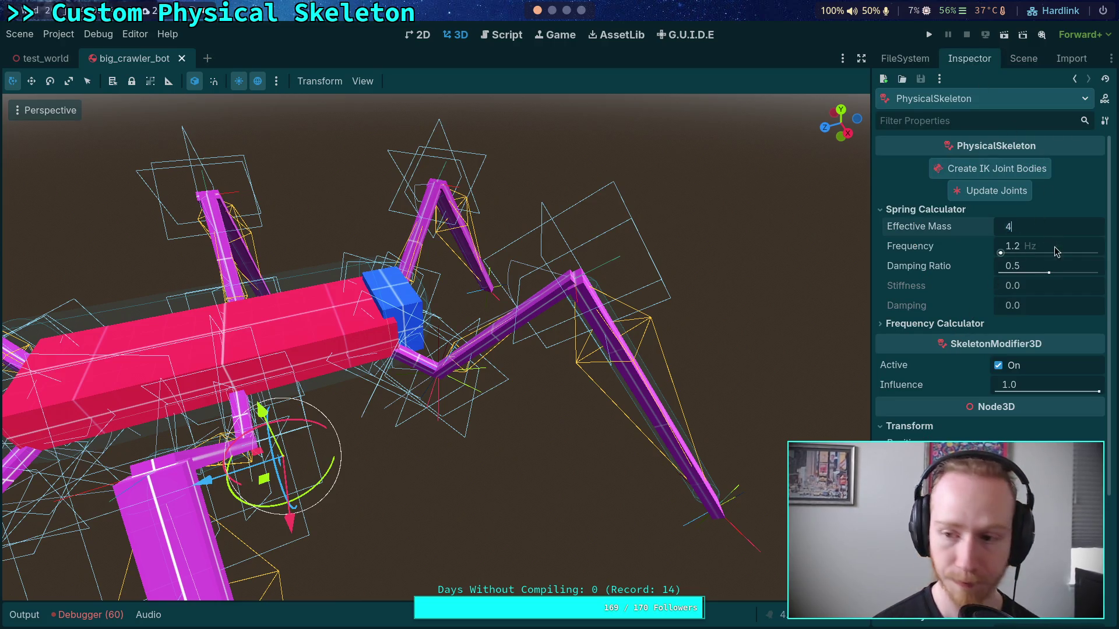
{"action": "left_click", "coordinate": [1063, 249]}
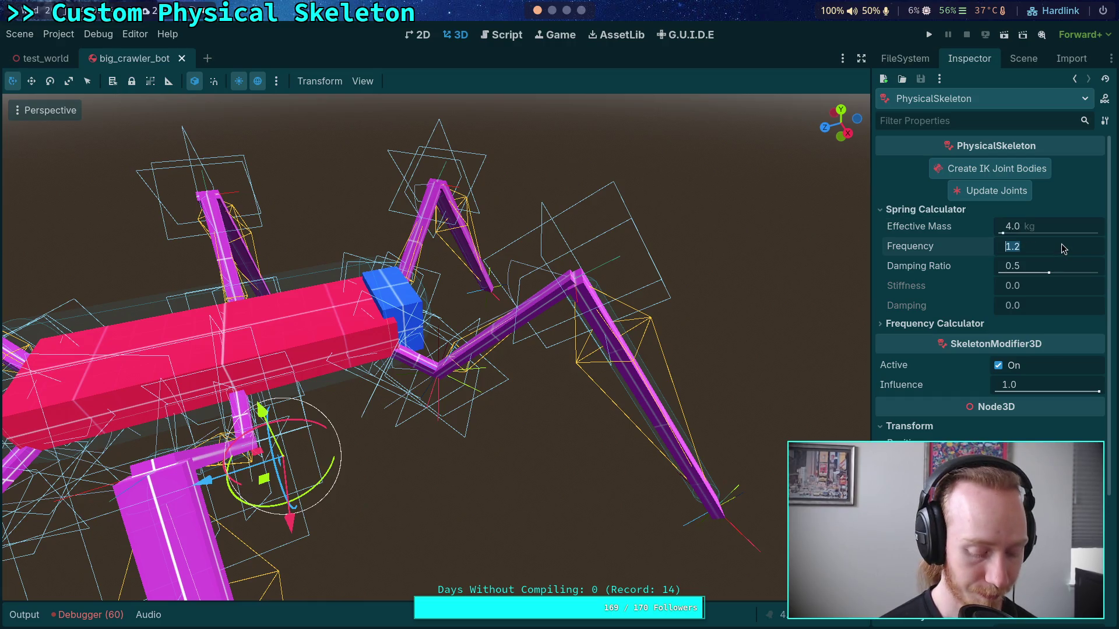
{"action": "type", "text": "0.8"}
{"action": "left_click", "coordinate": [1038, 265]}
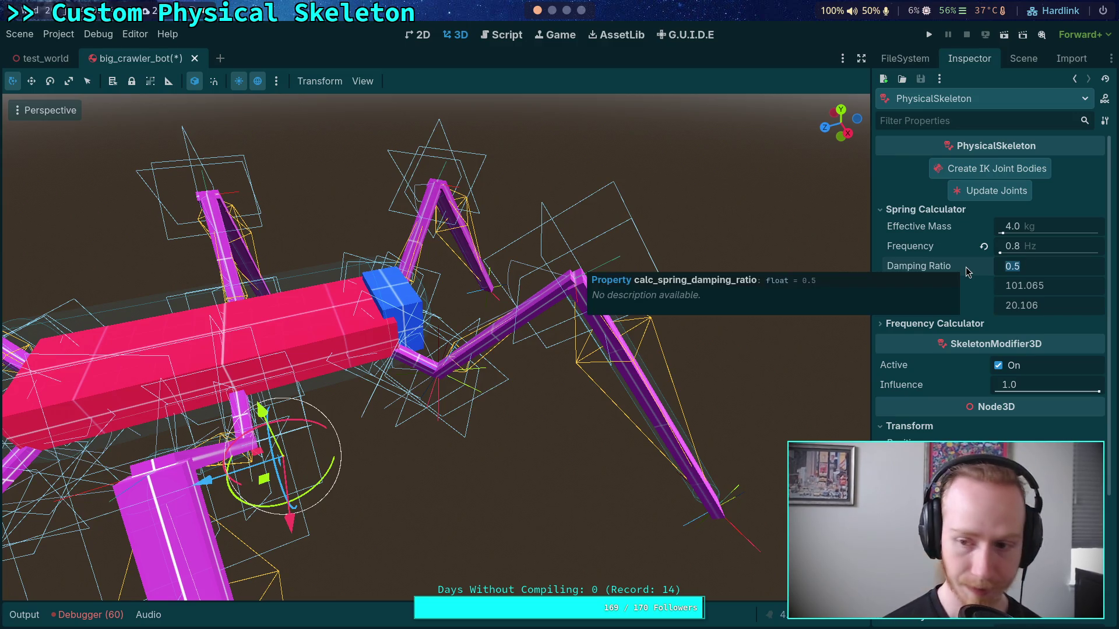
{"action": "type", "text": "1.0"}
{"action": "key", "text": "Return"}
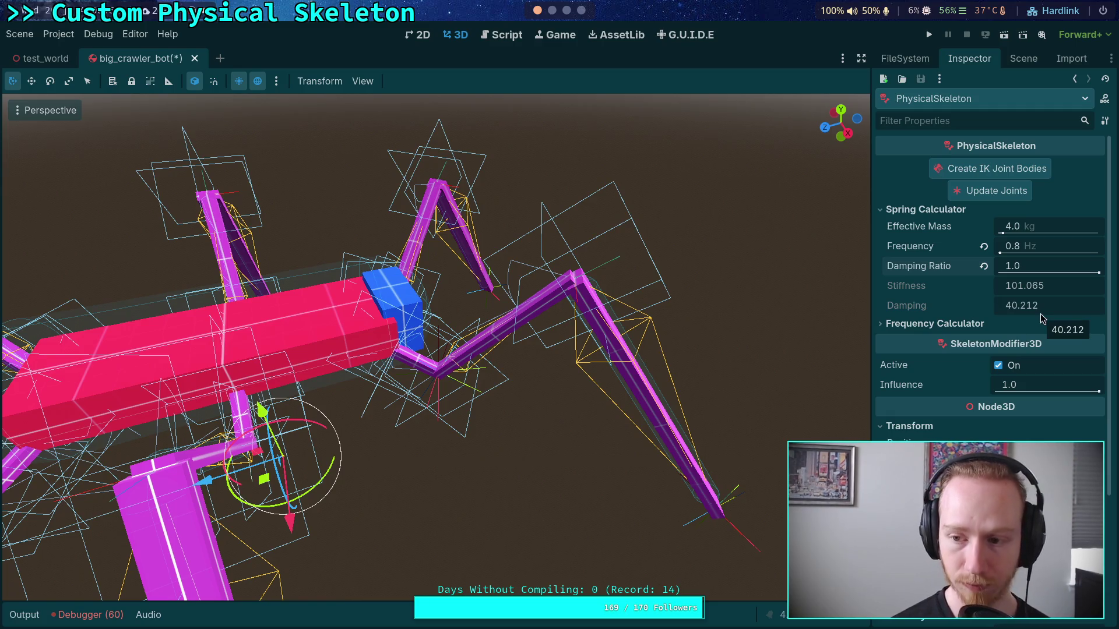
Try frequencies 5, 4 and 2 Hz, settling on 4 Hz for stiffness 2526.619 and damping 201.062
{"action": "left_click", "coordinate": [1037, 244]}
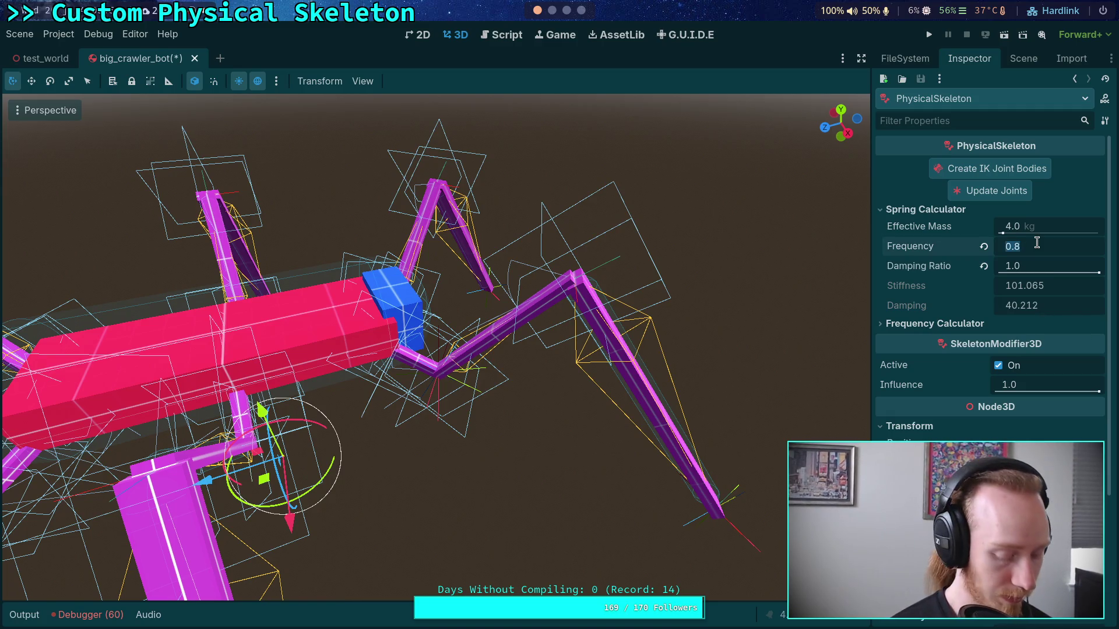
{"action": "type", "text": "5"}
{"action": "key", "text": "Return"}
{"action": "left_click", "coordinate": [1040, 247]}
{"action": "type", "text": "4"}
{"action": "key", "text": "Return"}
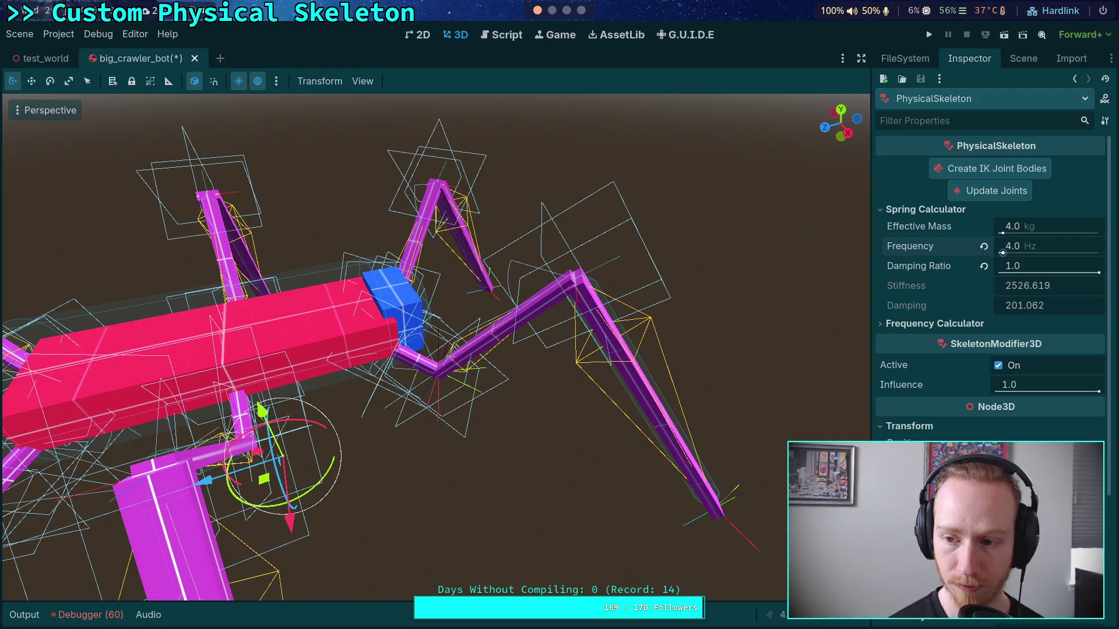
{"action": "left_click", "coordinate": [1040, 246]}
{"action": "type", "text": "2"}
{"action": "key", "text": "Return"}
{"action": "type", "text": "4"}
{"action": "key", "text": "Return"}
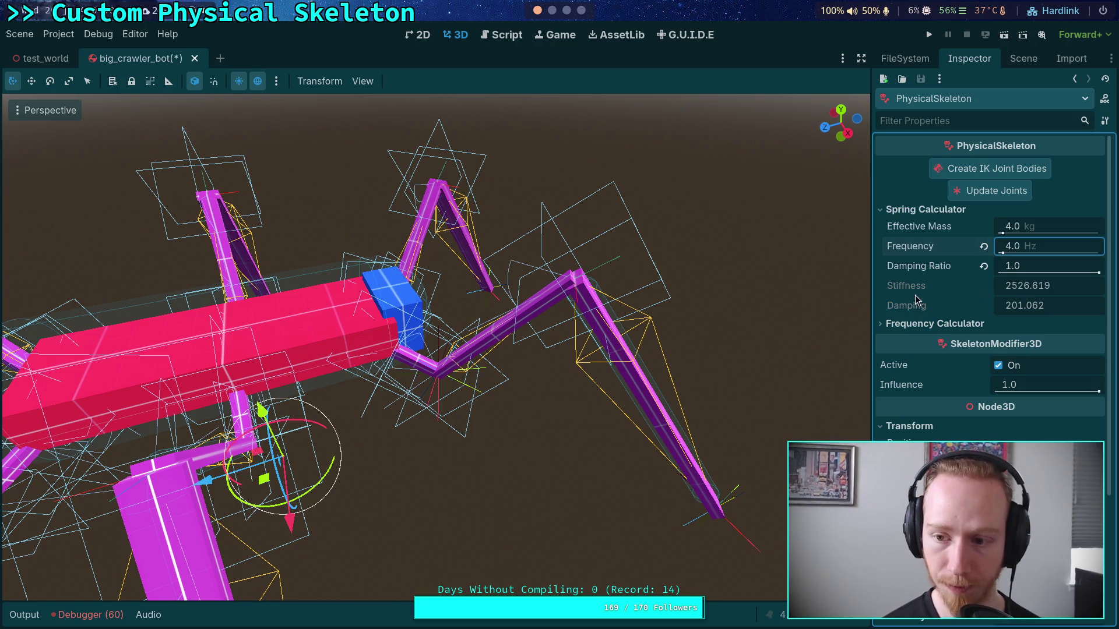
{"action": "right_click", "coordinate": [917, 305]}
Copy the calculated 2526.619 stiffness and paste it into FR_Femur_Joint's angular spring
{"action": "left_click", "coordinate": [962, 293]}
{"action": "left_click", "coordinate": [1024, 59]}
{"action": "left_click", "coordinate": [967, 288]}
{"action": "left_click", "coordinate": [969, 59]}
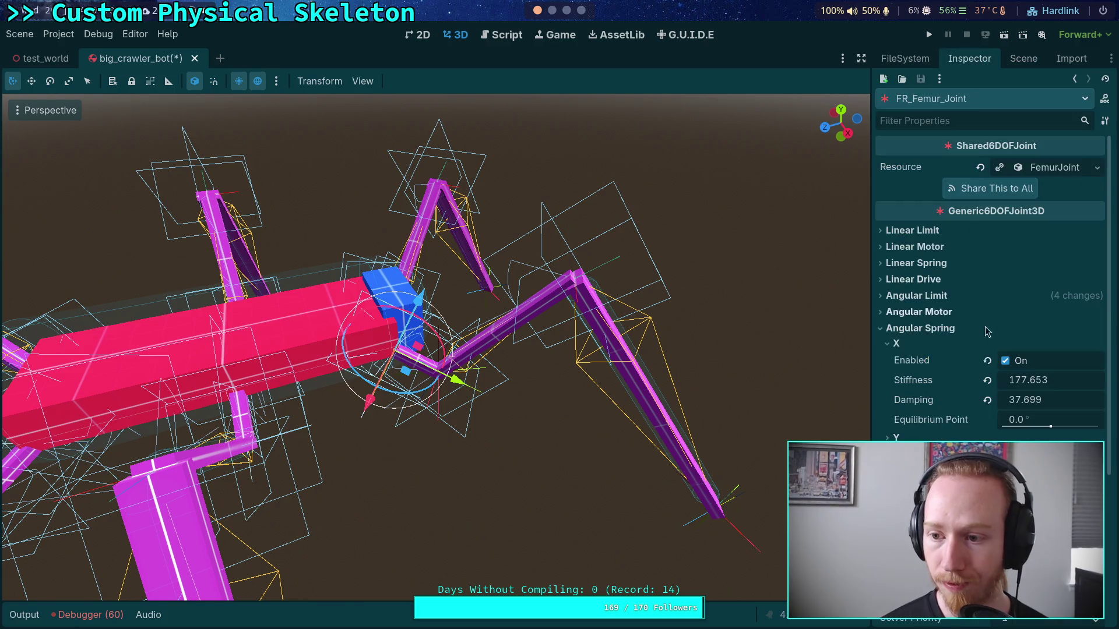
{"action": "right_click", "coordinate": [924, 382]}
{"action": "left_click", "coordinate": [961, 407]}
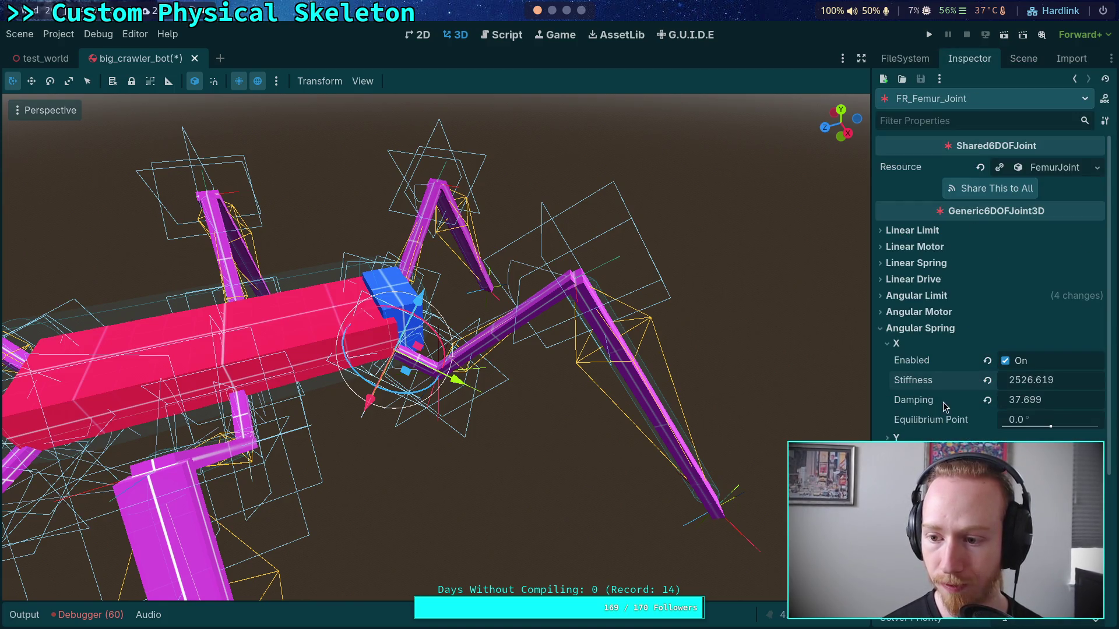
Paste the 2526.619 stiffness into FR_Tibia_Joint and FR_Tarsus_Joint as well
{"action": "left_click", "coordinate": [1024, 59]}
{"action": "left_click", "coordinate": [963, 371]}
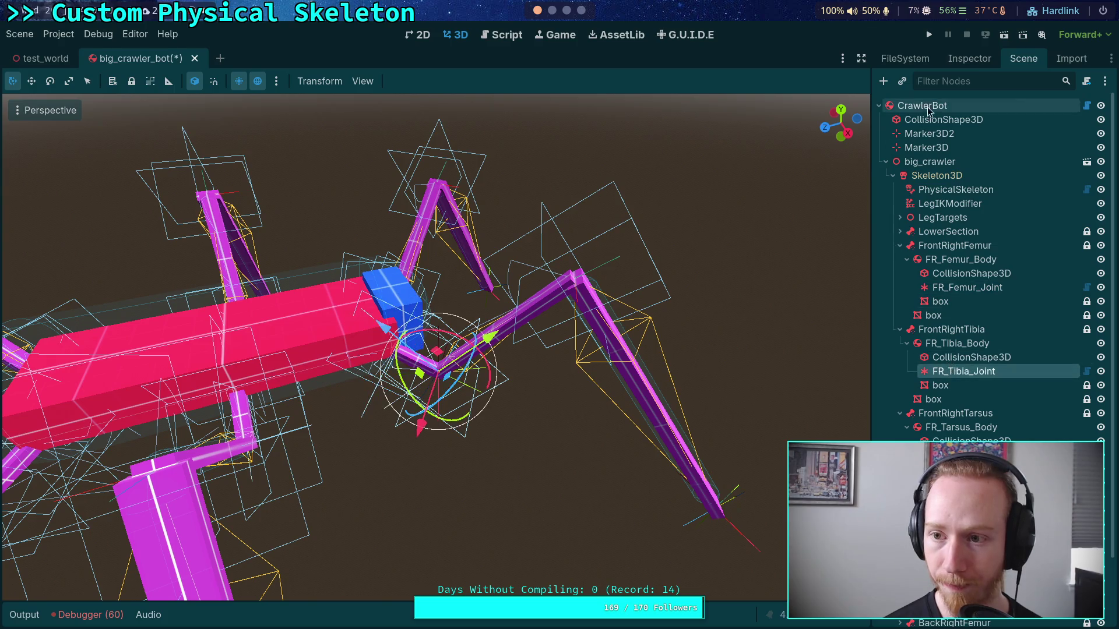
{"action": "left_click", "coordinate": [969, 59]}
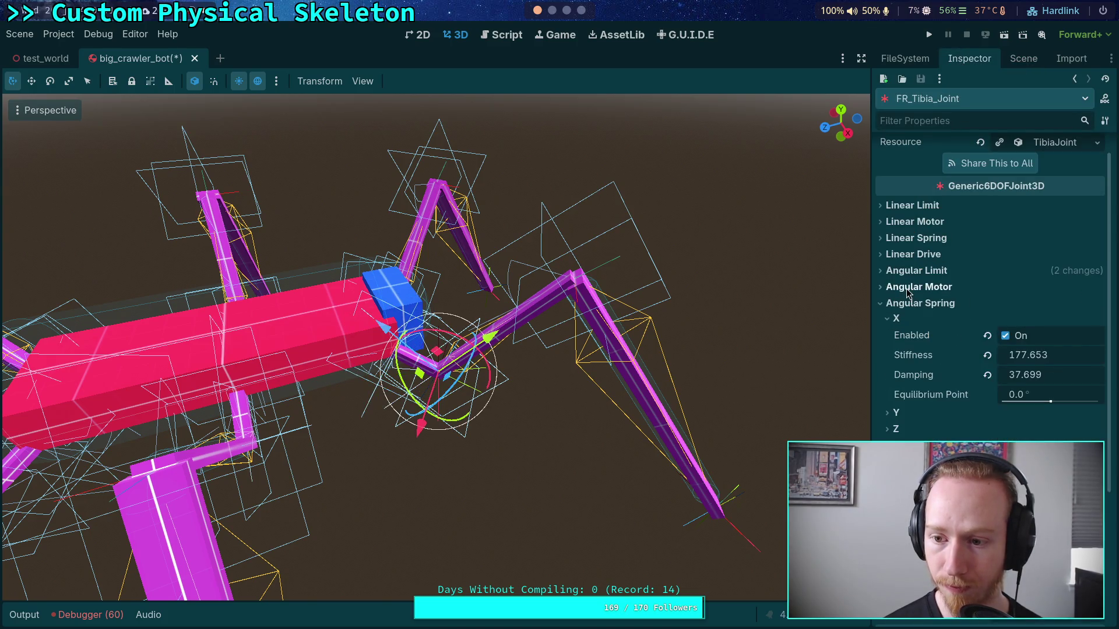
{"action": "right_click", "coordinate": [908, 357]}
{"action": "left_click", "coordinate": [943, 375]}
{"action": "left_click", "coordinate": [1024, 58]}
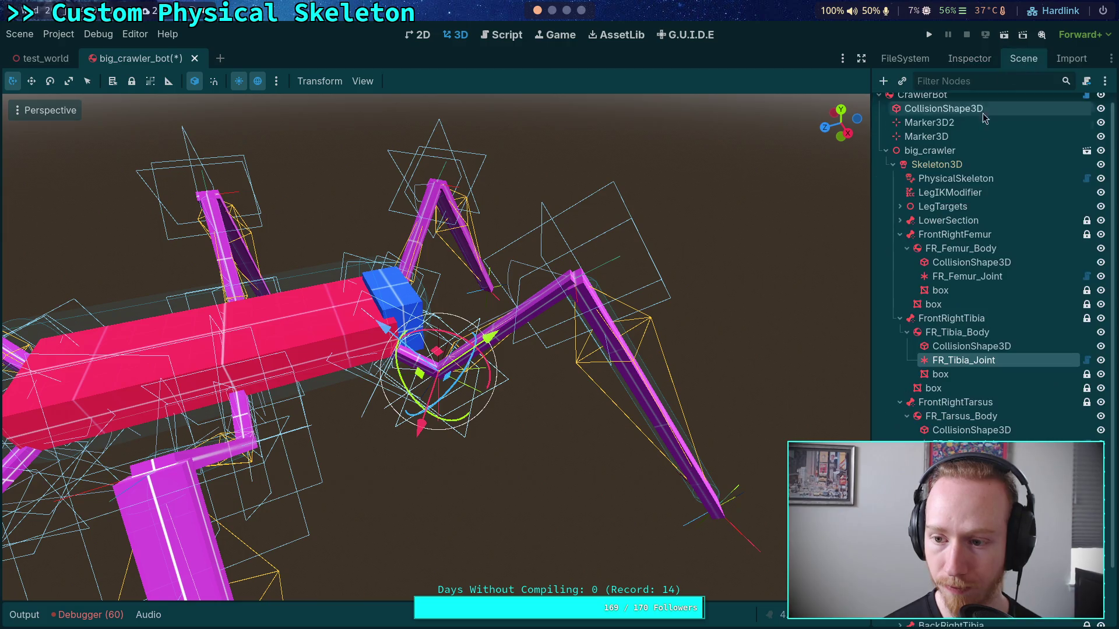
{"action": "left_click", "coordinate": [964, 444]}
{"action": "left_click", "coordinate": [969, 58]}
{"action": "left_click", "coordinate": [933, 298]}
{"action": "left_click", "coordinate": [932, 312]}
{"action": "right_click", "coordinate": [916, 385]}
{"action": "left_click", "coordinate": [940, 410]}
Copy the calculated 201.062 damping from PhysicalSkeleton and paste it into FR_Femur_Joint
{"action": "left_click", "coordinate": [1023, 58]}
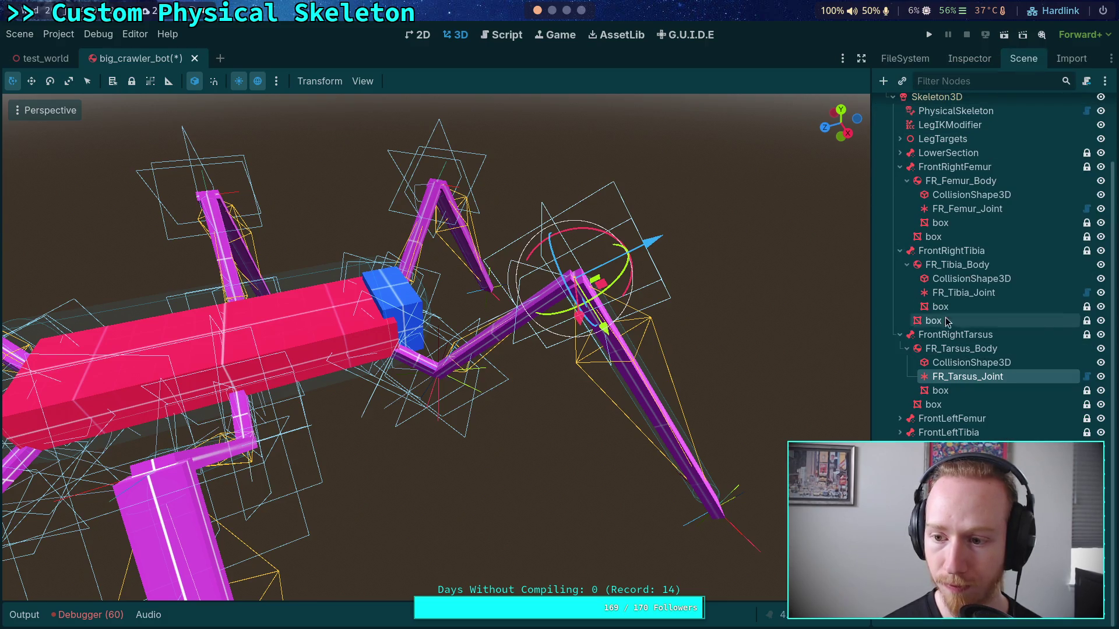
{"action": "scroll", "coordinate": [938, 303], "scroll_direction": "up", "scroll_amount": 3}
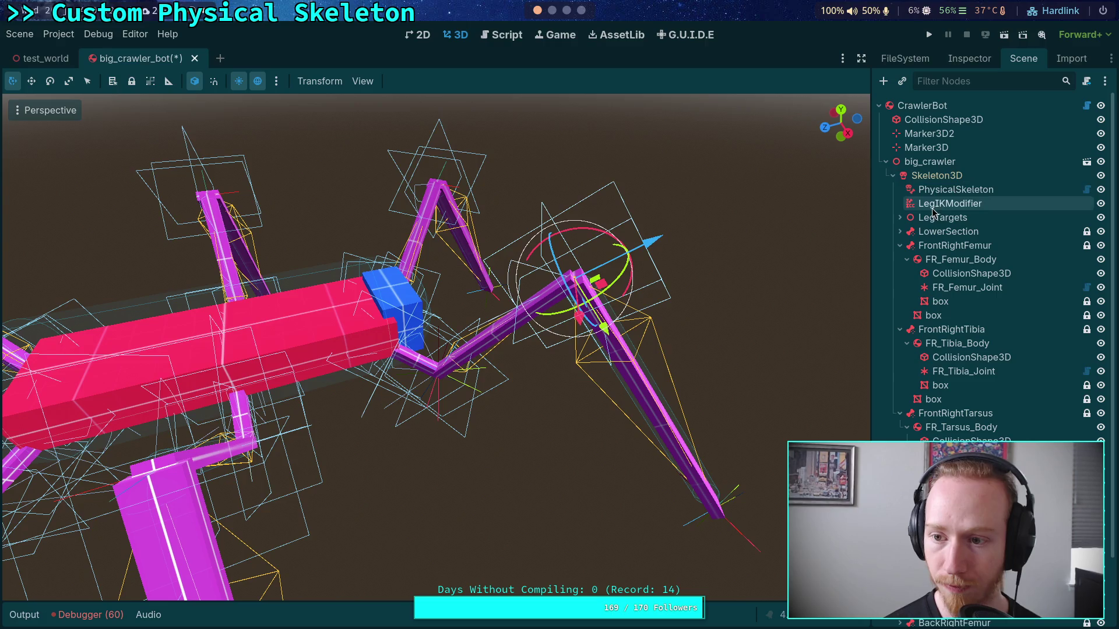
{"action": "left_click", "coordinate": [941, 190]}
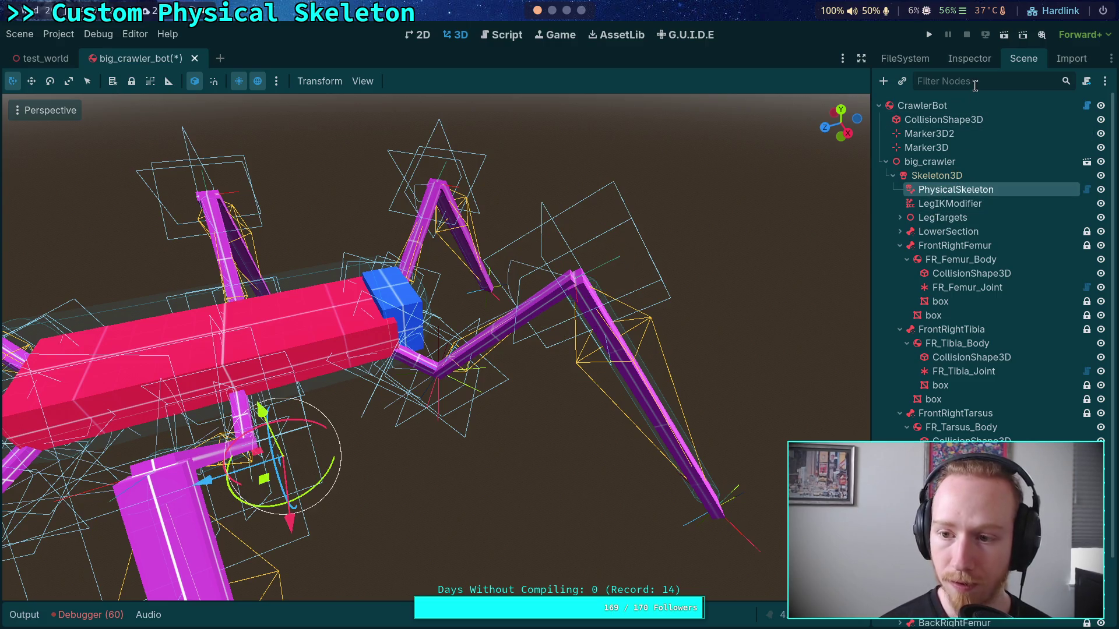
{"action": "left_click", "coordinate": [969, 59]}
{"action": "right_click", "coordinate": [921, 310]}
{"action": "key", "text": "Escape"}
{"action": "left_click", "coordinate": [1023, 59]}
{"action": "left_click", "coordinate": [961, 287]}
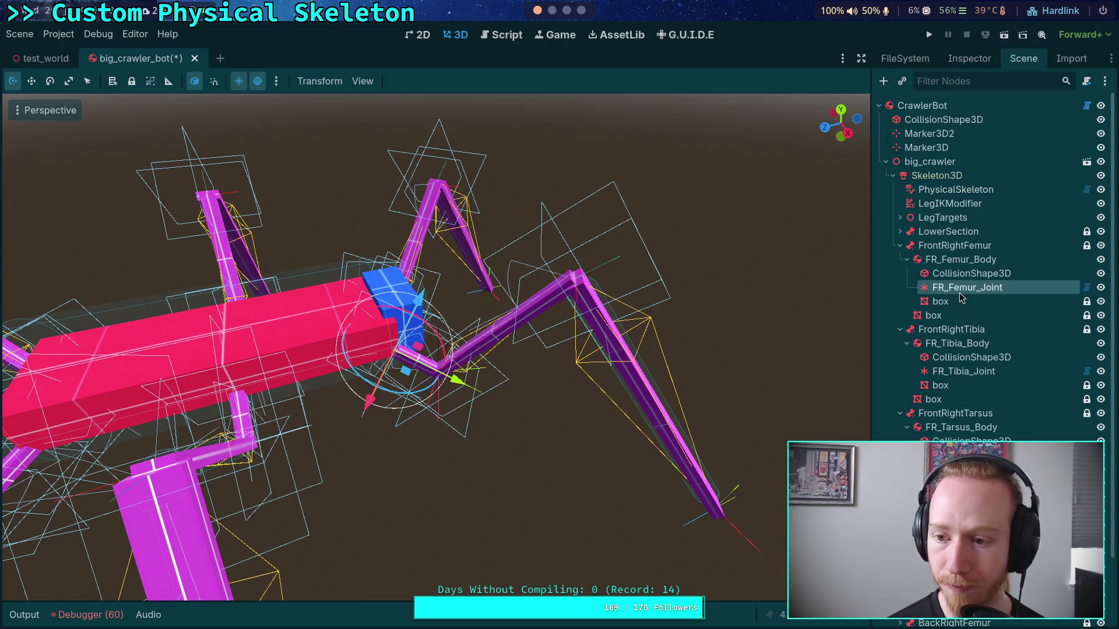
{"action": "left_click", "coordinate": [969, 59]}
{"action": "right_click", "coordinate": [924, 402]}
{"action": "left_click", "coordinate": [942, 426]}
Paste 201.062 damping into FR_Tibia_Joint and FR_Tarsus_Joint, save the scene and run it
{"action": "left_click", "coordinate": [1023, 58]}
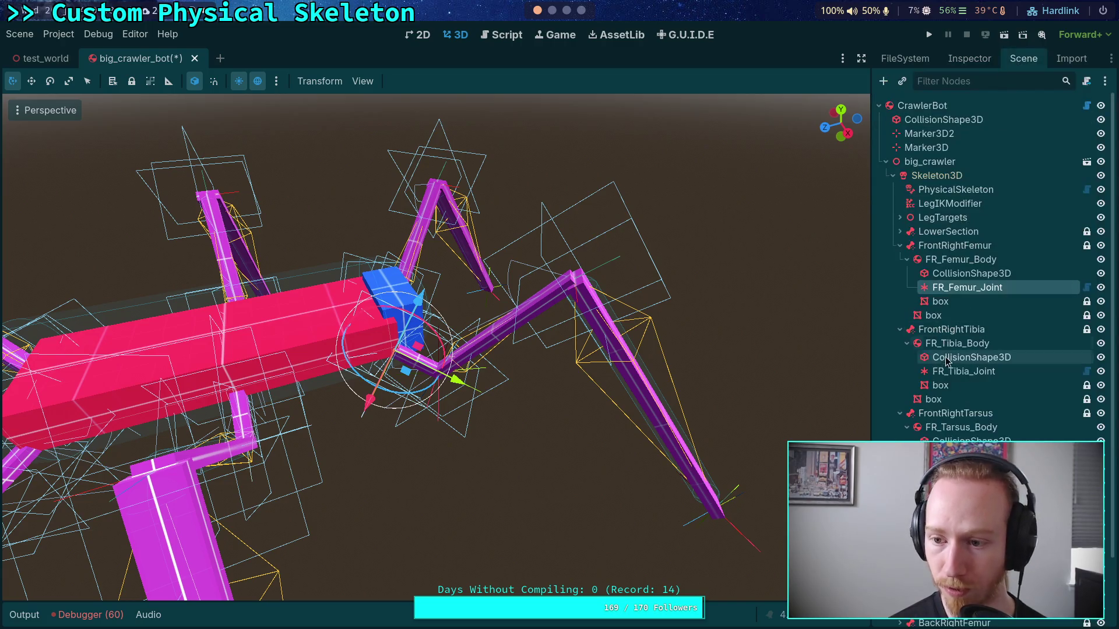
{"action": "left_click", "coordinate": [955, 371]}
{"action": "left_click", "coordinate": [968, 59]}
{"action": "right_click", "coordinate": [939, 381]}
{"action": "left_click", "coordinate": [959, 405]}
{"action": "left_click", "coordinate": [1023, 59]}
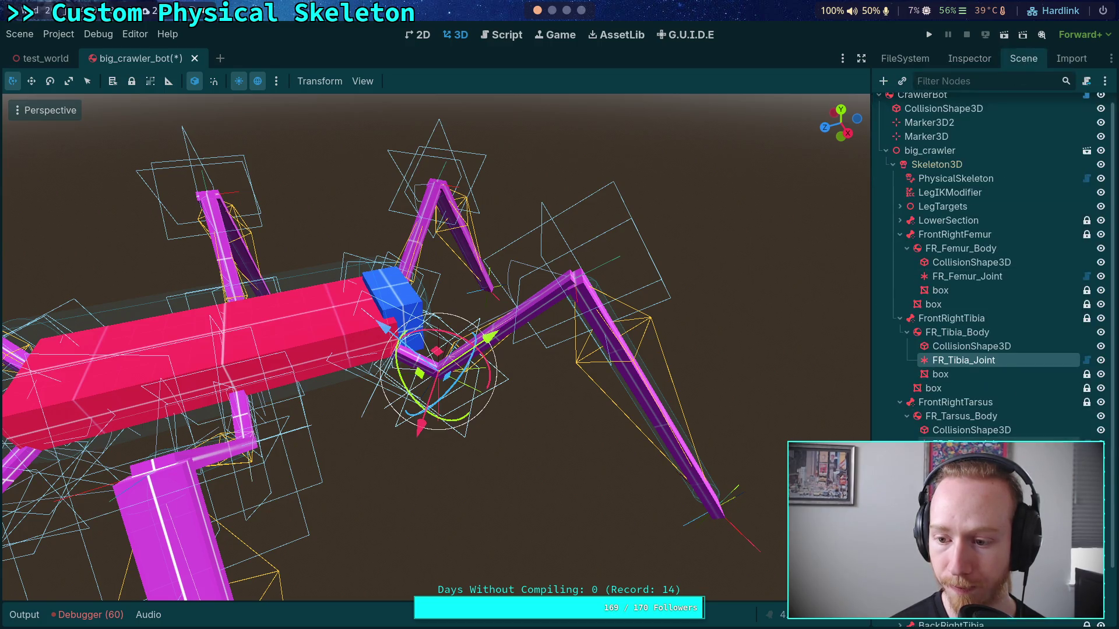
{"action": "left_click", "coordinate": [961, 371]}
{"action": "left_click", "coordinate": [969, 58]}
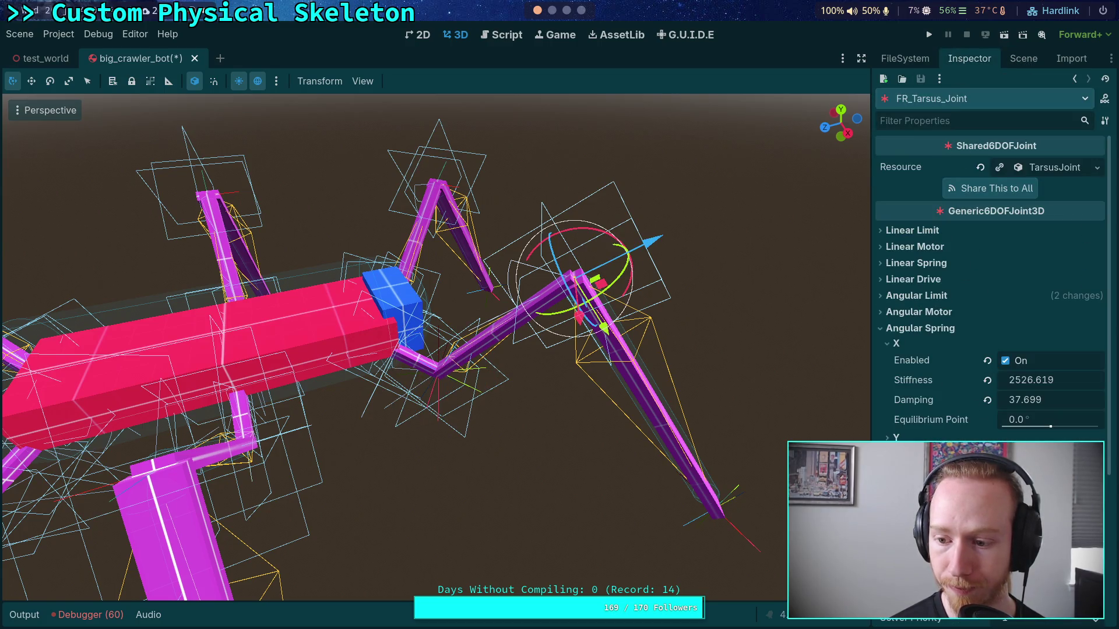
{"action": "right_click", "coordinate": [921, 400]}
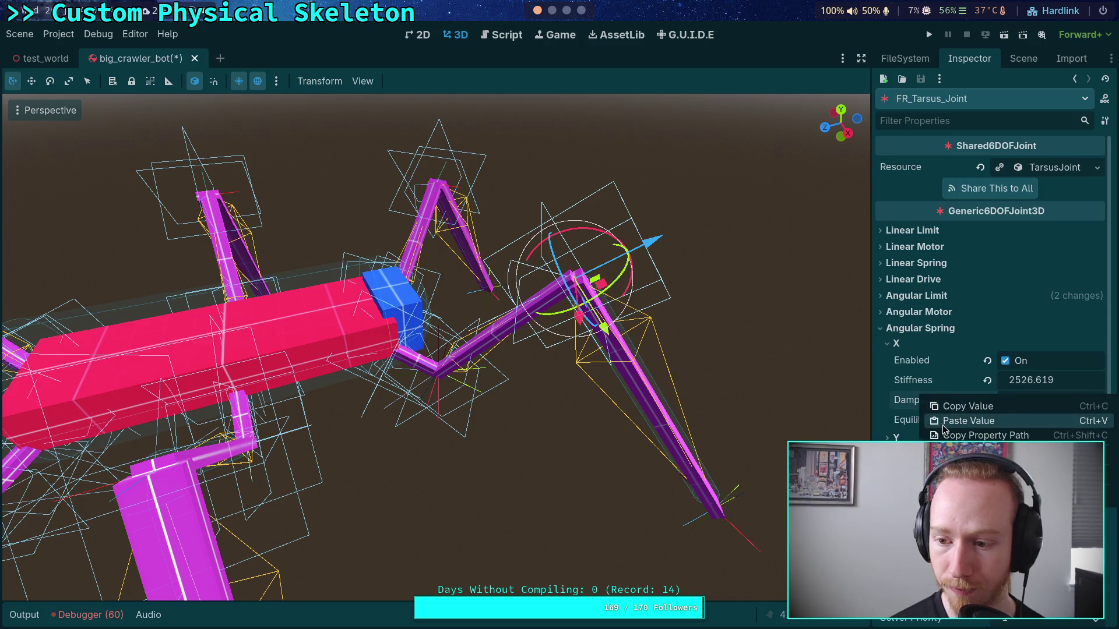
{"action": "left_click", "coordinate": [956, 490]}
{"action": "key", "text": "ctrl+s"}
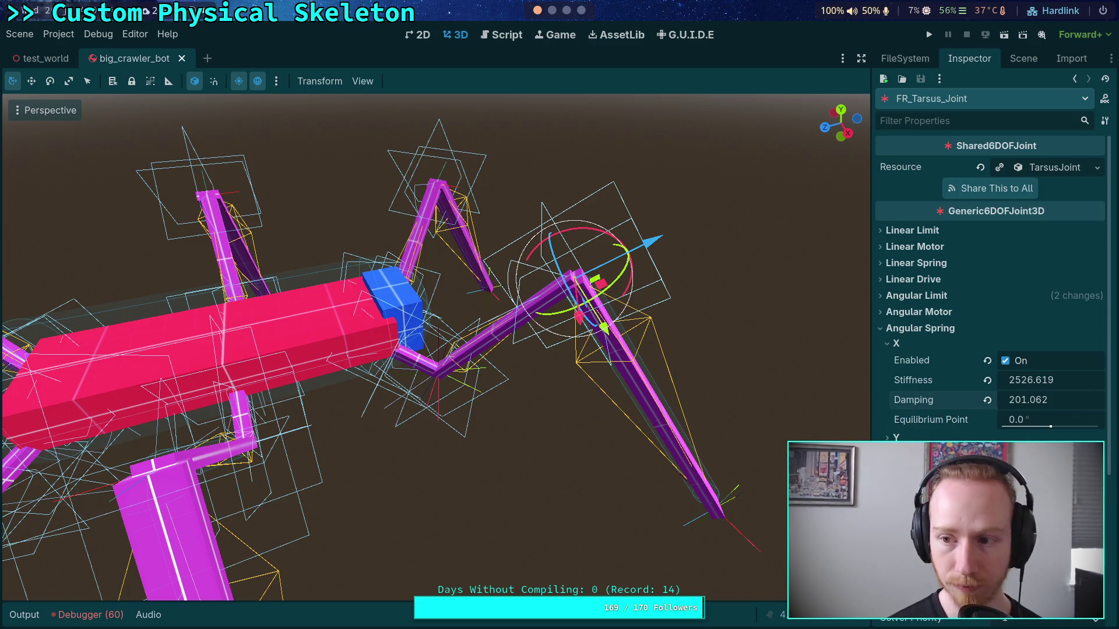
{"action": "key", "text": "F5"}
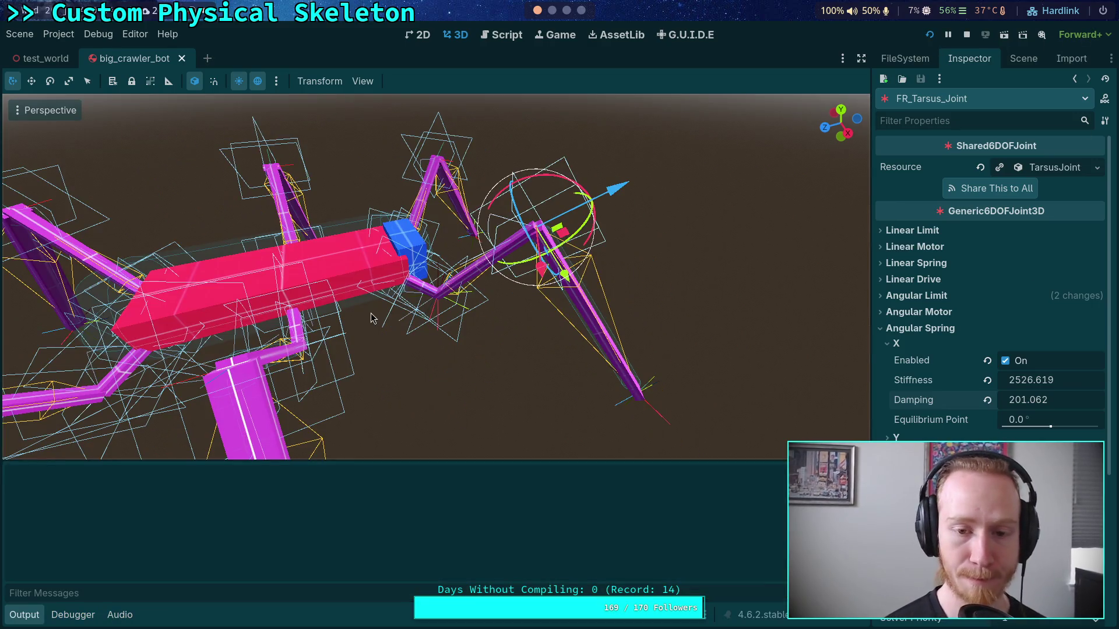
Stop and relaunch the crawler game, watch it walk with the new springs, then close it with F8
{"action": "left_click", "coordinate": [965, 37]}
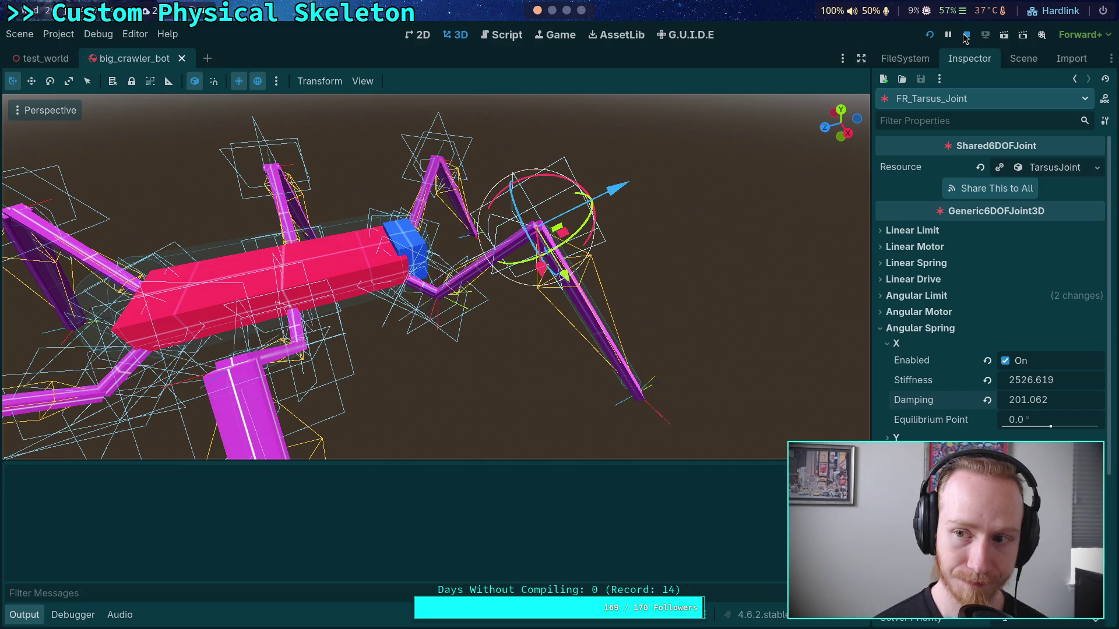
{"action": "left_click", "coordinate": [928, 35]}
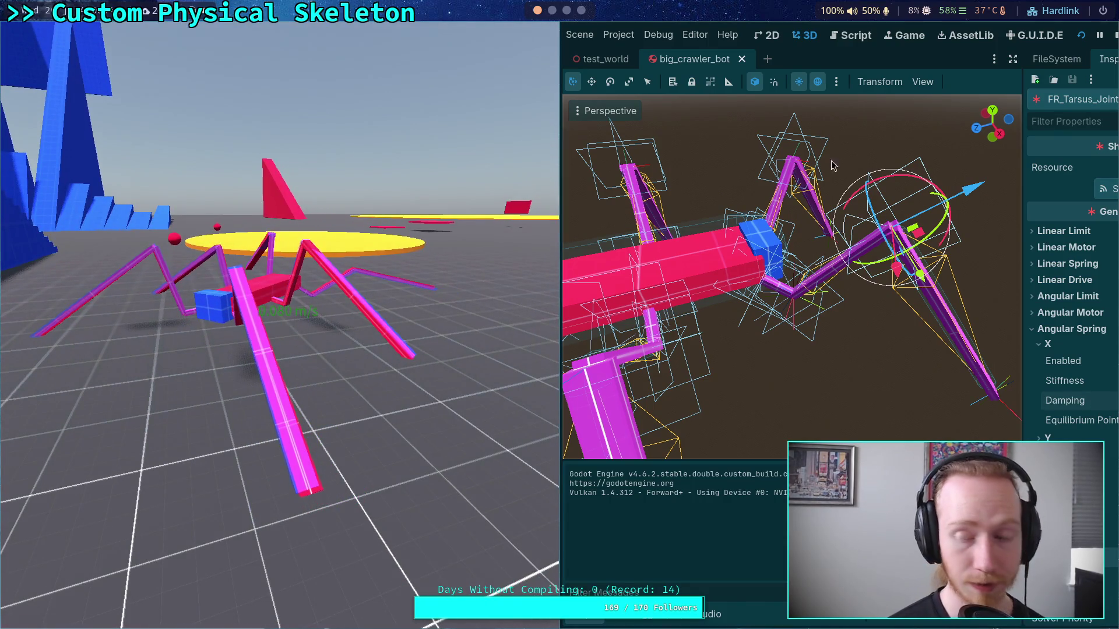
{"action": "key", "text": "F8"}
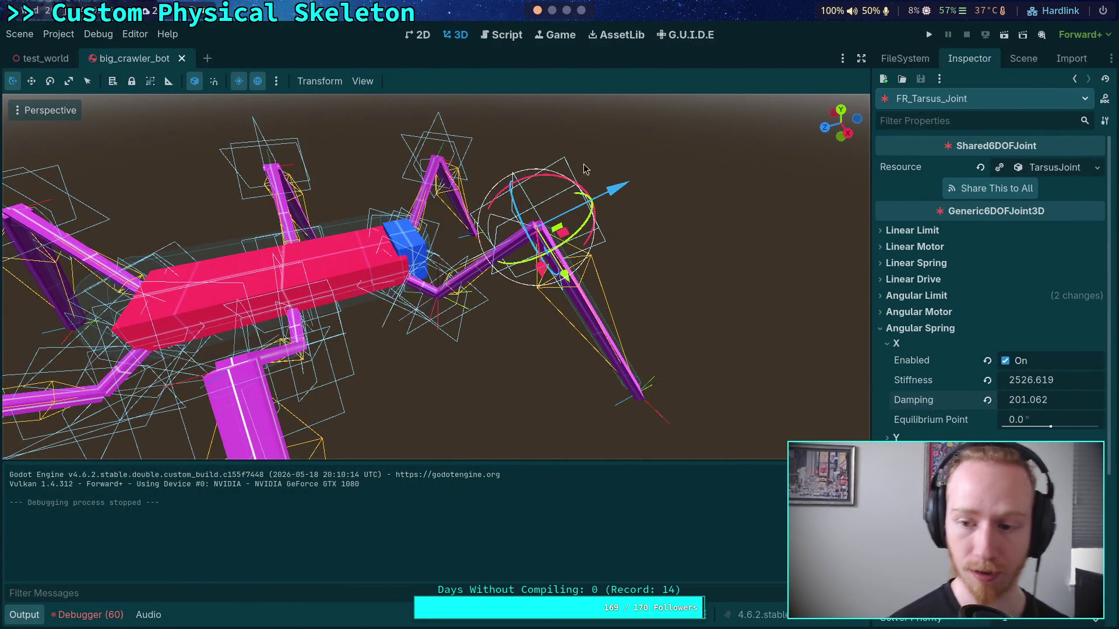
Set the PhysicalSkeleton spring calculator frequency to 10 Hz
{"action": "scroll", "coordinate": [555, 15], "scroll_direction": "down", "scroll_amount": 2}
{"action": "left_click", "coordinate": [539, 11]}
{"action": "left_click", "coordinate": [1023, 58]}
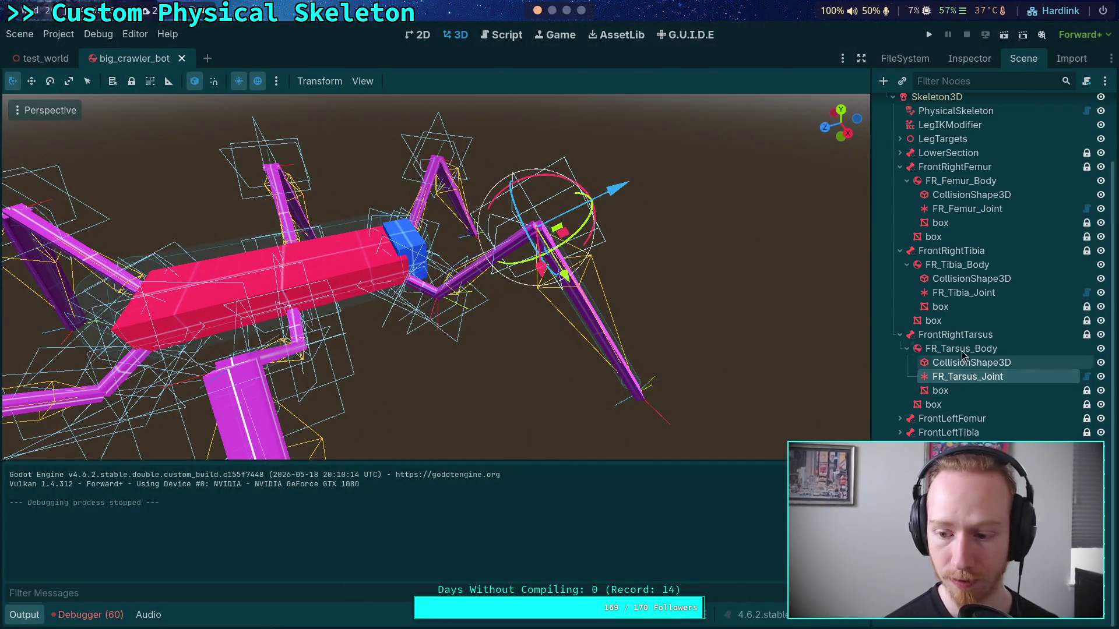
{"action": "left_click", "coordinate": [955, 110]}
{"action": "left_click", "coordinate": [953, 60]}
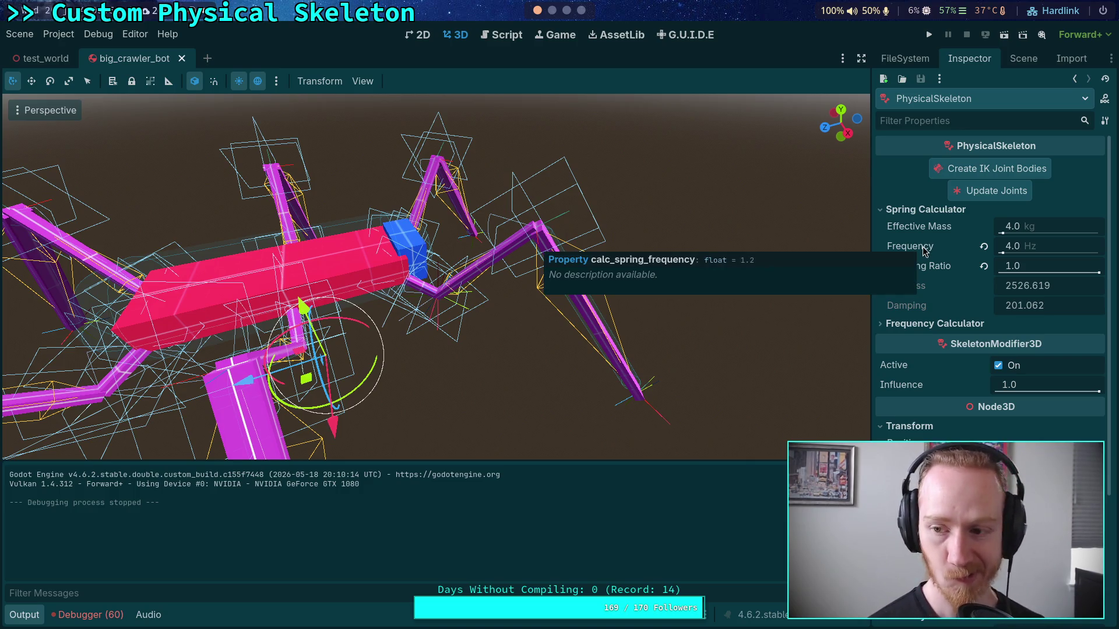
{"action": "left_click", "coordinate": [1053, 247]}
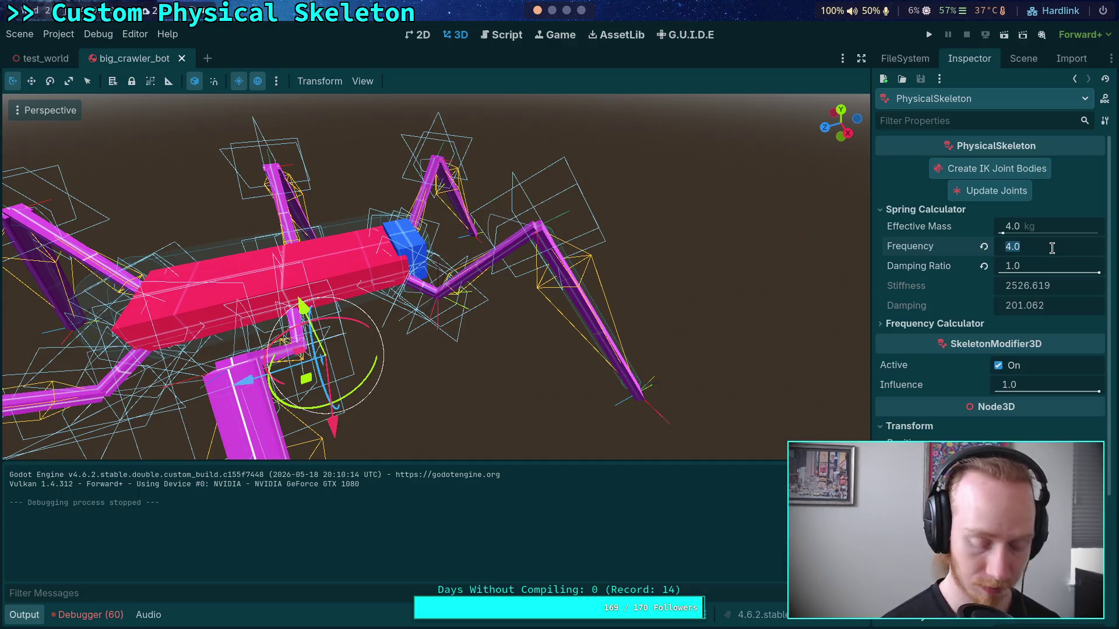
{"action": "type", "text": "10"}
{"action": "key", "text": "Return"}
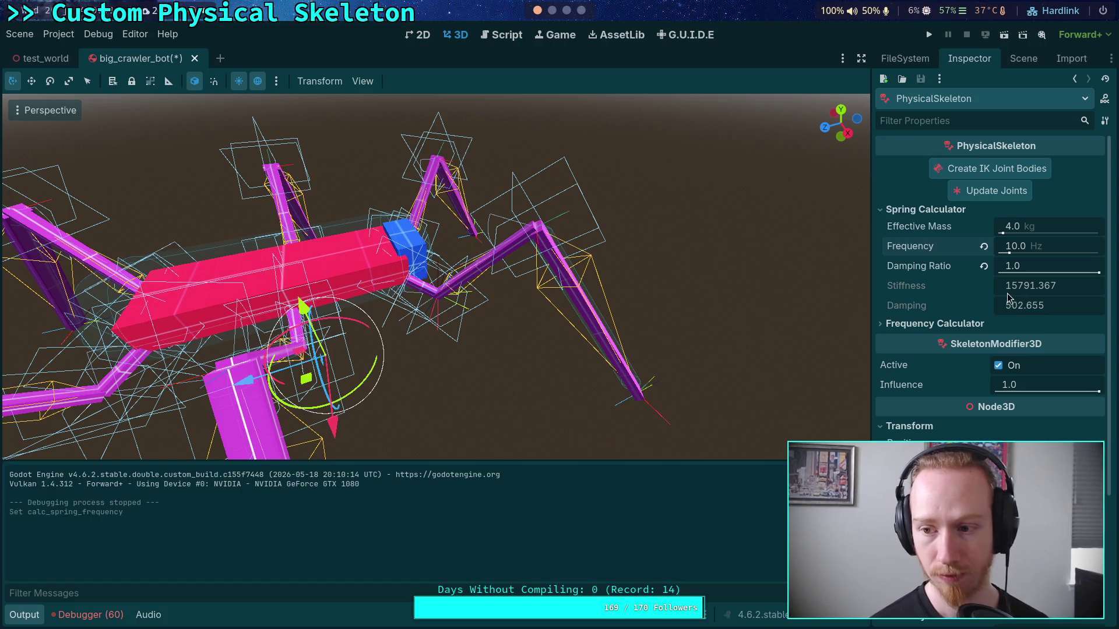
Copy the calculated 15791.367 stiffness and paste it into FR_Femur_Joint's angular spring
{"action": "right_click", "coordinate": [905, 287]}
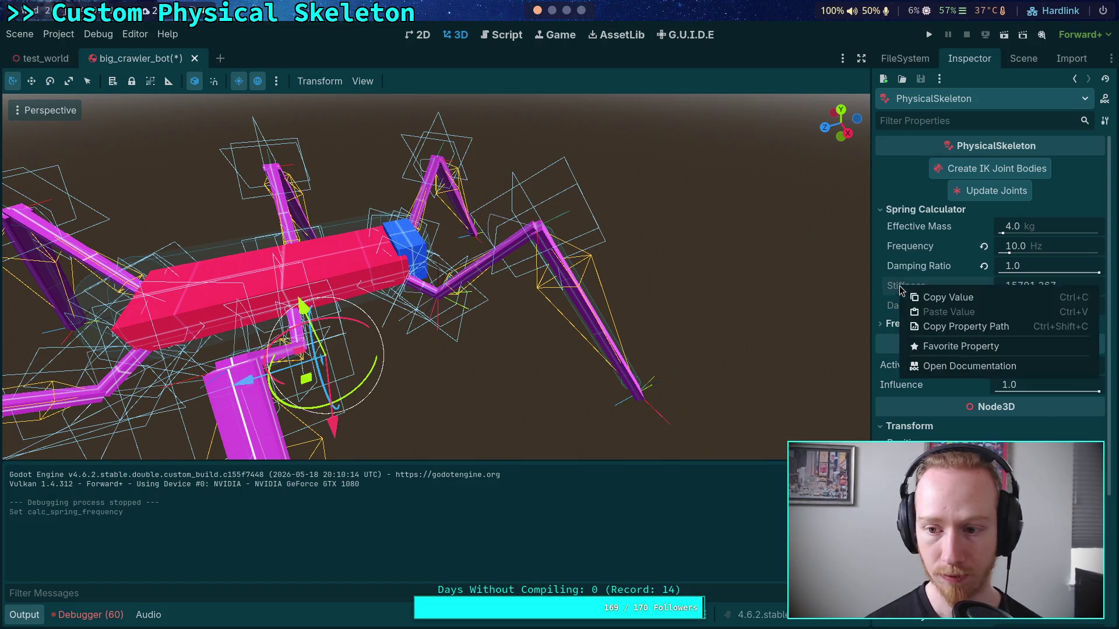
{"action": "left_click", "coordinate": [953, 298]}
{"action": "left_click", "coordinate": [1023, 59]}
{"action": "left_click", "coordinate": [959, 287]}
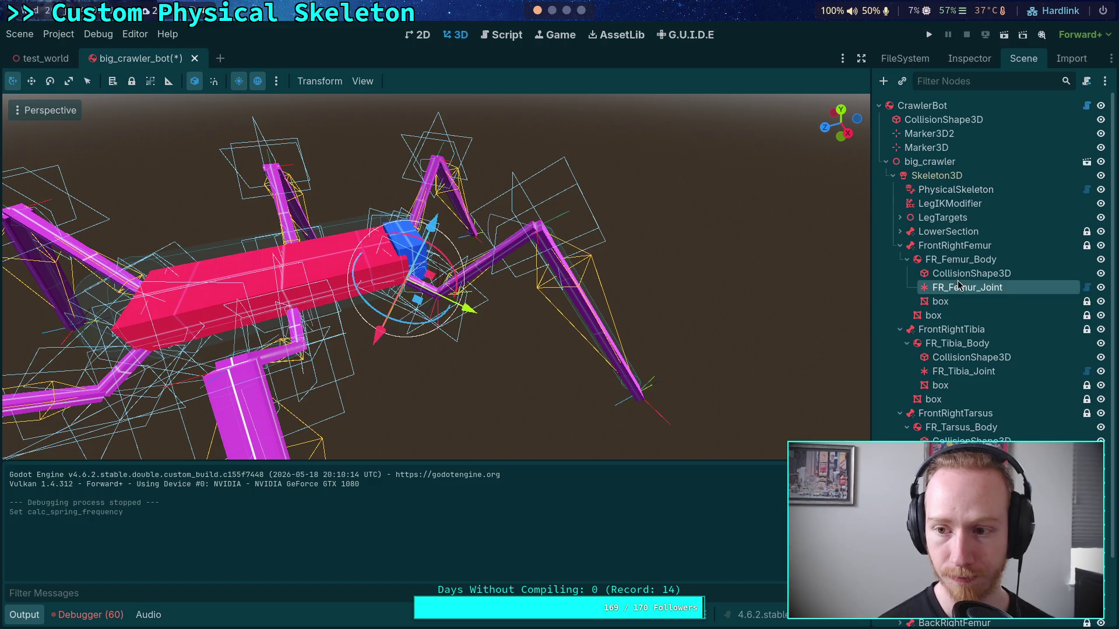
{"action": "left_click", "coordinate": [969, 59]}
{"action": "right_click", "coordinate": [913, 379]}
{"action": "left_click", "coordinate": [932, 400]}
Paste the 15791.367 stiffness into the FR_Tibia_Joint and FR_Tarsus_Joint angular springs
{"action": "left_click", "coordinate": [1023, 58]}
{"action": "left_click", "coordinate": [951, 373]}
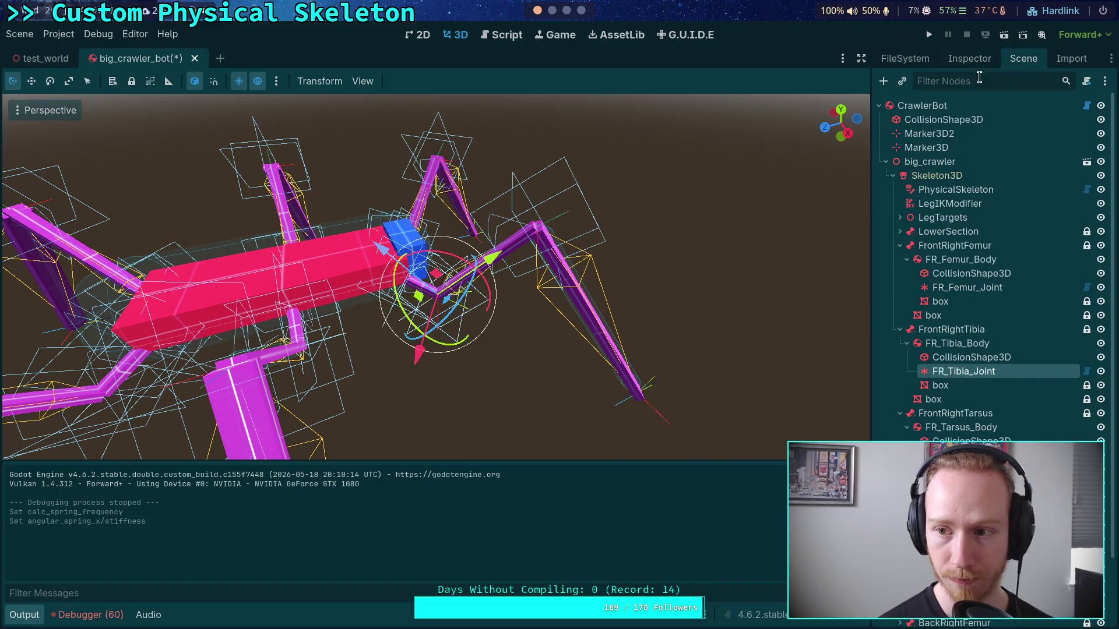
{"action": "left_click", "coordinate": [969, 59]}
{"action": "right_click", "coordinate": [912, 355]}
{"action": "left_click", "coordinate": [932, 383]}
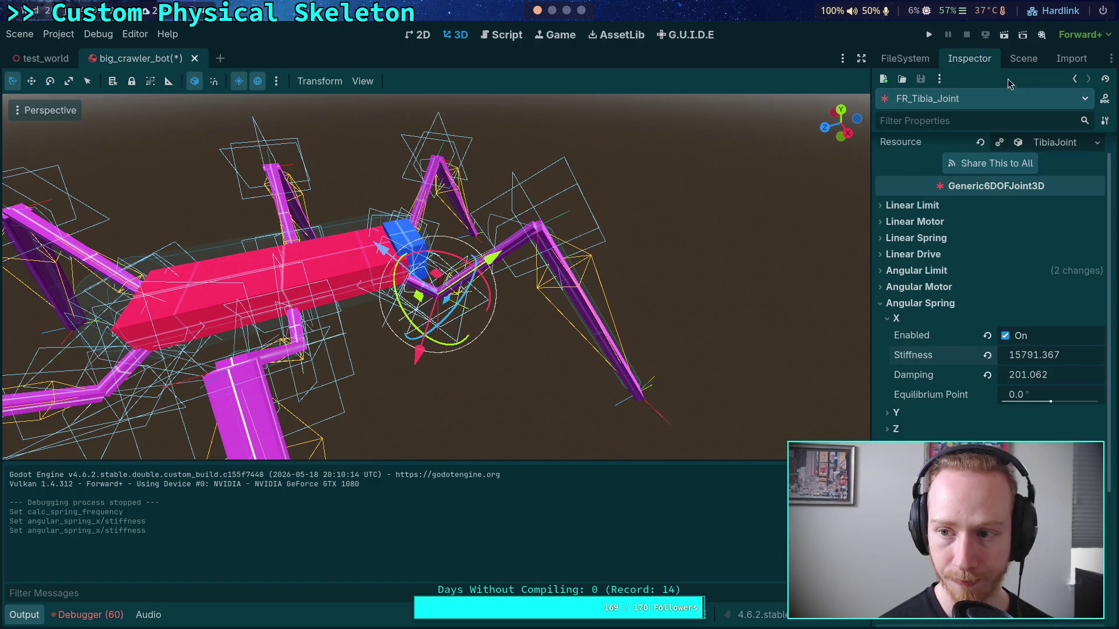
{"action": "left_click", "coordinate": [1023, 58]}
{"action": "left_click", "coordinate": [955, 434]}
{"action": "left_click", "coordinate": [969, 58]}
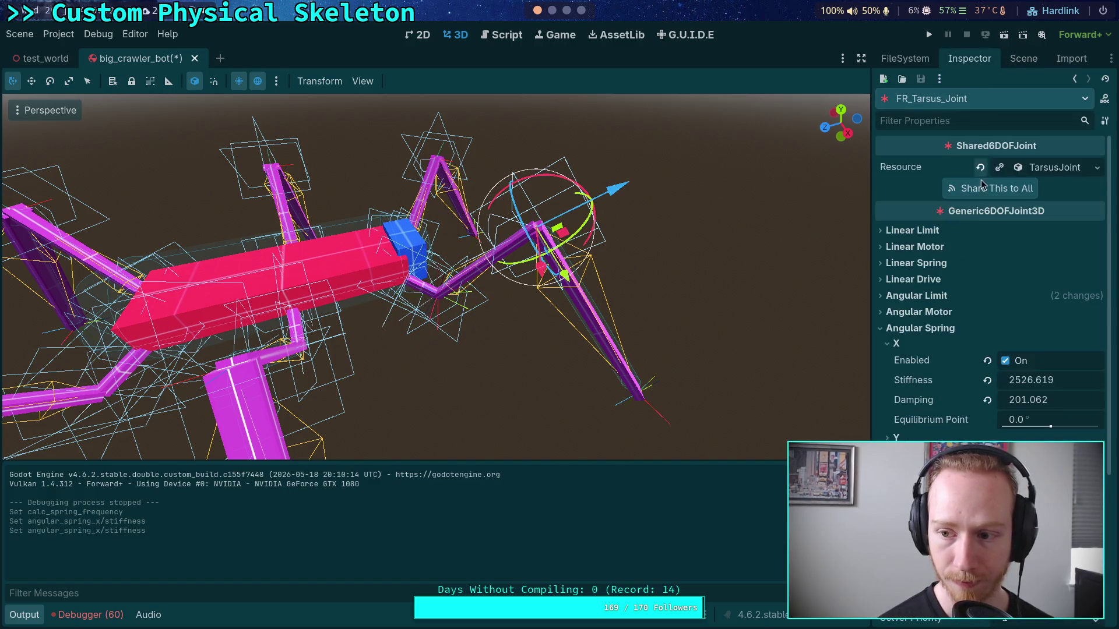
{"action": "right_click", "coordinate": [926, 387]}
{"action": "left_click", "coordinate": [938, 409]}
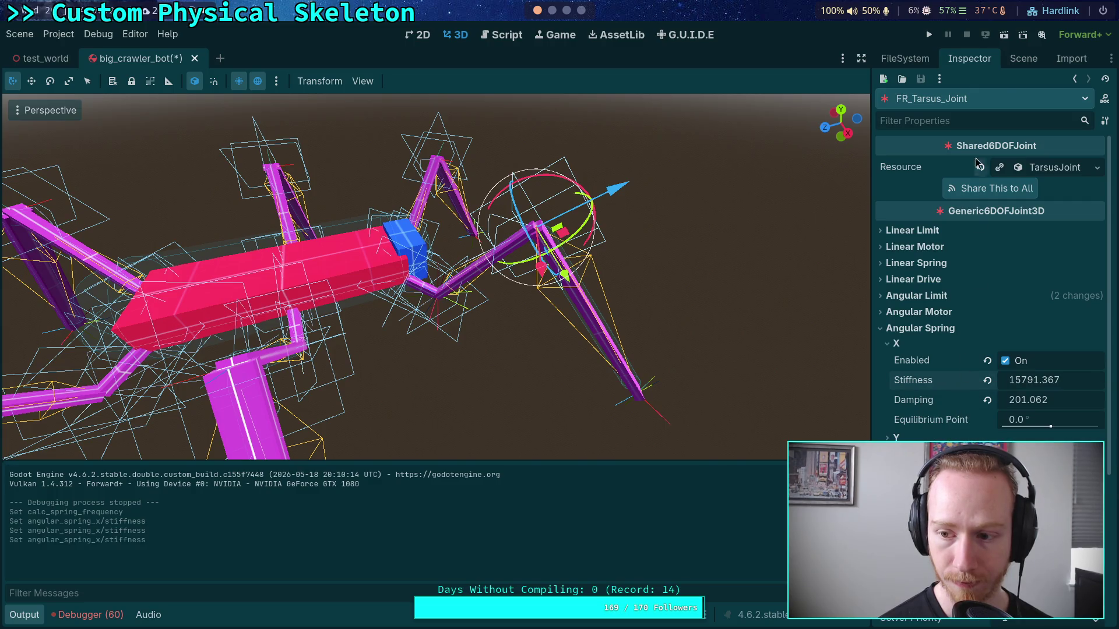
Copy the calculated 502.655 damping from PhysicalSkeleton's spring calculator
{"action": "left_click", "coordinate": [1016, 62]}
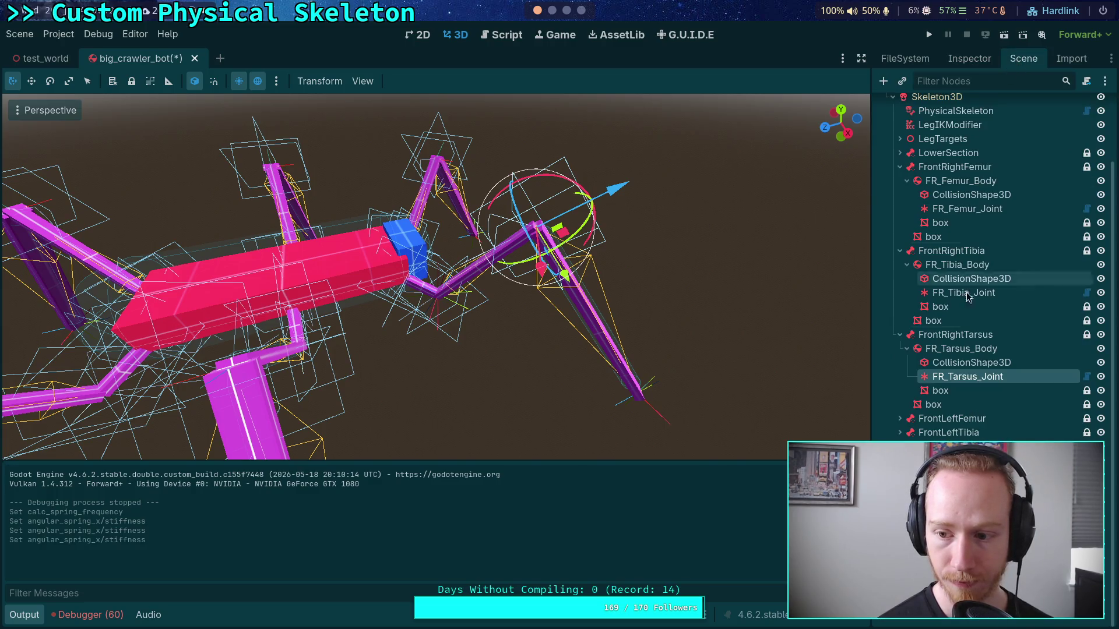
{"action": "left_click", "coordinate": [964, 64]}
{"action": "left_click", "coordinate": [909, 61]}
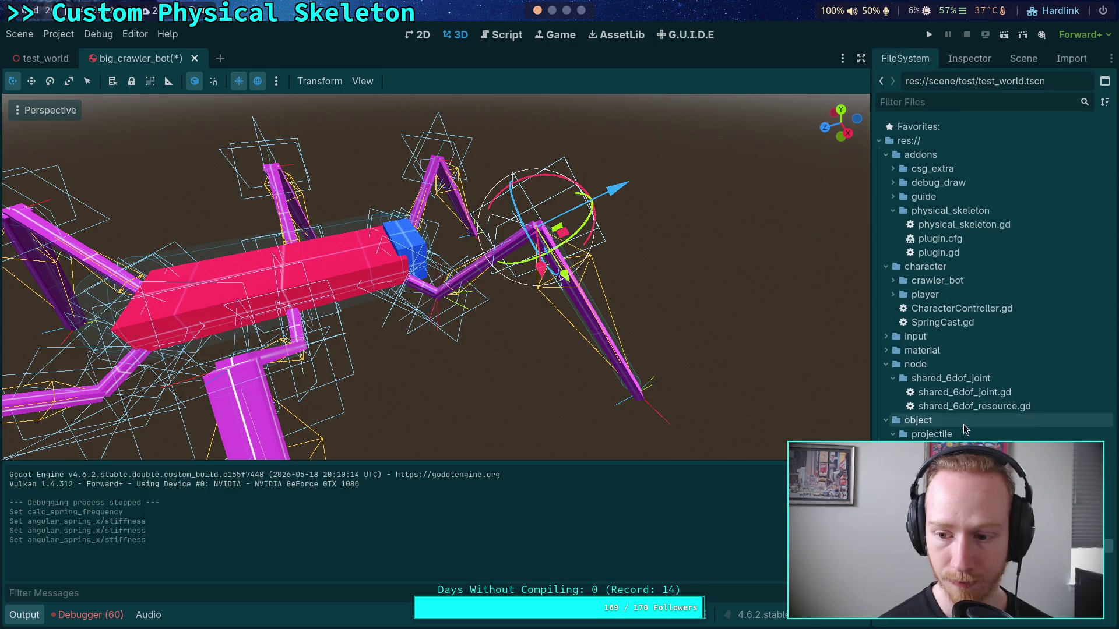
{"action": "left_click", "coordinate": [967, 60]}
{"action": "left_click", "coordinate": [1023, 59]}
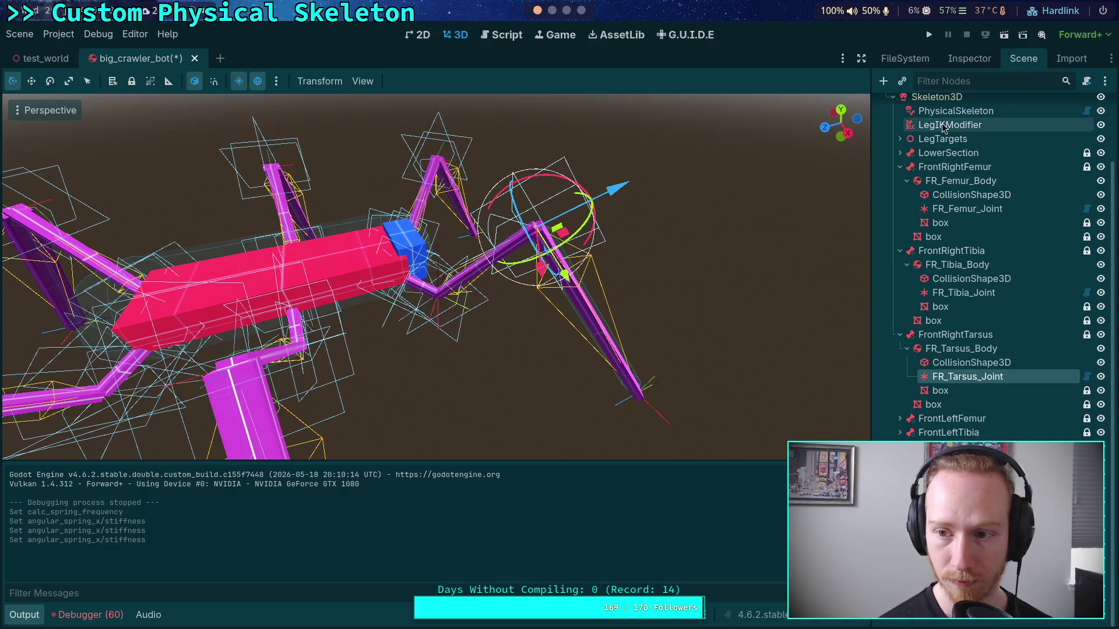
{"action": "left_click", "coordinate": [962, 112]}
{"action": "left_click", "coordinate": [969, 59]}
{"action": "right_click", "coordinate": [919, 308]}
{"action": "left_click", "coordinate": [949, 314]}
Paste the 502.655 damping into the FR_Femur_Joint and FR_Tibia_Joint angular springs
{"action": "left_click", "coordinate": [1023, 59]}
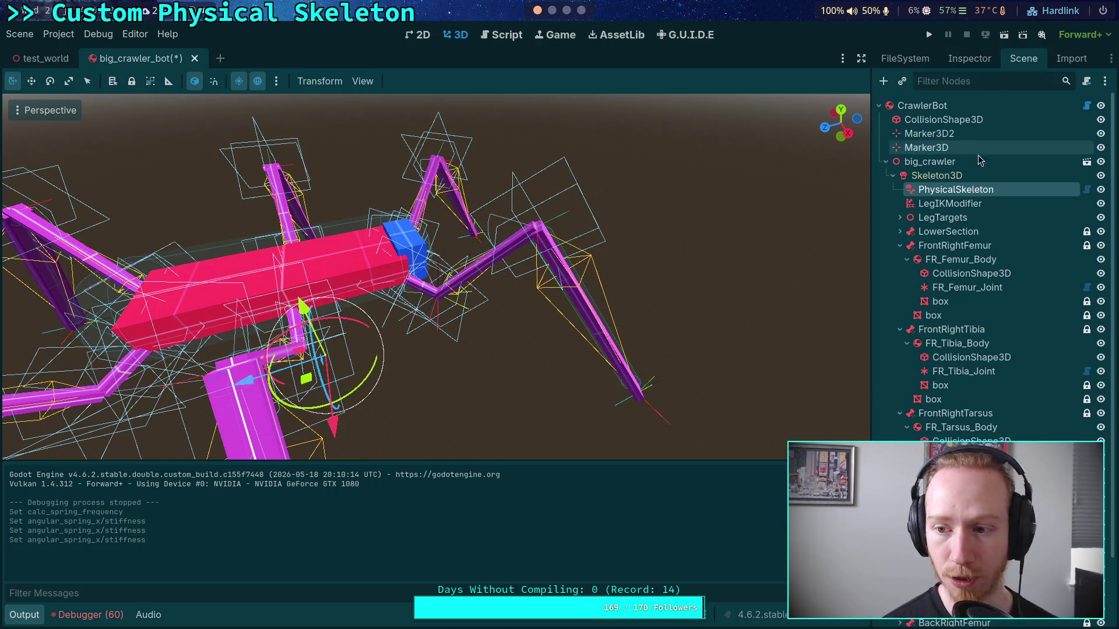
{"action": "left_click", "coordinate": [967, 287]}
{"action": "left_click", "coordinate": [966, 62]}
{"action": "right_click", "coordinate": [900, 400]}
{"action": "left_click", "coordinate": [923, 421]}
{"action": "left_click", "coordinate": [1023, 58]}
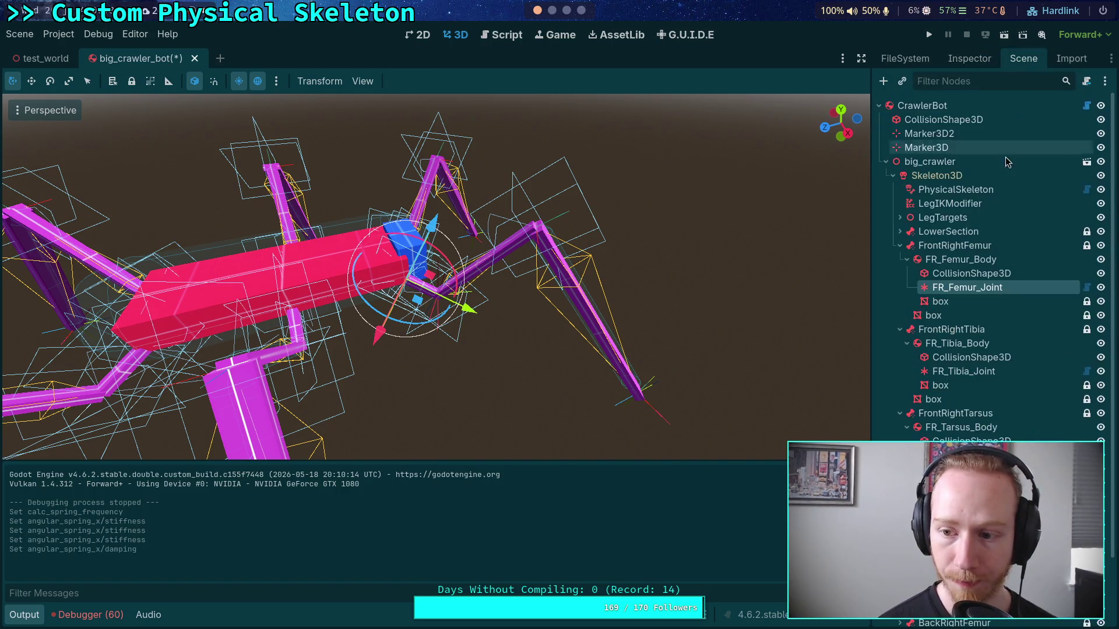
{"action": "left_click", "coordinate": [964, 373]}
{"action": "left_click", "coordinate": [974, 61]}
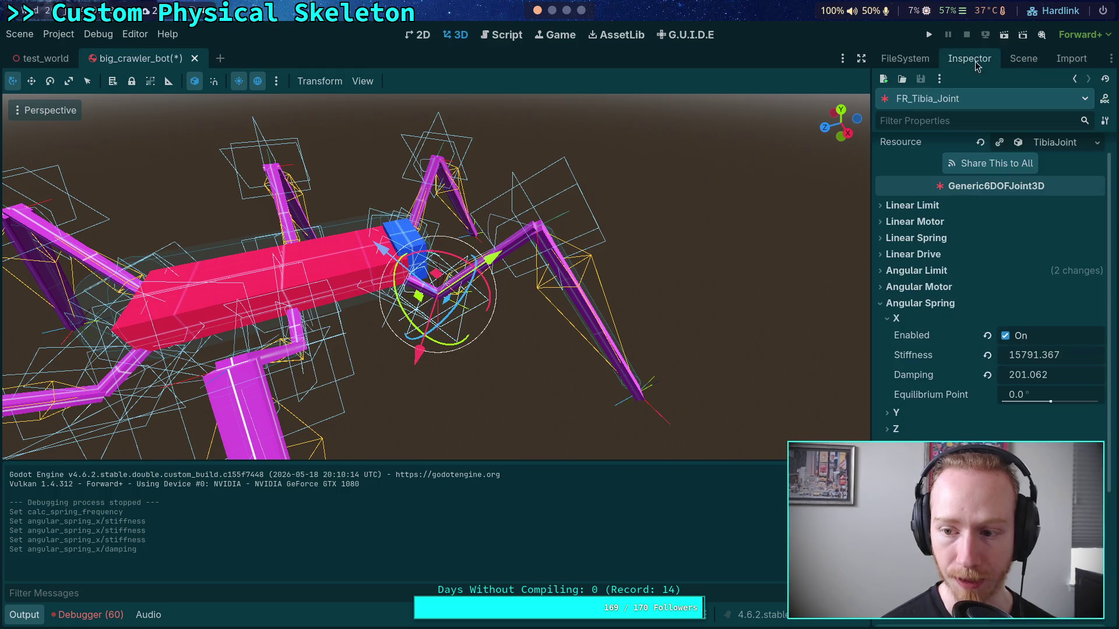
{"action": "right_click", "coordinate": [922, 377]}
{"action": "left_click", "coordinate": [935, 401]}
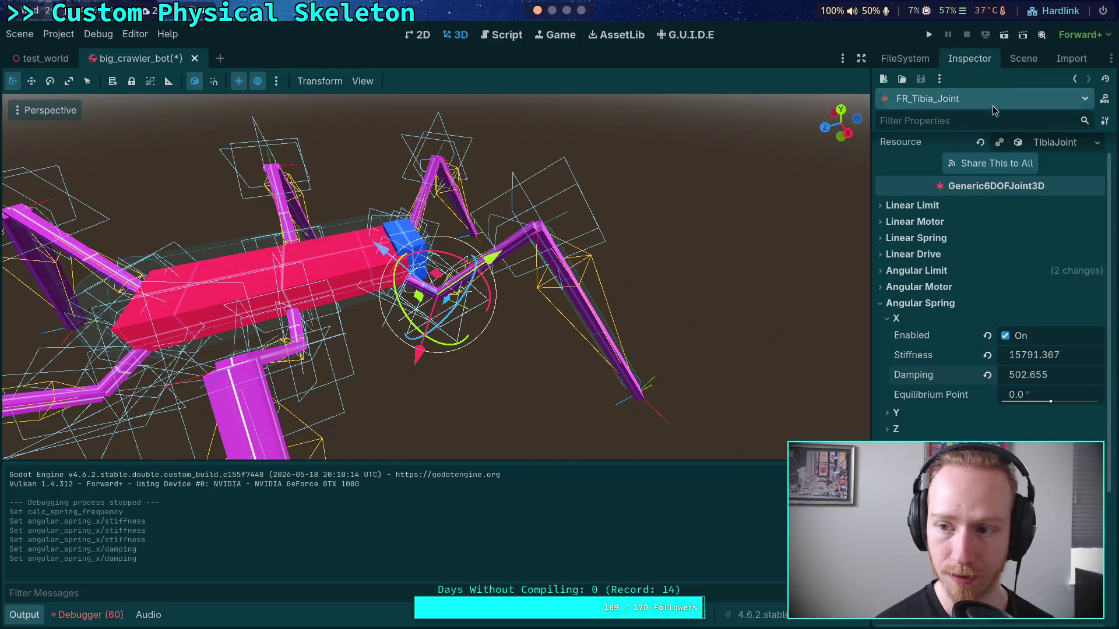
Paste the 502.655 damping into FR_Tarsus_Joint, then save the scene and run the game
{"action": "left_click", "coordinate": [1023, 58]}
{"action": "left_click", "coordinate": [967, 276]}
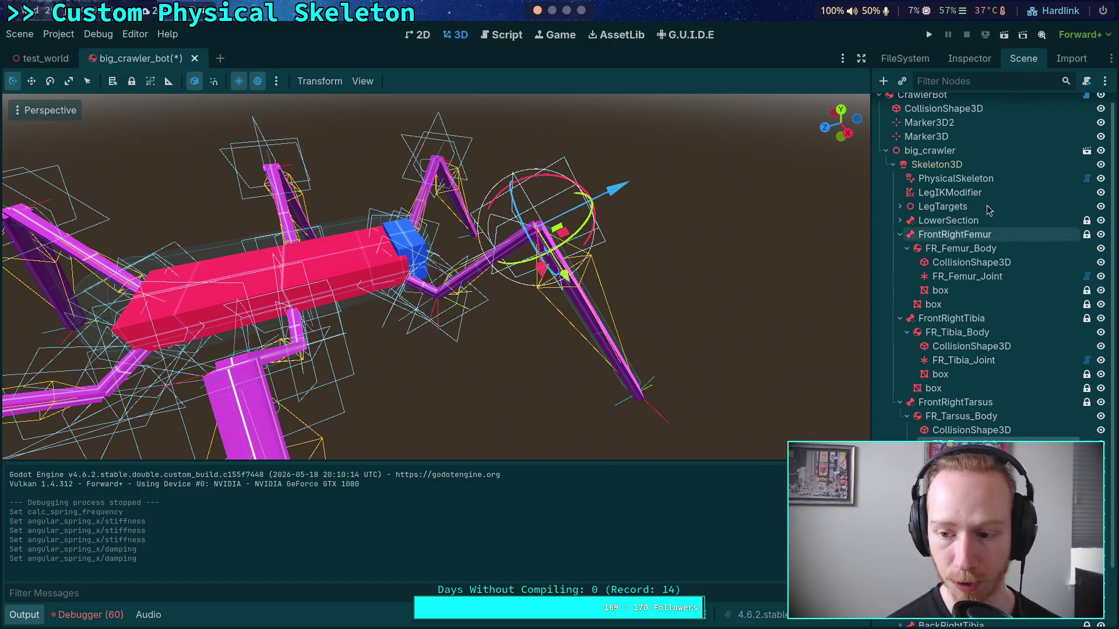
{"action": "left_click", "coordinate": [969, 58]}
{"action": "right_click", "coordinate": [922, 400]}
{"action": "left_click", "coordinate": [935, 424]}
{"action": "left_click", "coordinate": [929, 35]}
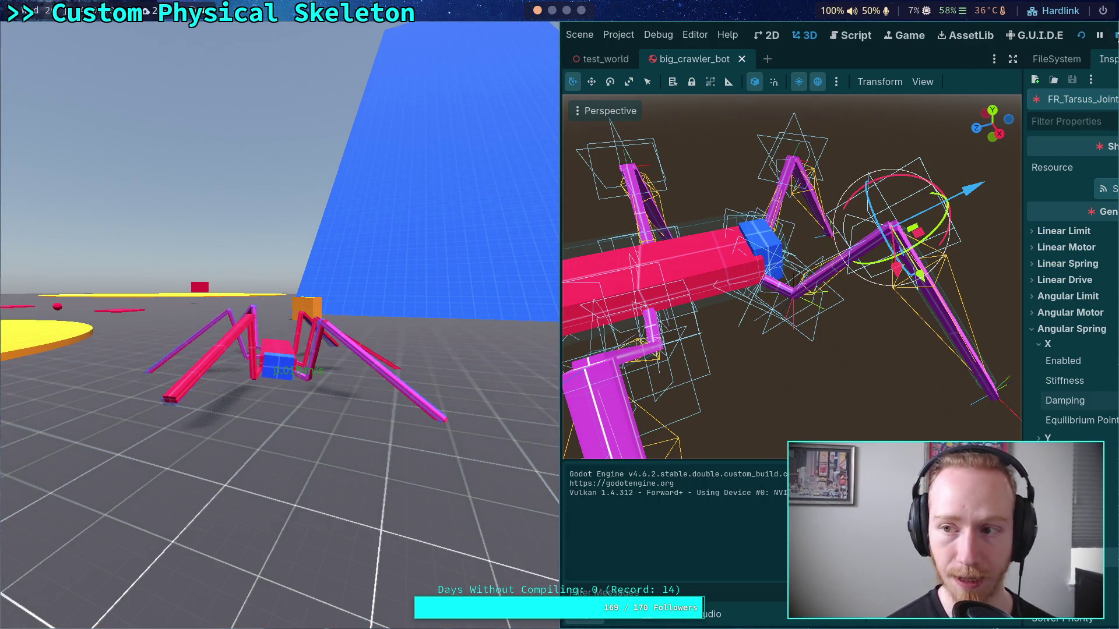
Watch the stiffer crawler bot stand upright in the running game, then stop it
{"action": "left_click", "coordinate": [1116, 35]}
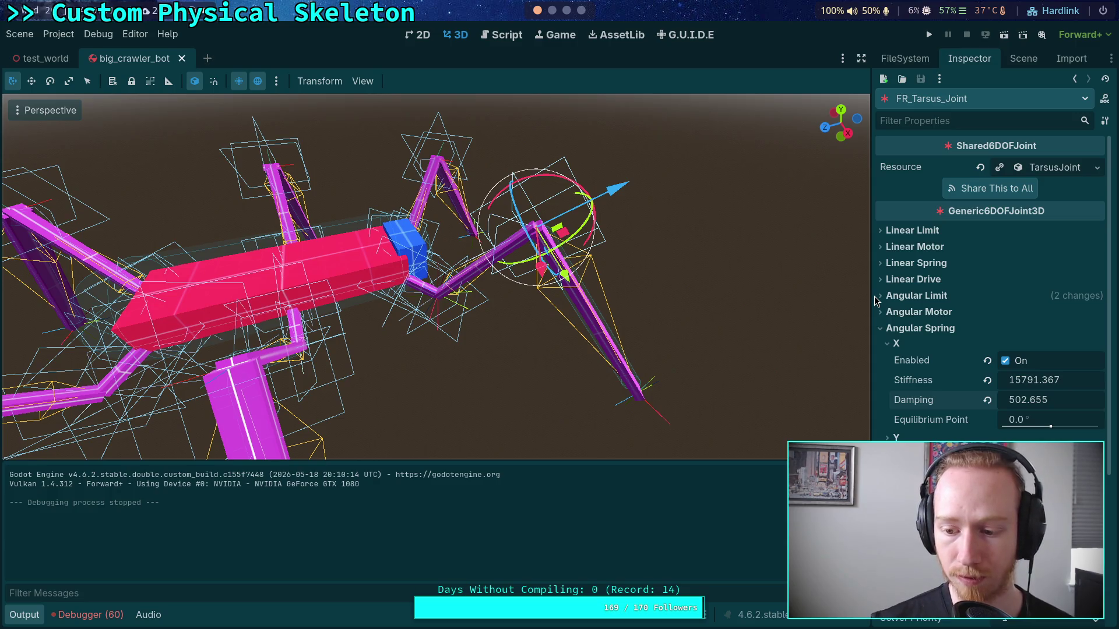
Open physical_skeleton.gd, show PhysicalSkeleton in the Inspector, then switch to the Neovim terminal
{"action": "left_click", "coordinate": [501, 35]}
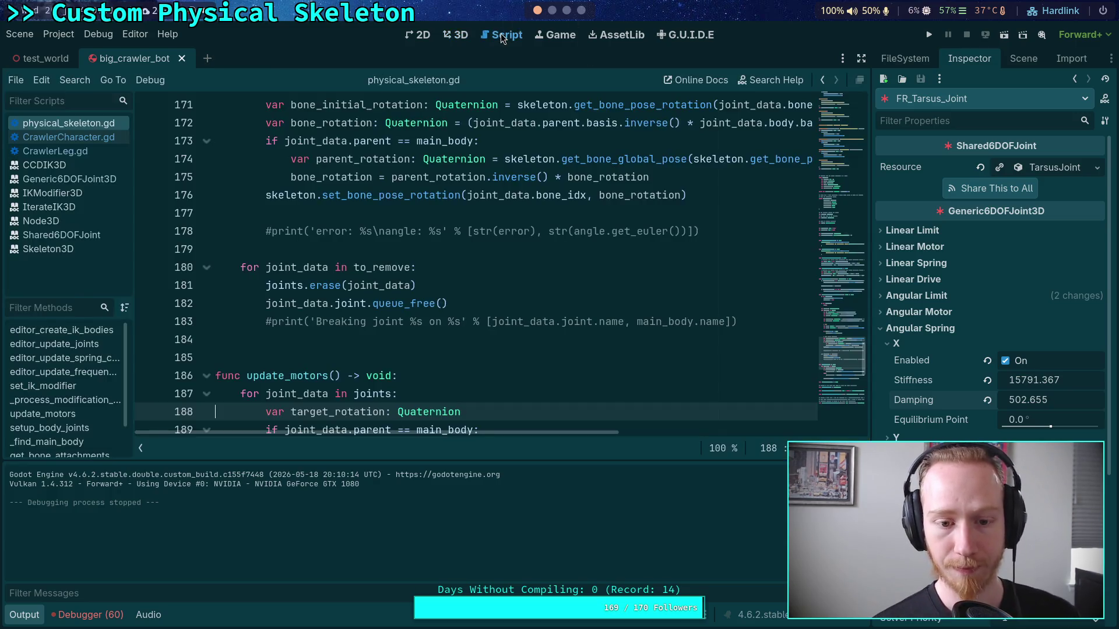
{"action": "scroll", "coordinate": [511, 322], "scroll_direction": "down", "scroll_amount": 4}
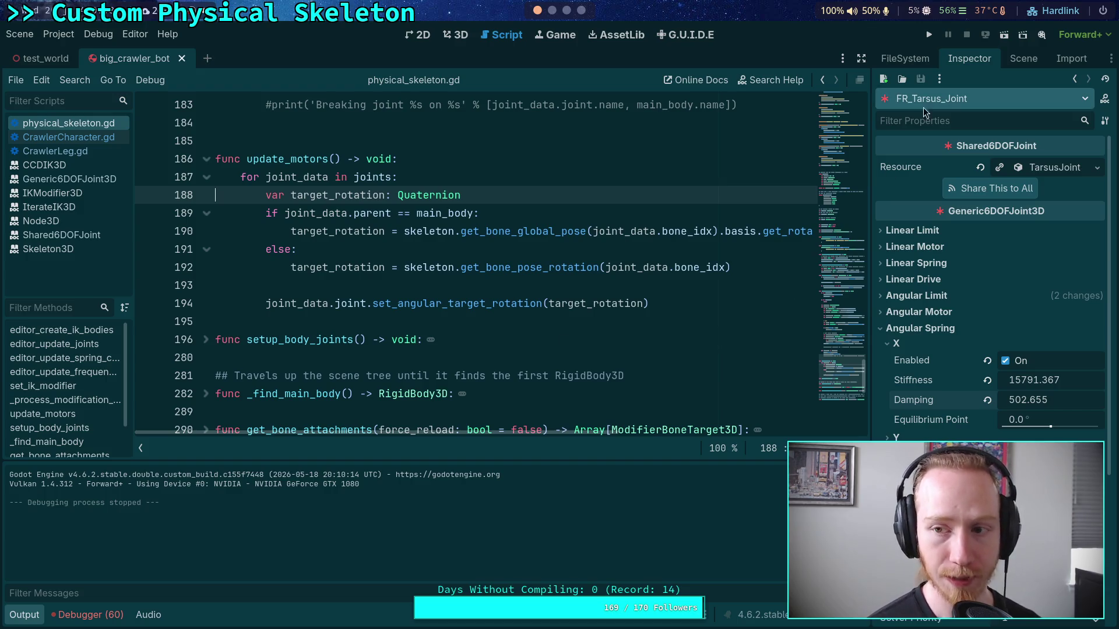
{"action": "left_click", "coordinate": [1023, 58]}
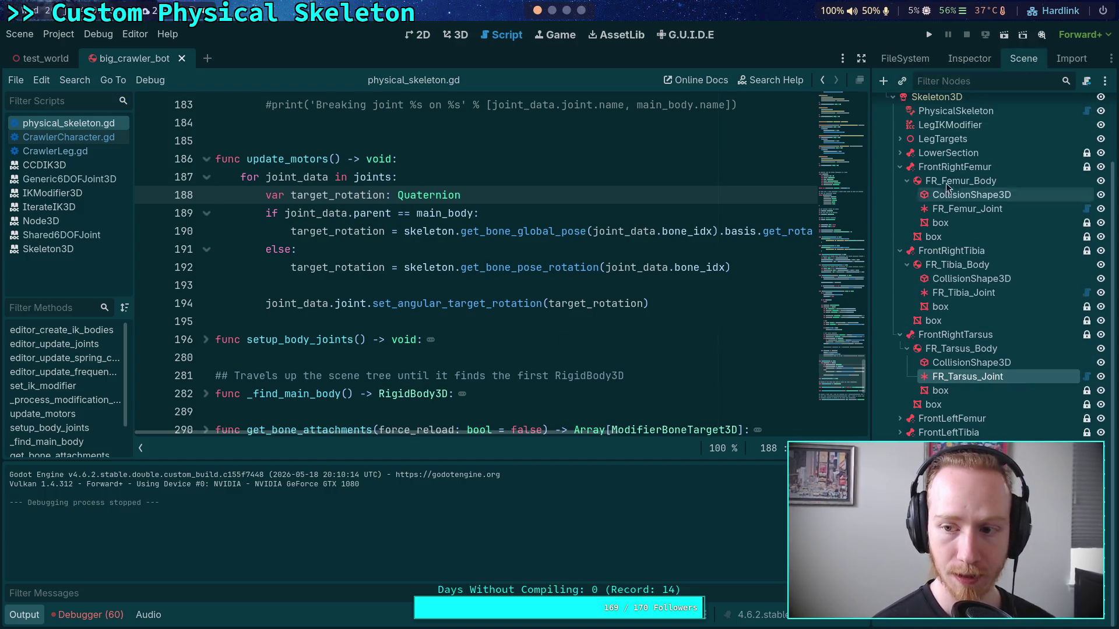
{"action": "left_click", "coordinate": [958, 111]}
{"action": "left_click", "coordinate": [968, 59]}
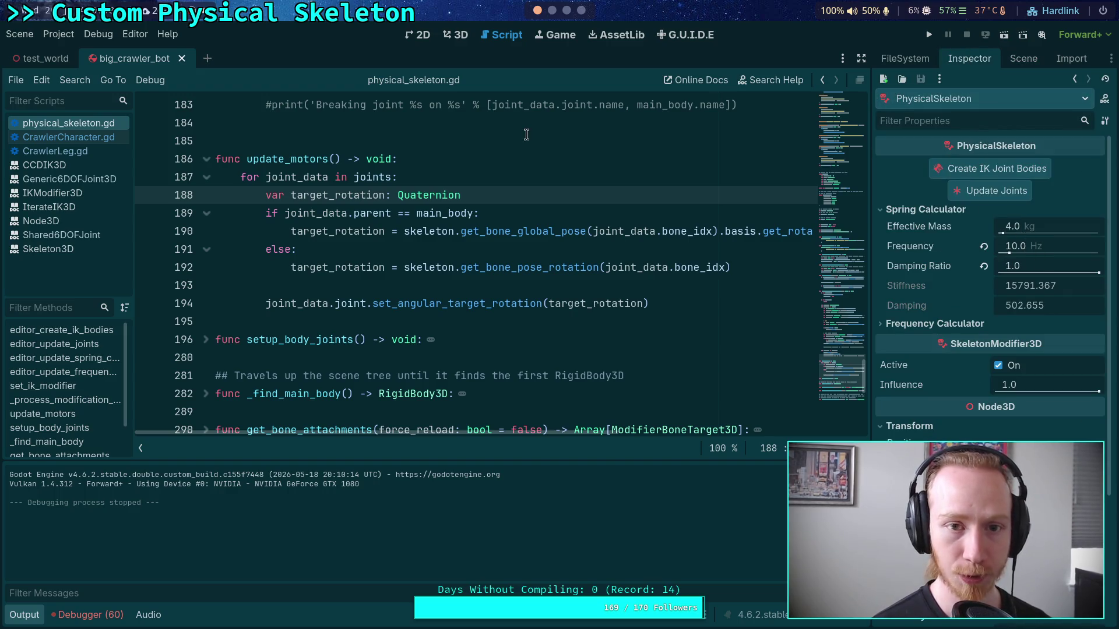
{"action": "left_click", "coordinate": [551, 10]}
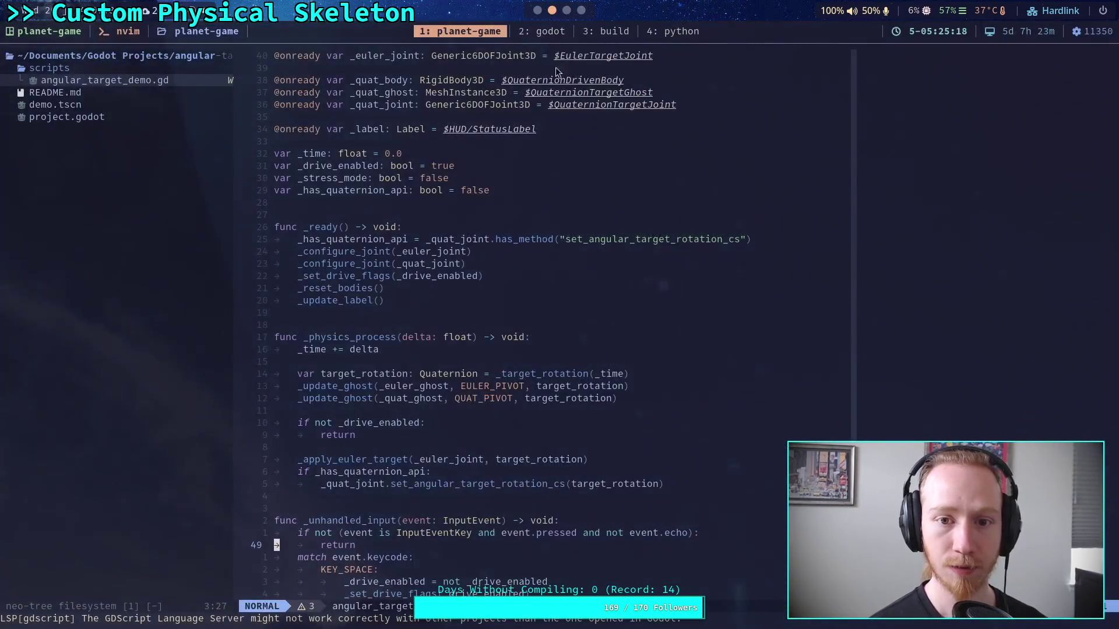
Change Neovim's directory to the script's folder with :cd %:p:h, then quit with :q
{"action": "type", "text": ":cd %:p:h"}
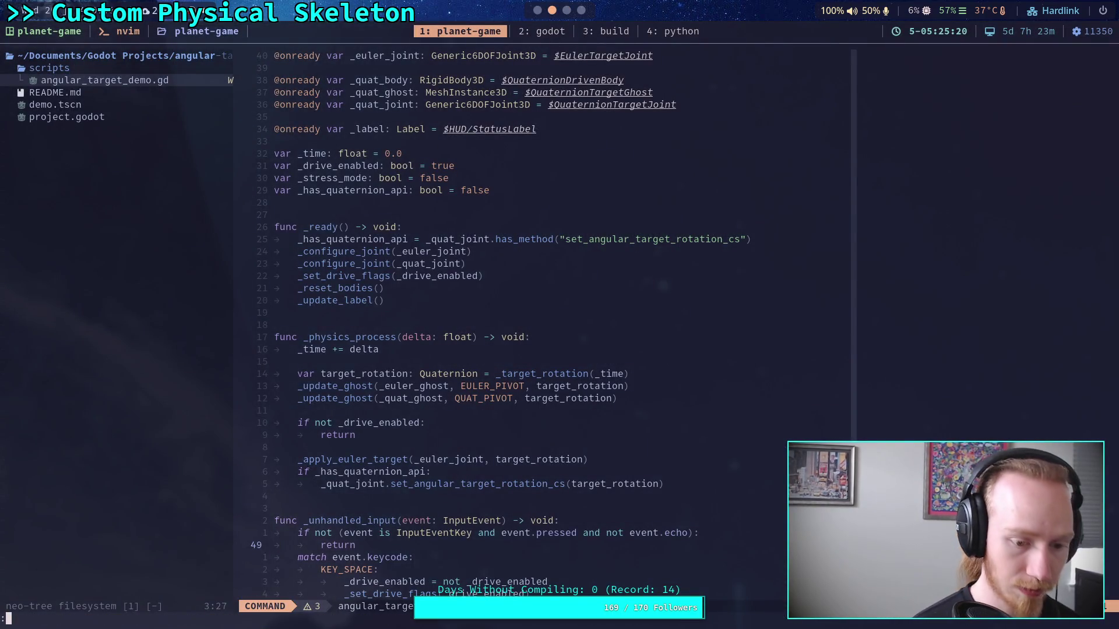
{"action": "key", "text": "Return"}
{"action": "type", "text": ":q"}
{"action": "key", "text": "Return"}
{"action": "type", "text": "git diff"}
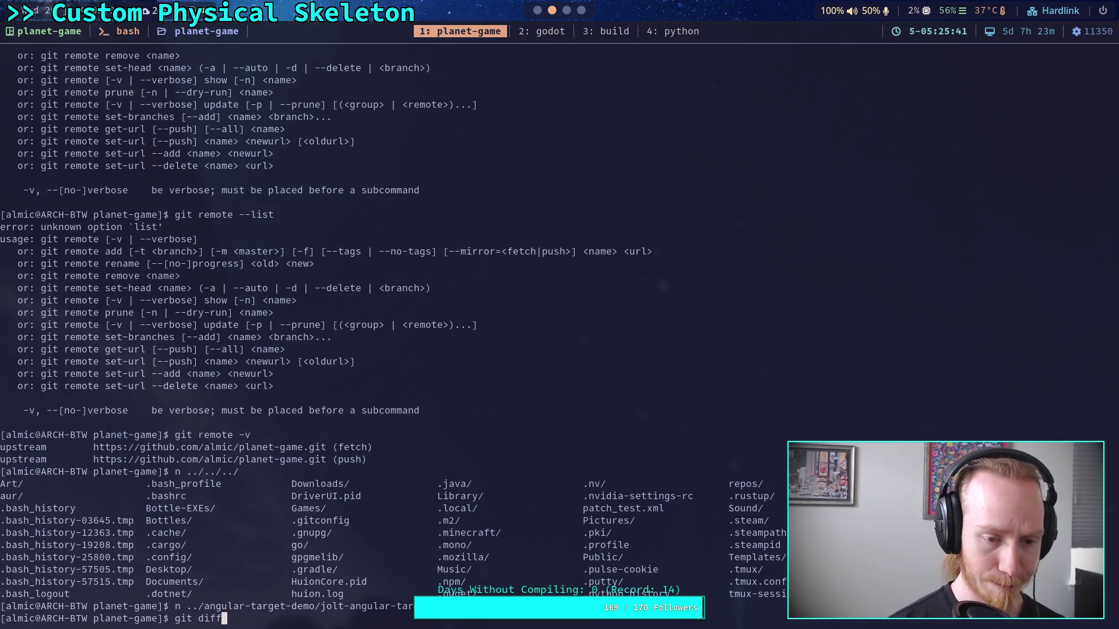
Run git diff and page through it, noting stiffness raised from 177.65 to 15791.37
{"action": "key", "text": "Return"}
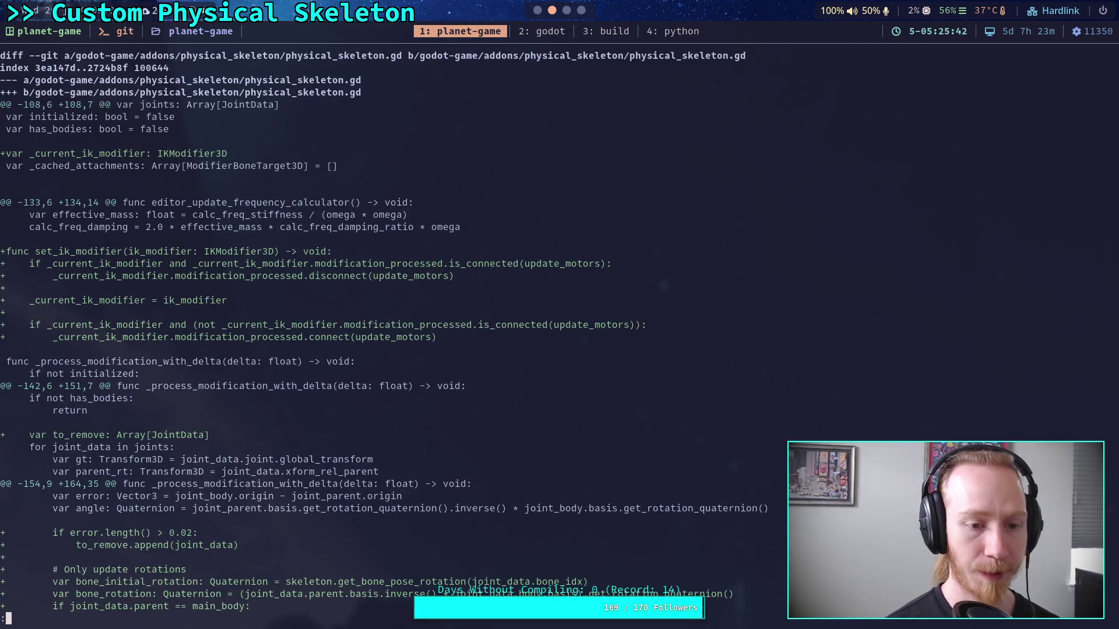
{"action": "key", "text": "space"}
{"action": "key", "text": "space"}
{"action": "key", "text": "space"}
{"action": "scroll", "coordinate": [559, 331], "scroll_direction": "down", "scroll_amount": 7}
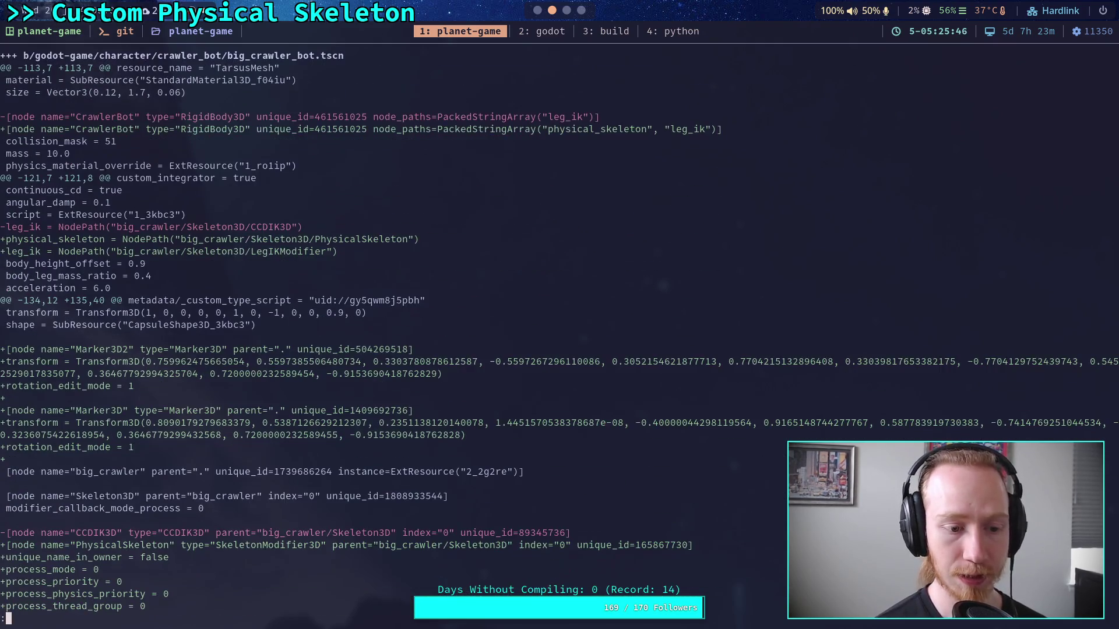
{"action": "scroll", "coordinate": [559, 331], "scroll_direction": "down", "scroll_amount": 9}
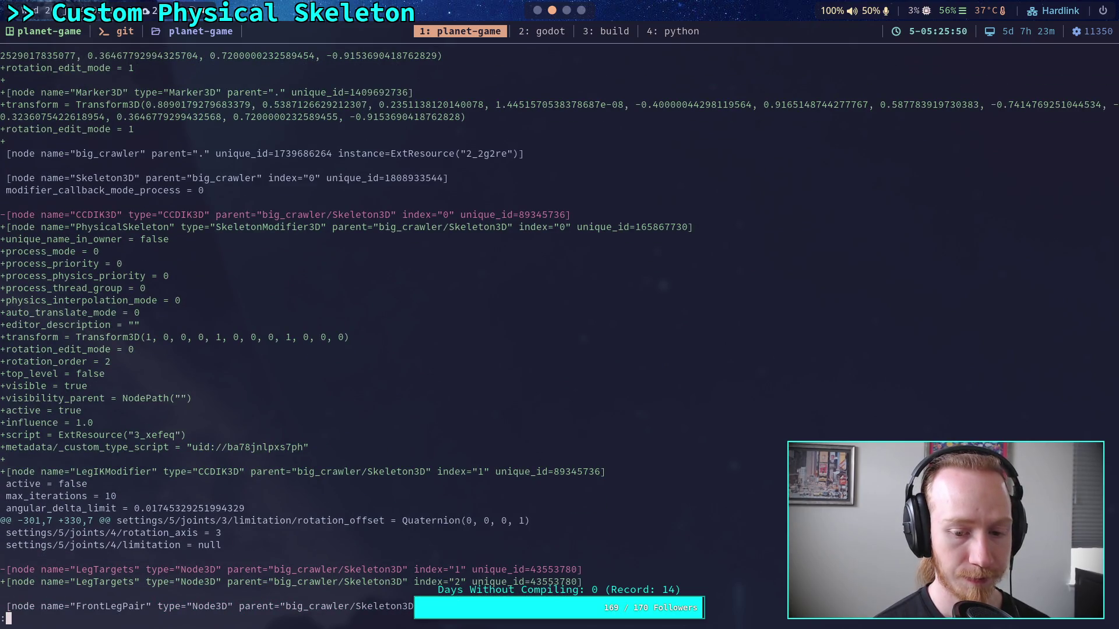
{"action": "key", "text": "space"}
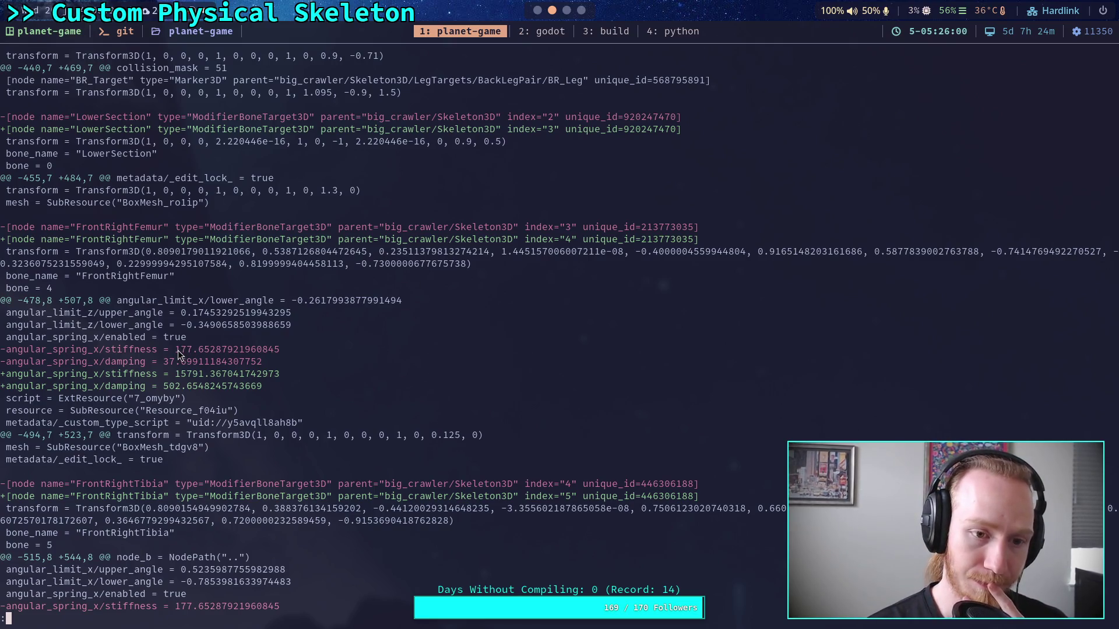
Glance at the Crawler Bot notes and the GitHub pull request, then return to Godot
{"action": "key", "text": "super+3"}
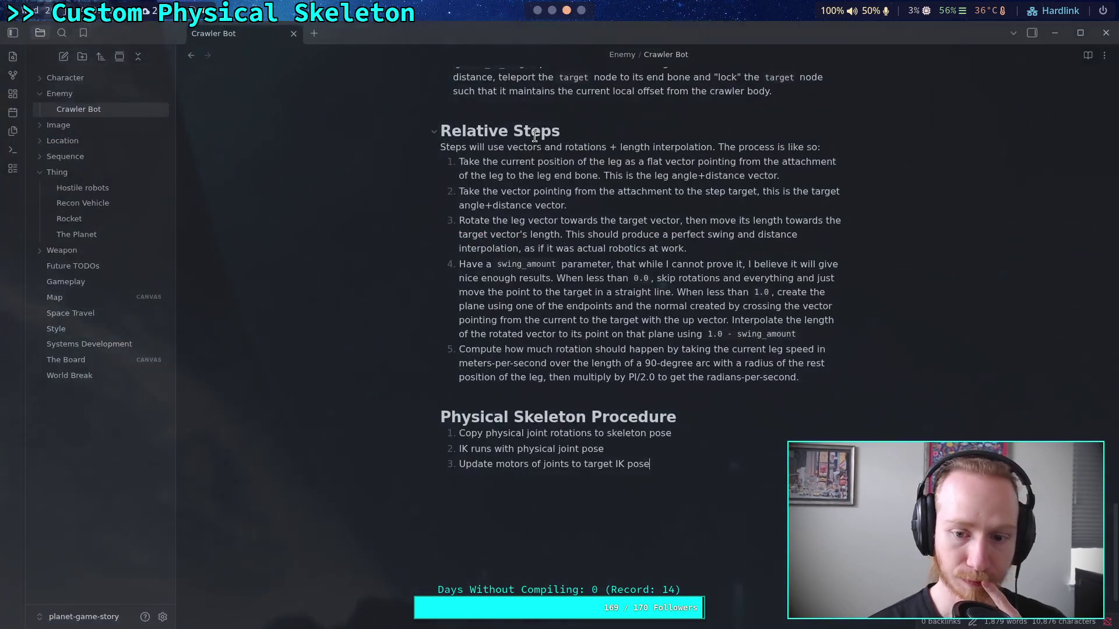
{"action": "left_click", "coordinate": [581, 9]}
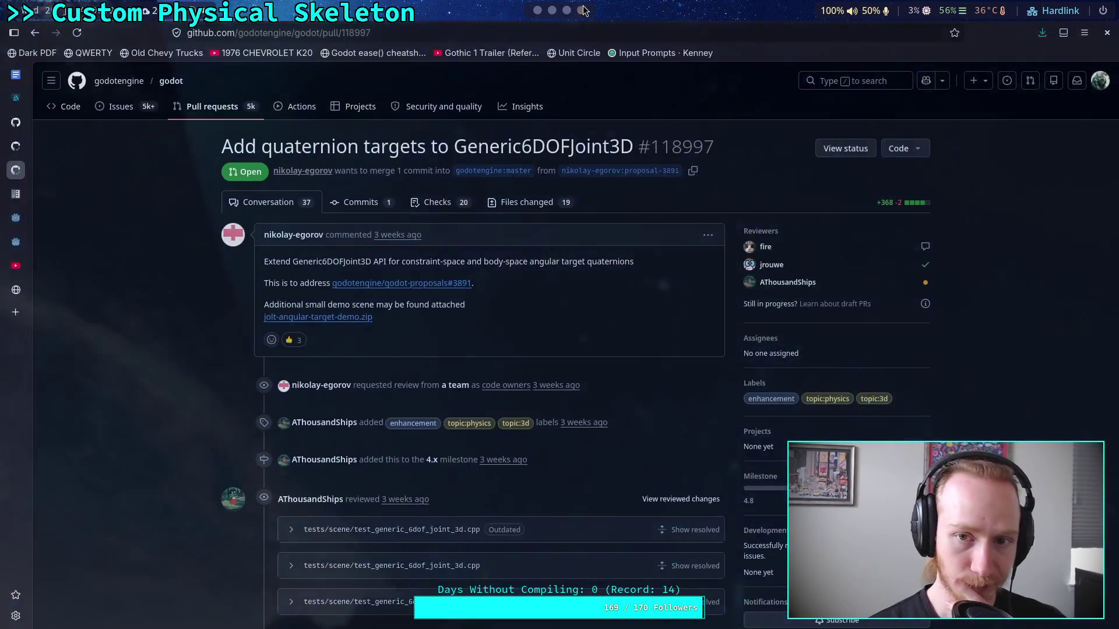
{"action": "left_click", "coordinate": [538, 10]}
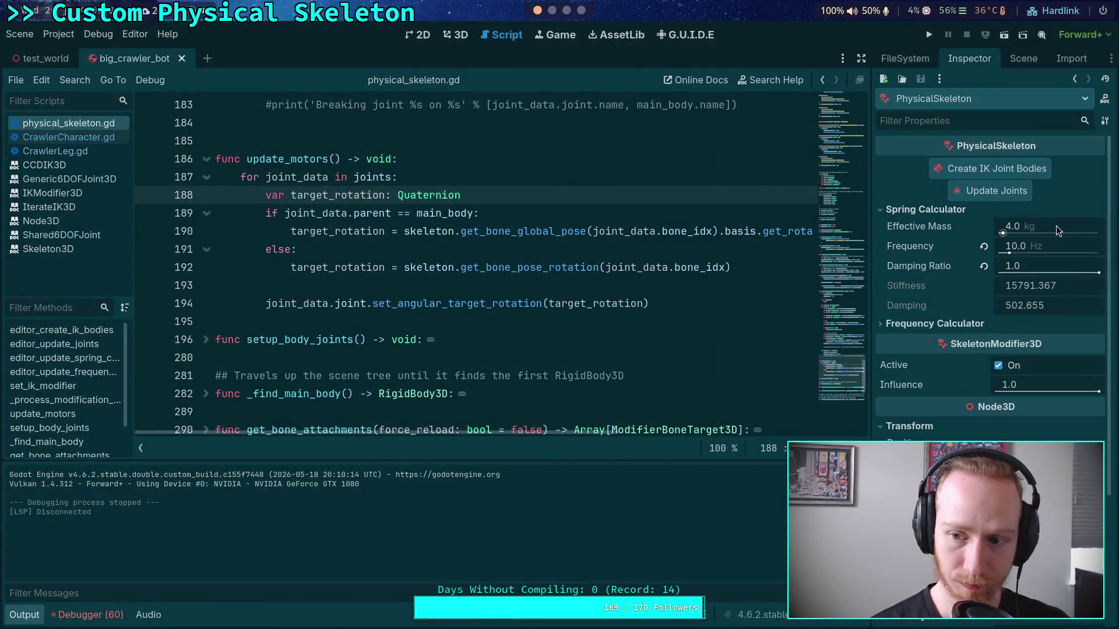
Enter the old 177.653 stiffness from the diff into the Frequency Calculator and raise its damping ratio
{"action": "left_click", "coordinate": [1054, 247]}
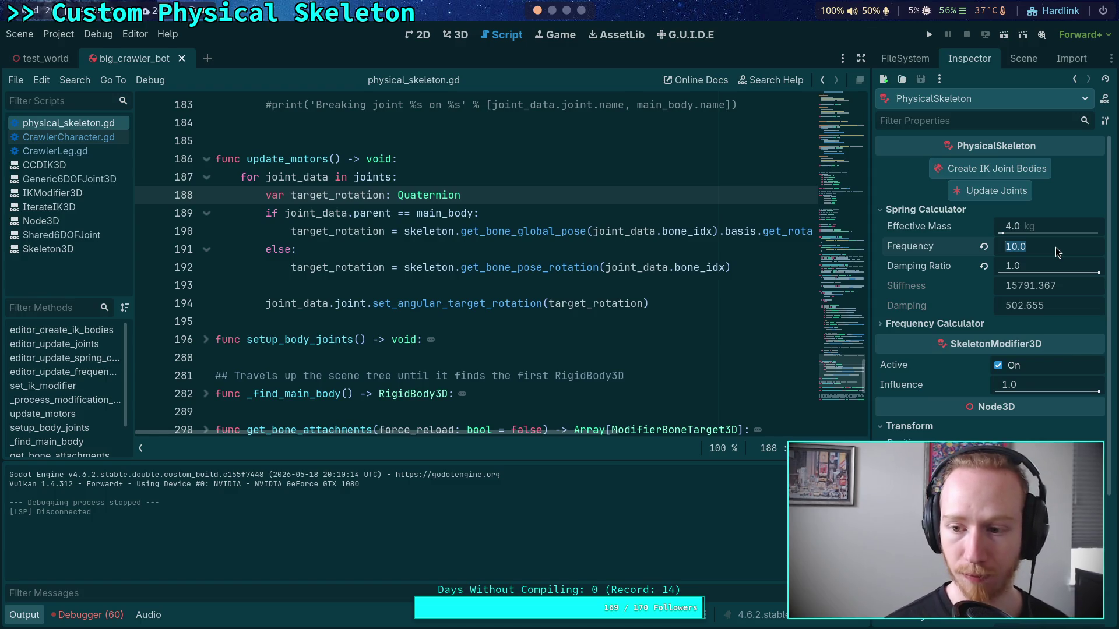
{"action": "left_click", "coordinate": [940, 324]}
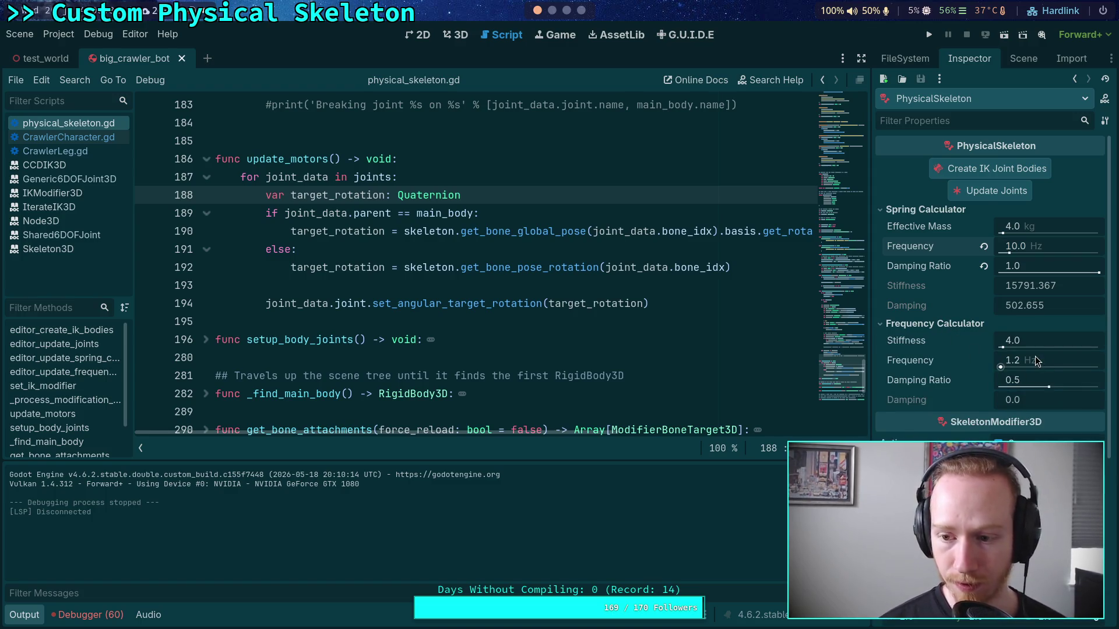
{"action": "left_click", "coordinate": [1014, 342]}
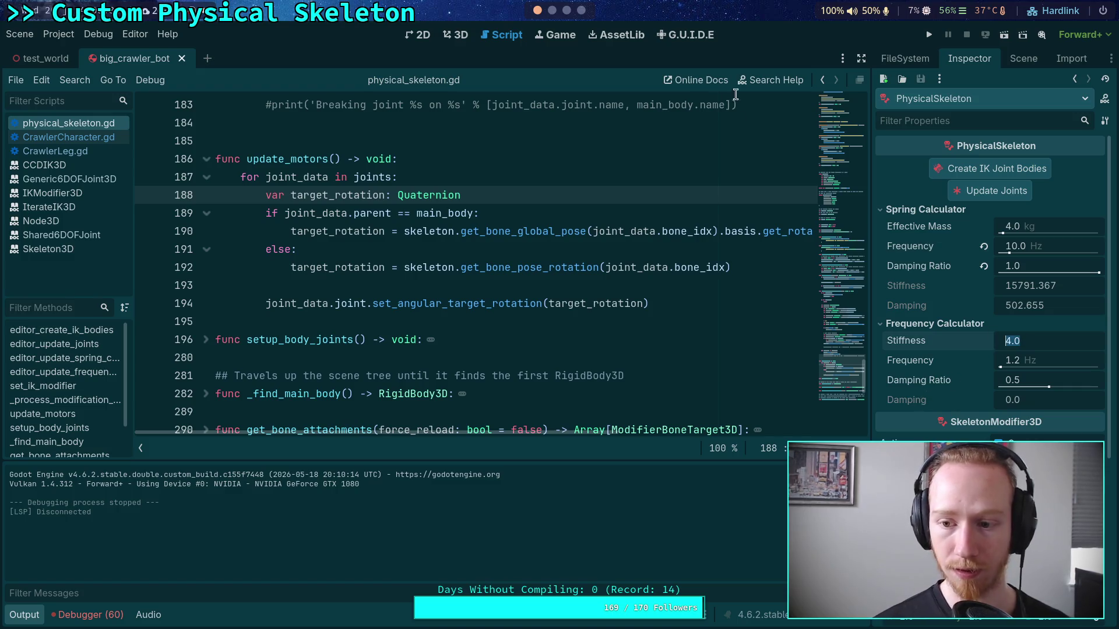
{"action": "left_click", "coordinate": [553, 10]}
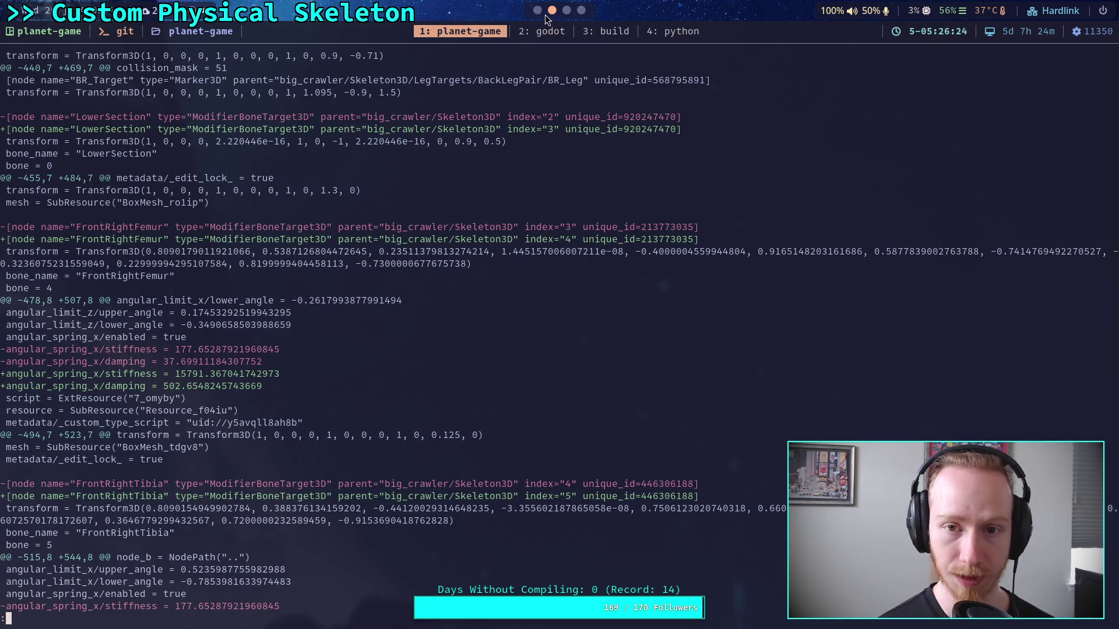
{"action": "left_click", "coordinate": [538, 10]}
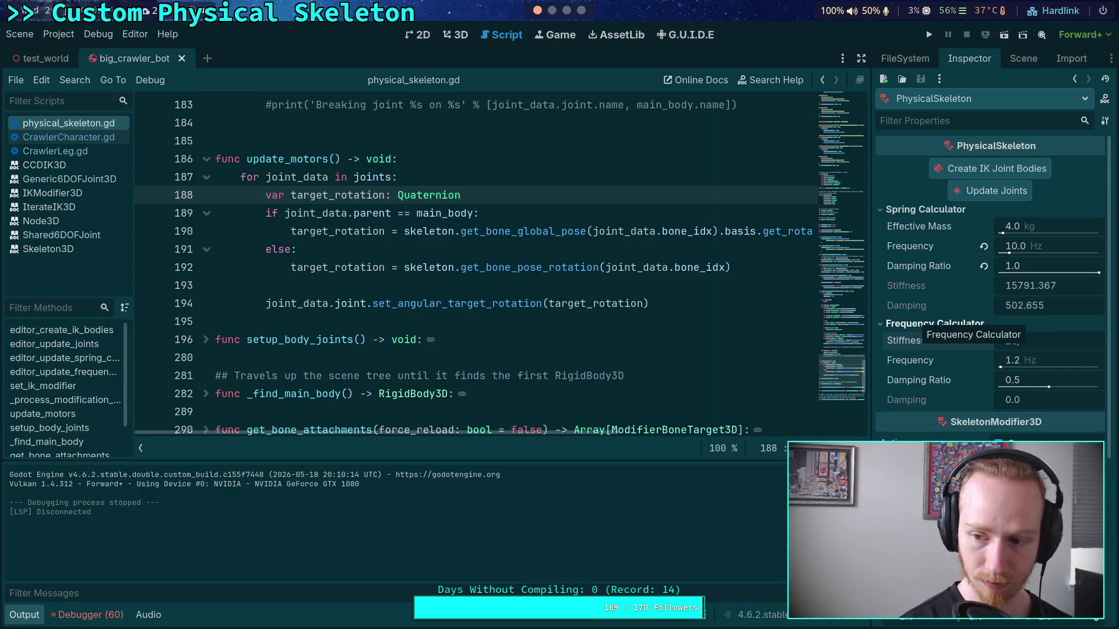
{"action": "type", "text": "177.6"}
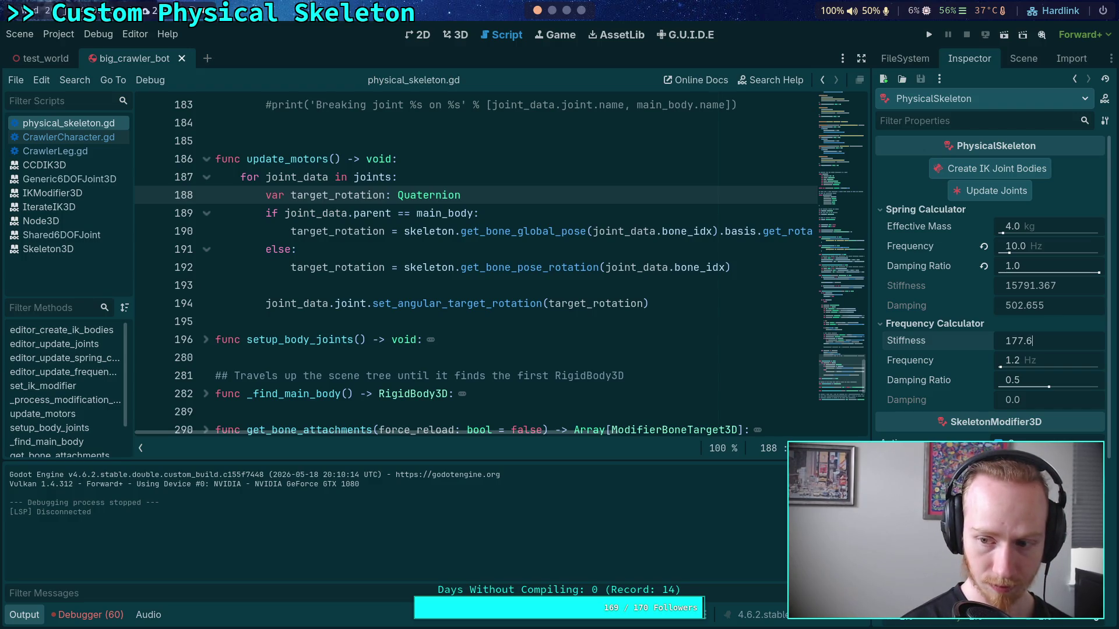
{"action": "type", "text": "53"}
{"action": "key", "text": "Return"}
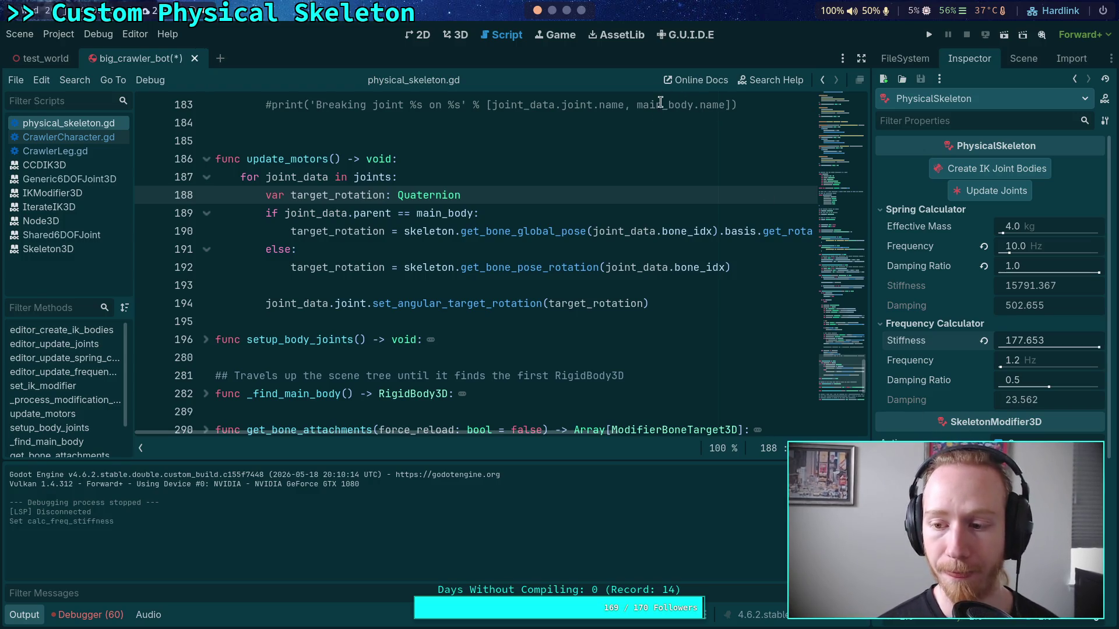
{"action": "left_click_drag", "start_coordinate": [1048, 386], "coordinate": [1098, 387]}
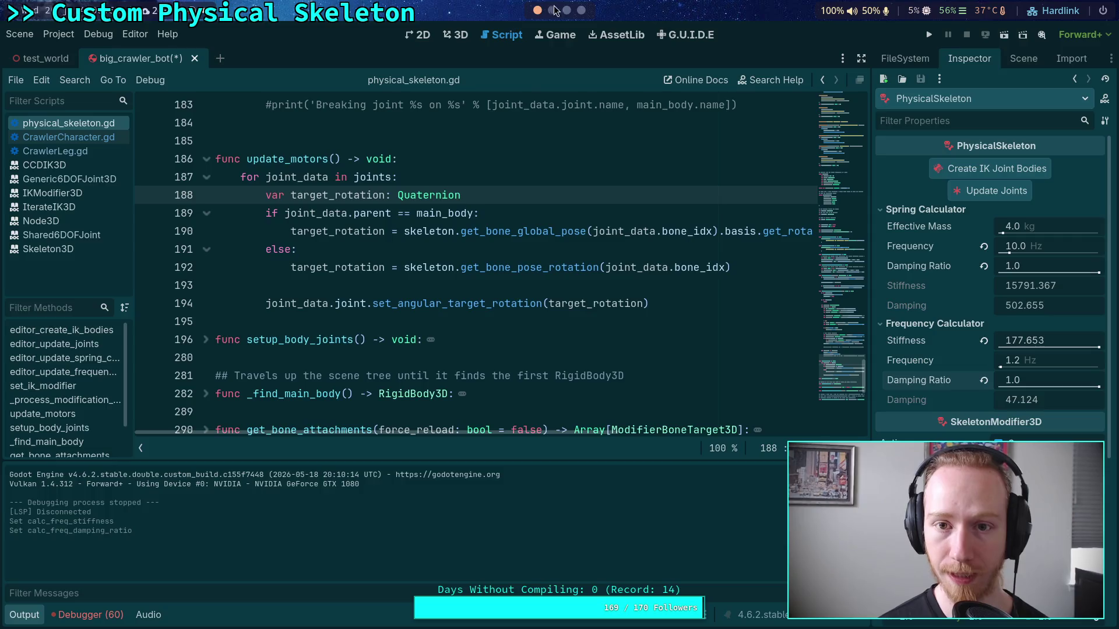
Set the Frequency Calculator frequency to 1.5 Hz
{"action": "scroll", "coordinate": [550, 12], "scroll_direction": "down", "scroll_amount": 2}
{"action": "scroll", "coordinate": [550, 12], "scroll_direction": "up", "scroll_amount": 1}
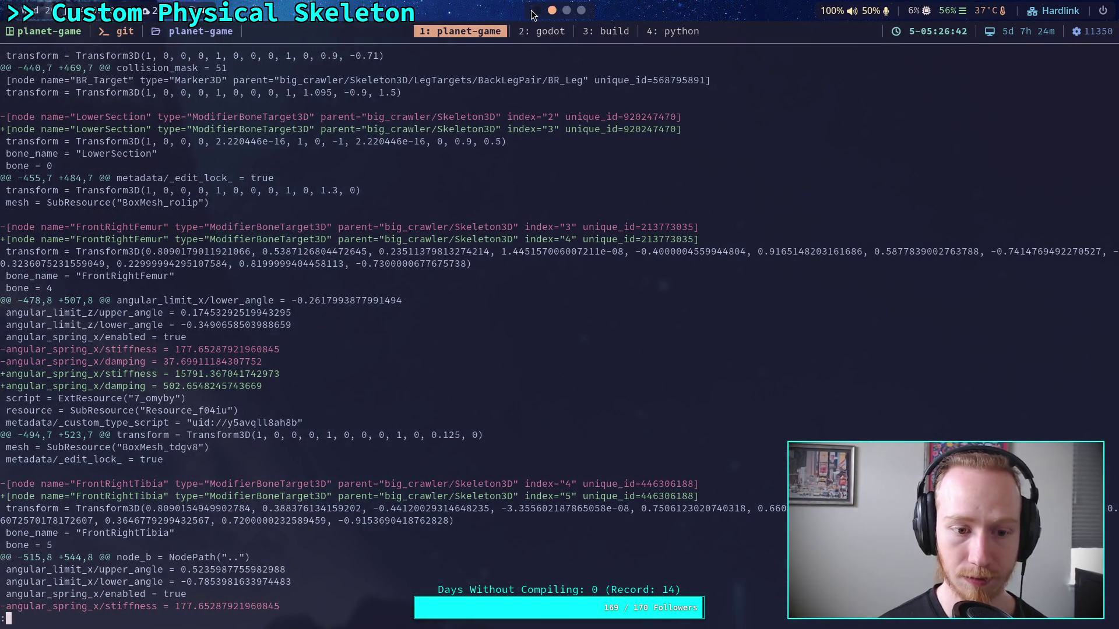
{"action": "left_click", "coordinate": [537, 11]}
{"action": "left_click", "coordinate": [1065, 370]}
{"action": "type", "text": "1"}
{"action": "key", "text": "Return"}
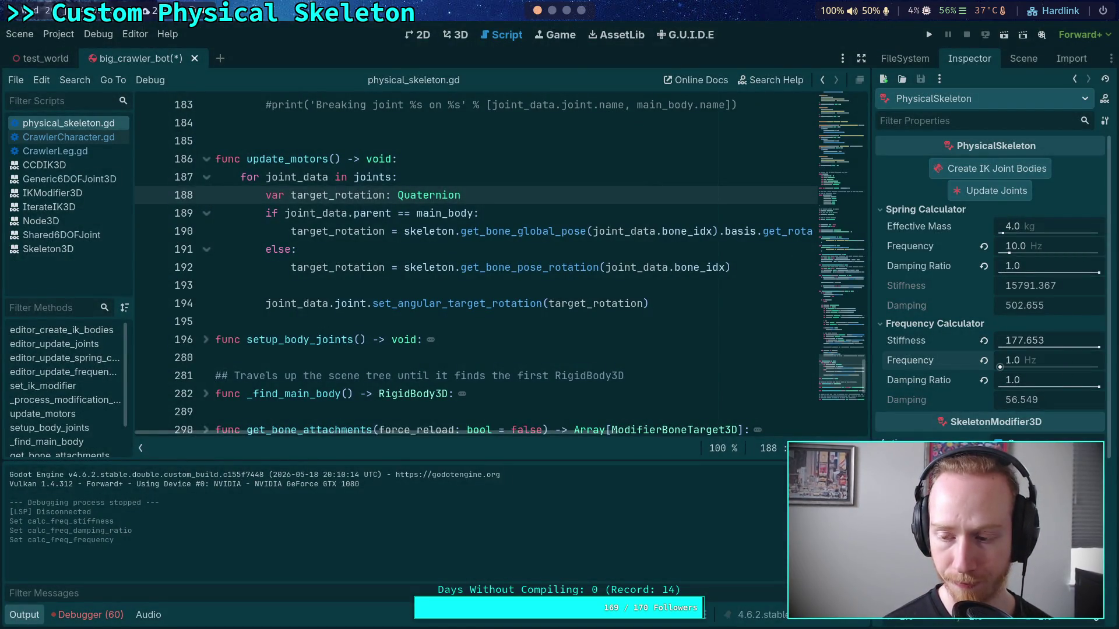
{"action": "type", "text": "1"}
{"action": "key", "text": "Return"}
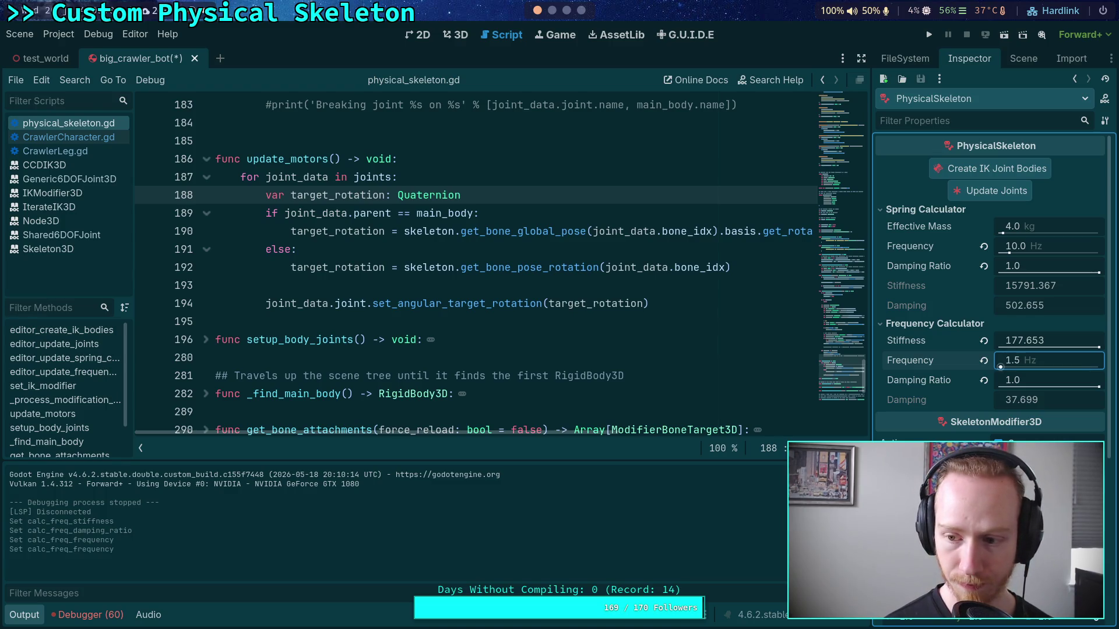
After rechecking the diff, set the Spring Calculator frequency to 1.5 Hz
{"action": "left_click", "coordinate": [551, 11]}
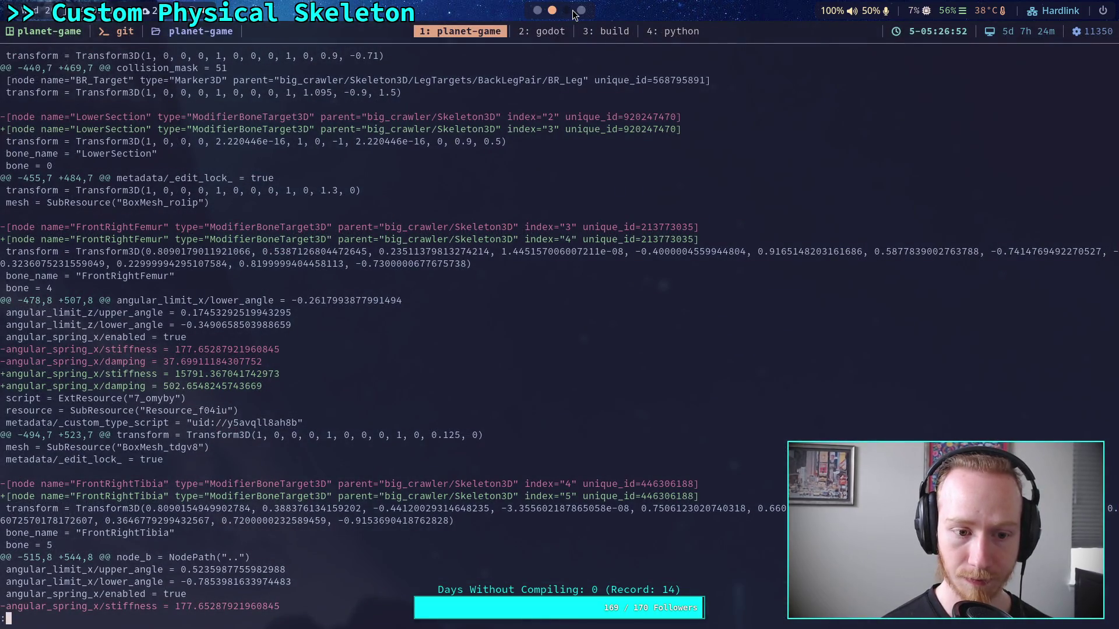
{"action": "left_click", "coordinate": [539, 11]}
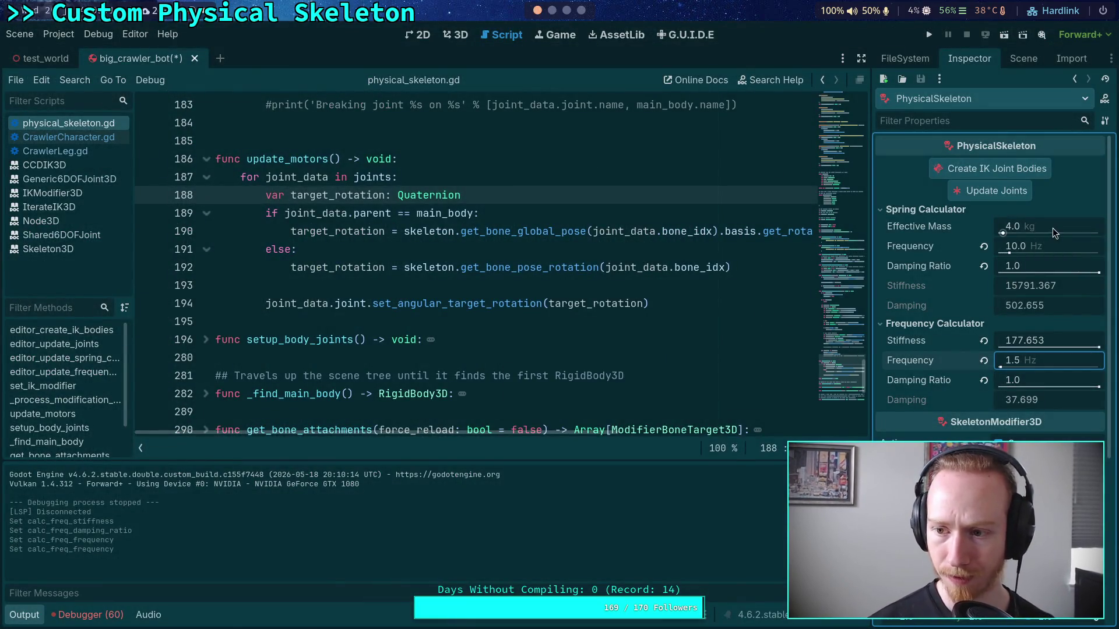
{"action": "left_click", "coordinate": [1048, 251]}
{"action": "type", "text": "1."}
{"action": "key", "text": "Return"}
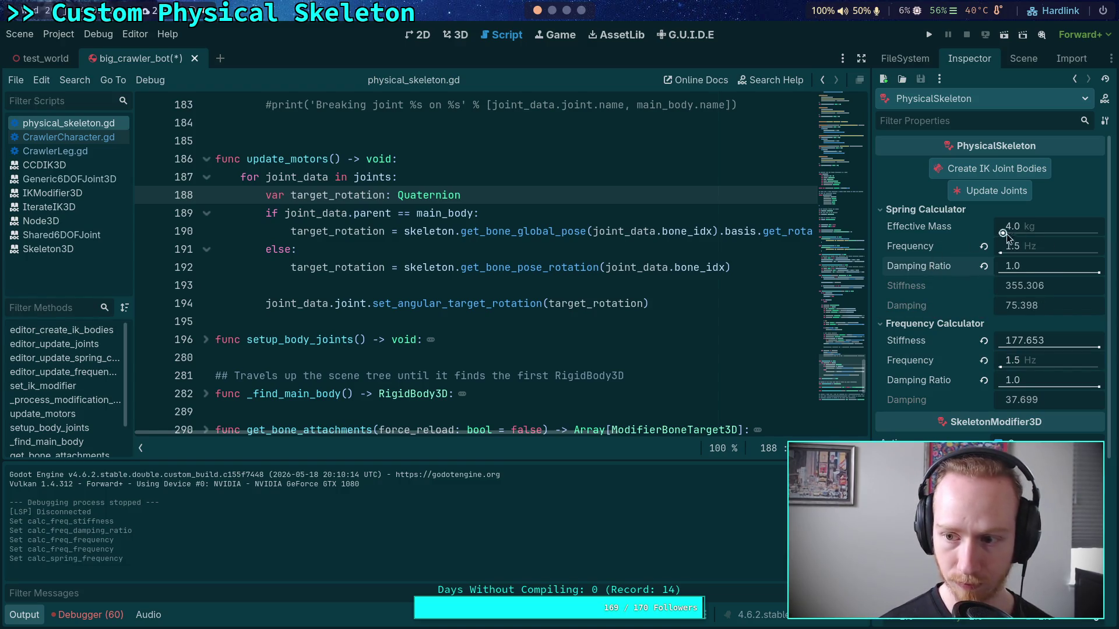
{"action": "left_click", "coordinate": [1037, 231]}
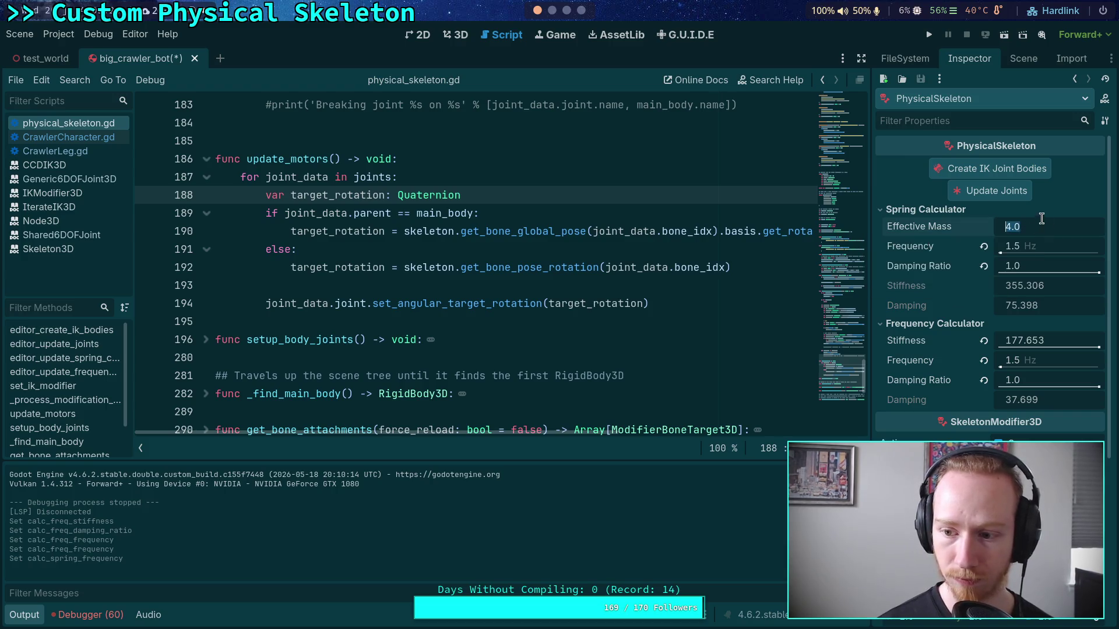
Set the effective mass to 2.0 kg and paste the 177.653 stiffness into FR_Femur_Joint
{"action": "type", "text": "2"}
{"action": "key", "text": "Return"}
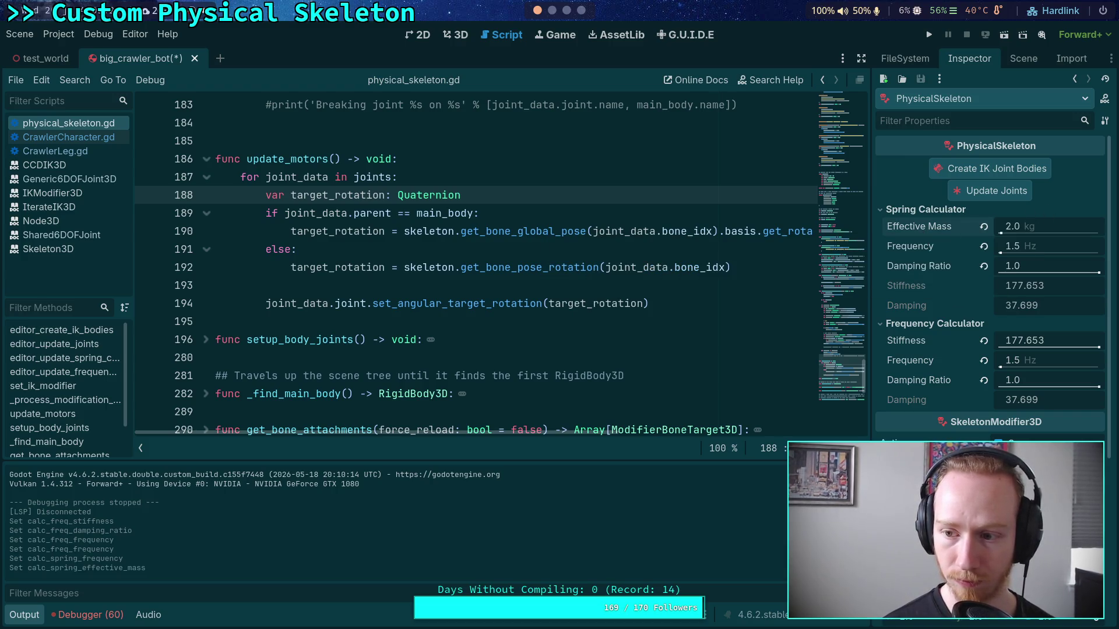
{"action": "right_click", "coordinate": [913, 290]}
{"action": "key", "text": "Escape"}
{"action": "left_click", "coordinate": [1024, 58]}
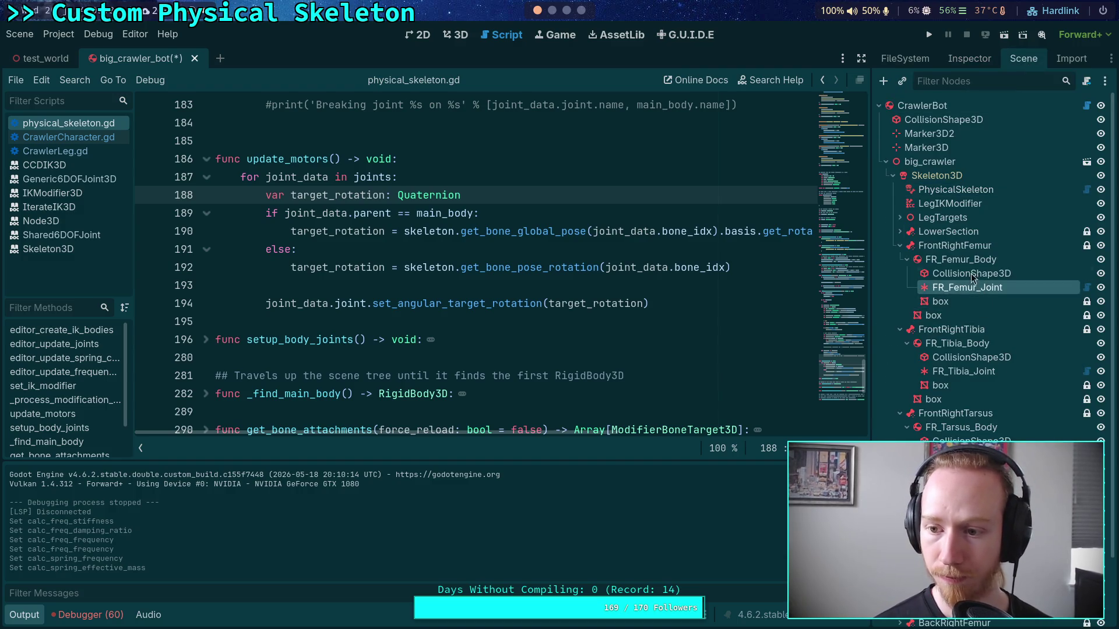
{"action": "left_click", "coordinate": [960, 61]}
{"action": "right_click", "coordinate": [921, 382]}
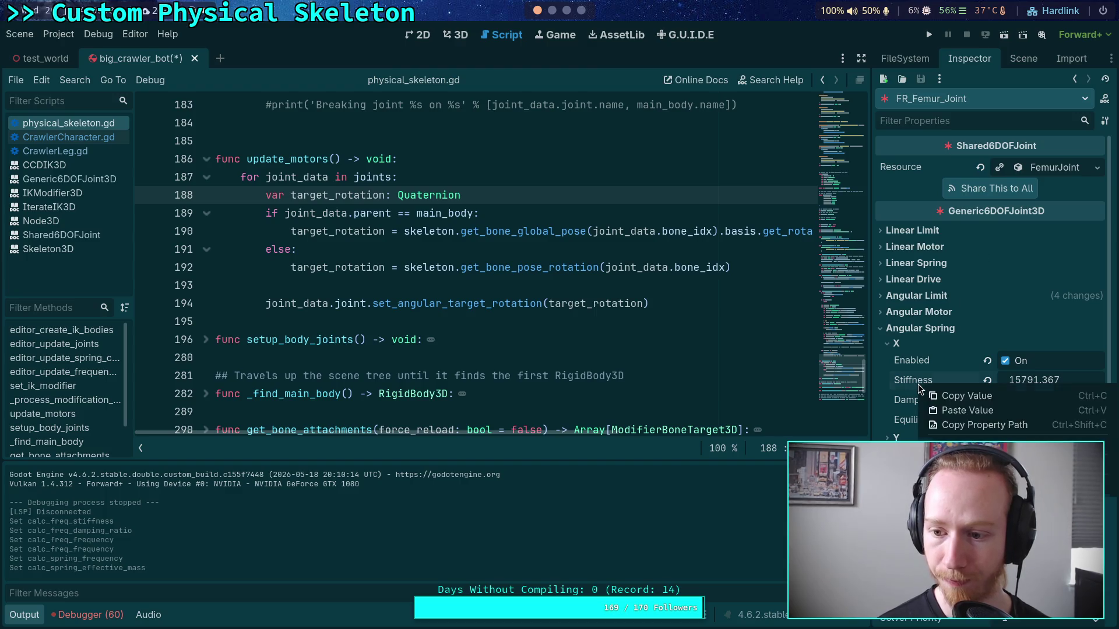
{"action": "left_click", "coordinate": [947, 410]}
Paste the 177.653 stiffness into the FR_Tibia_Joint and FR_Tarsus_Joint angular springs
{"action": "left_click", "coordinate": [1023, 59]}
{"action": "left_click", "coordinate": [963, 371]}
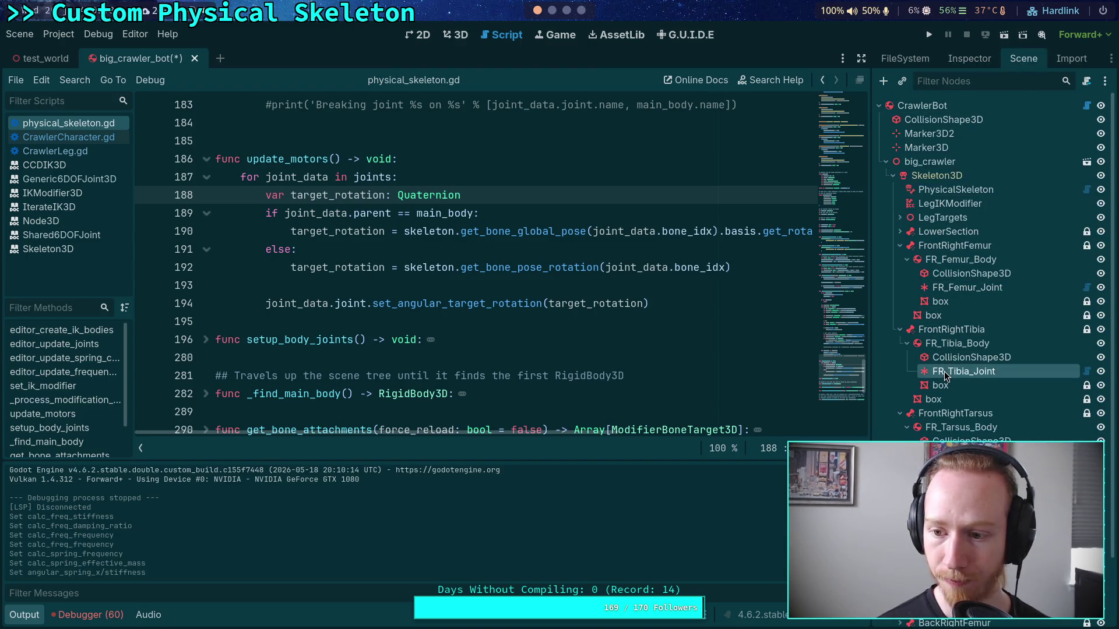
{"action": "left_click", "coordinate": [970, 61]}
{"action": "right_click", "coordinate": [897, 353]}
{"action": "left_click", "coordinate": [911, 379]}
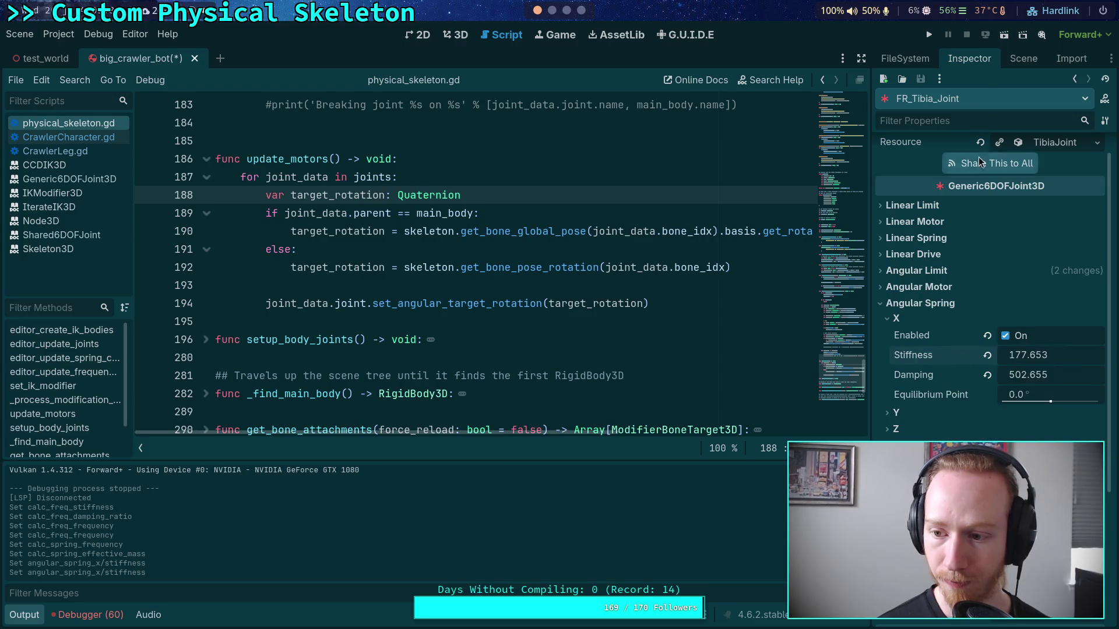
{"action": "left_click", "coordinate": [1007, 69]}
{"action": "left_click", "coordinate": [965, 444]}
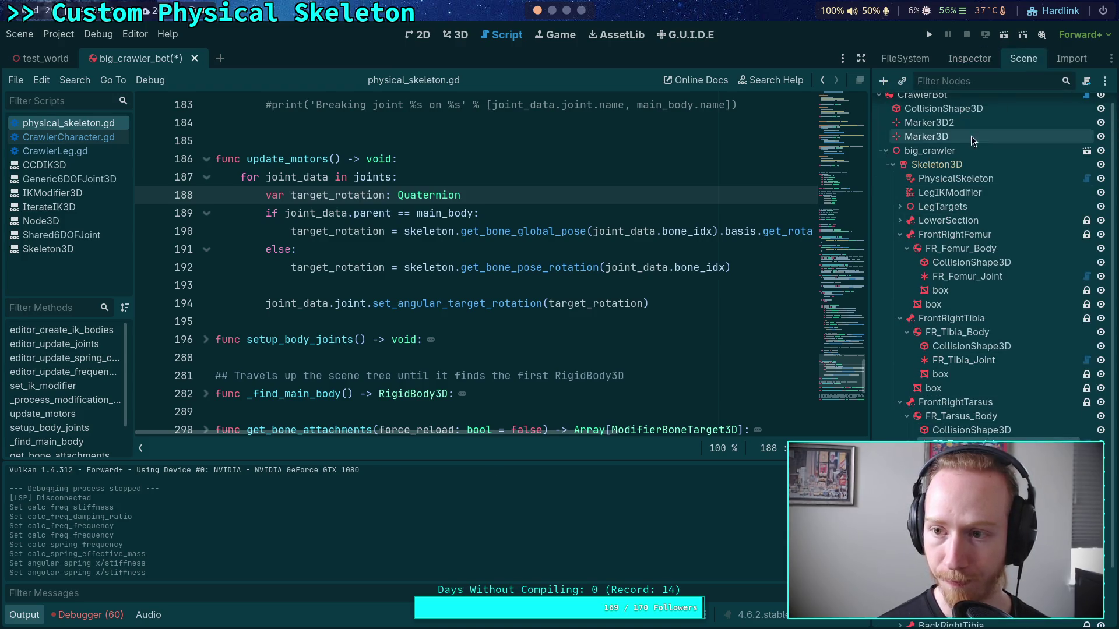
{"action": "left_click", "coordinate": [969, 59]}
{"action": "right_click", "coordinate": [940, 380]}
{"action": "left_click", "coordinate": [943, 404]}
Copy the calculated 37.699 damping and paste it into FR_Femur_Joint's angular spring
{"action": "left_click", "coordinate": [1023, 59]}
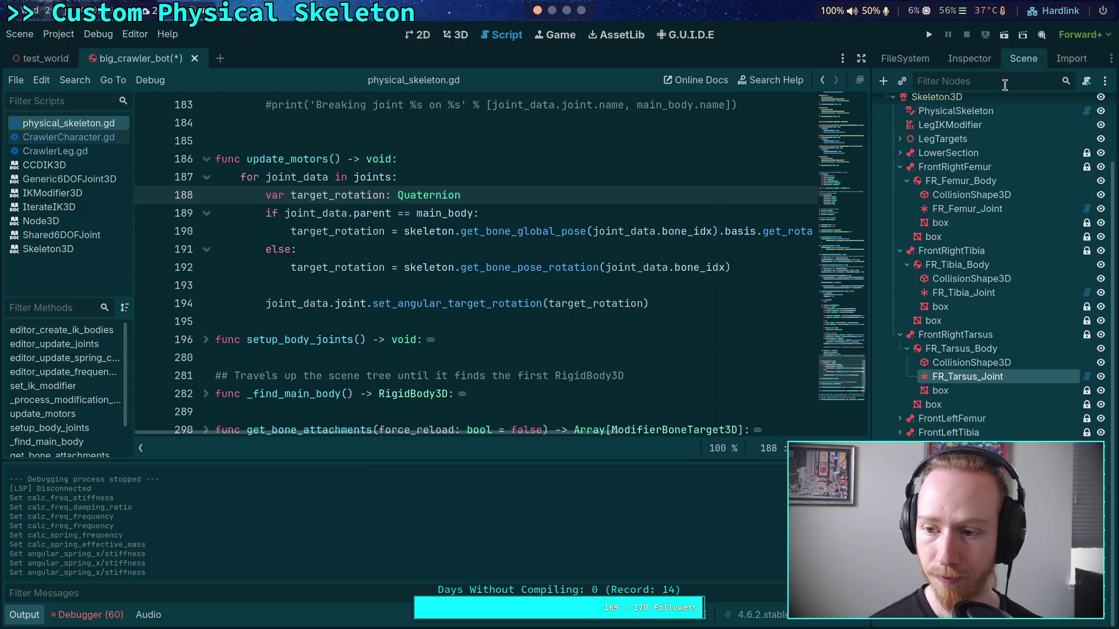
{"action": "left_click", "coordinate": [963, 112]}
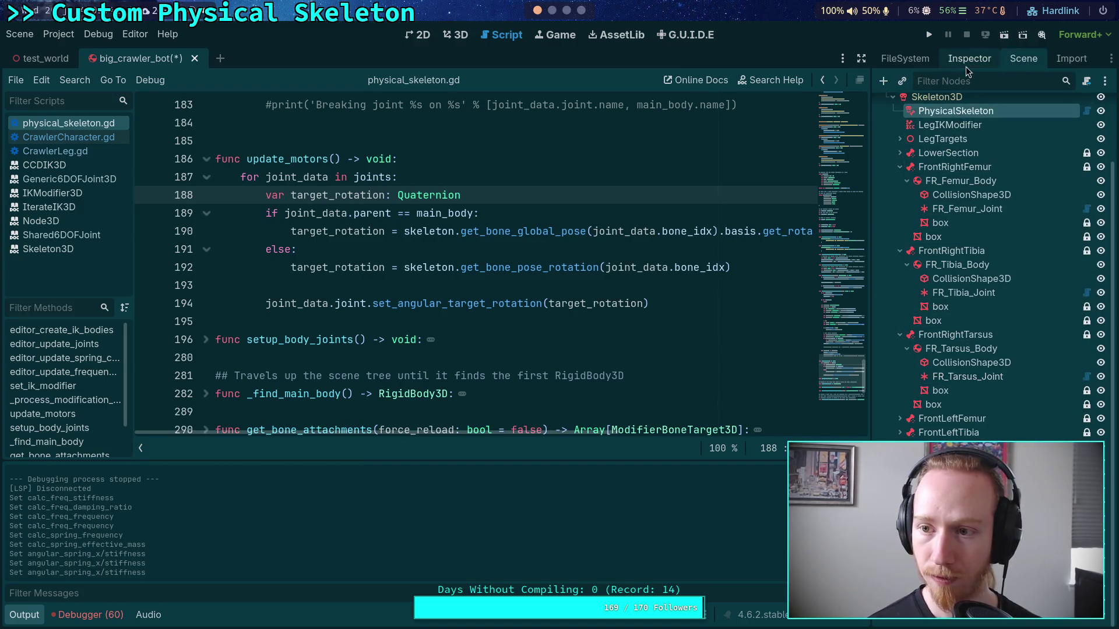
{"action": "left_click", "coordinate": [969, 59]}
{"action": "right_click", "coordinate": [904, 309]}
{"action": "left_click", "coordinate": [933, 327]}
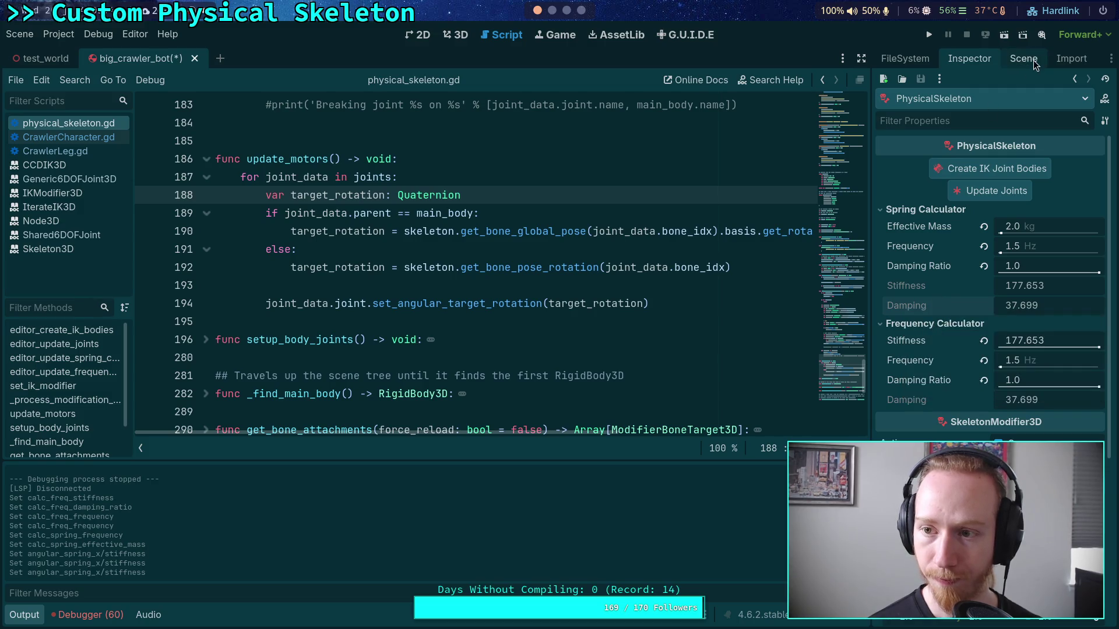
{"action": "left_click", "coordinate": [1024, 58]}
{"action": "left_click", "coordinate": [968, 288]}
{"action": "left_click", "coordinate": [969, 59]}
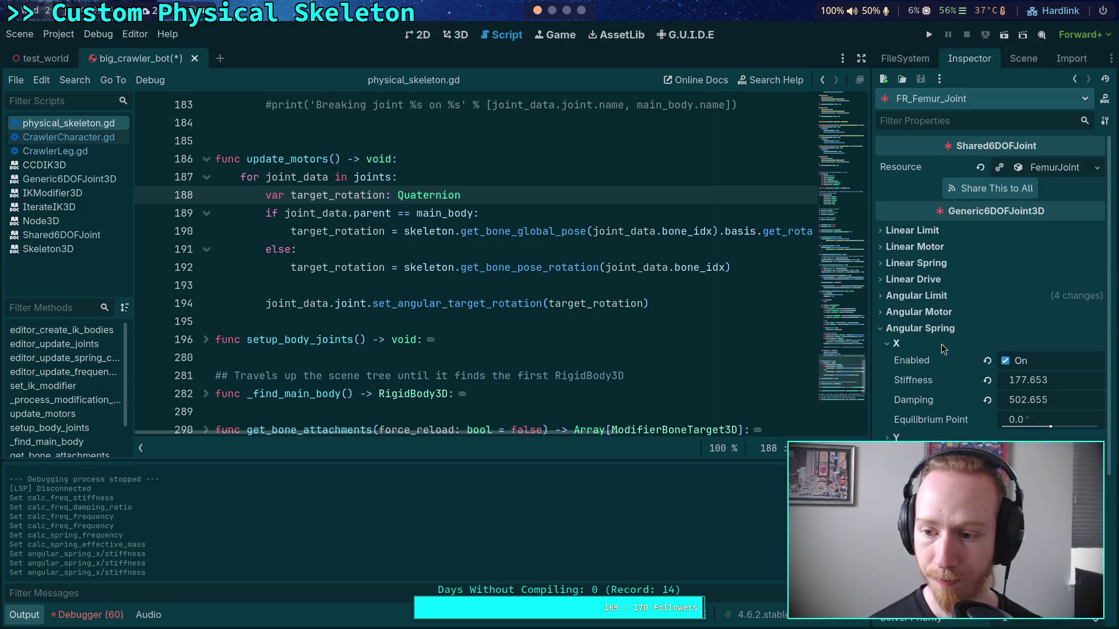
{"action": "right_click", "coordinate": [916, 403]}
{"action": "left_click", "coordinate": [944, 424]}
Paste the 37.699 damping into FR_Tibia_Joint and FR_Tarsus_Joint, then save big_crawler_bot
{"action": "left_click", "coordinate": [1024, 58]}
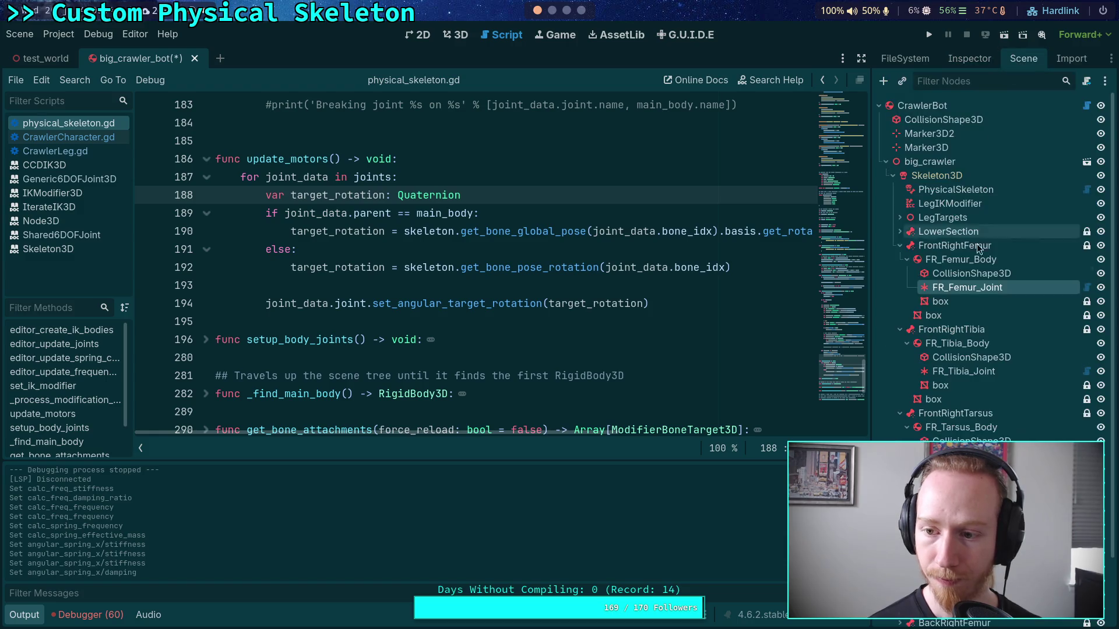
{"action": "left_click", "coordinate": [939, 371]}
{"action": "left_click", "coordinate": [969, 59]}
{"action": "right_click", "coordinate": [927, 375]}
{"action": "left_click", "coordinate": [949, 396]}
{"action": "left_click", "coordinate": [1024, 58]}
{"action": "left_click", "coordinate": [967, 444]}
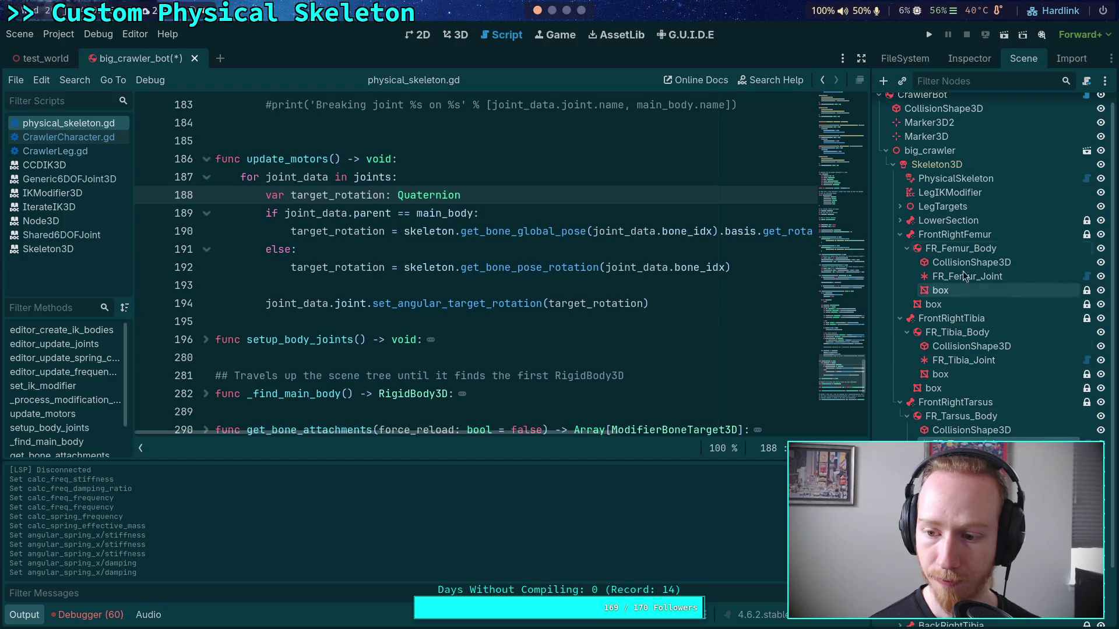
{"action": "left_click", "coordinate": [969, 58]}
{"action": "right_click", "coordinate": [916, 402]}
{"action": "left_click", "coordinate": [944, 431]}
{"action": "key", "text": "ctrl+s"}
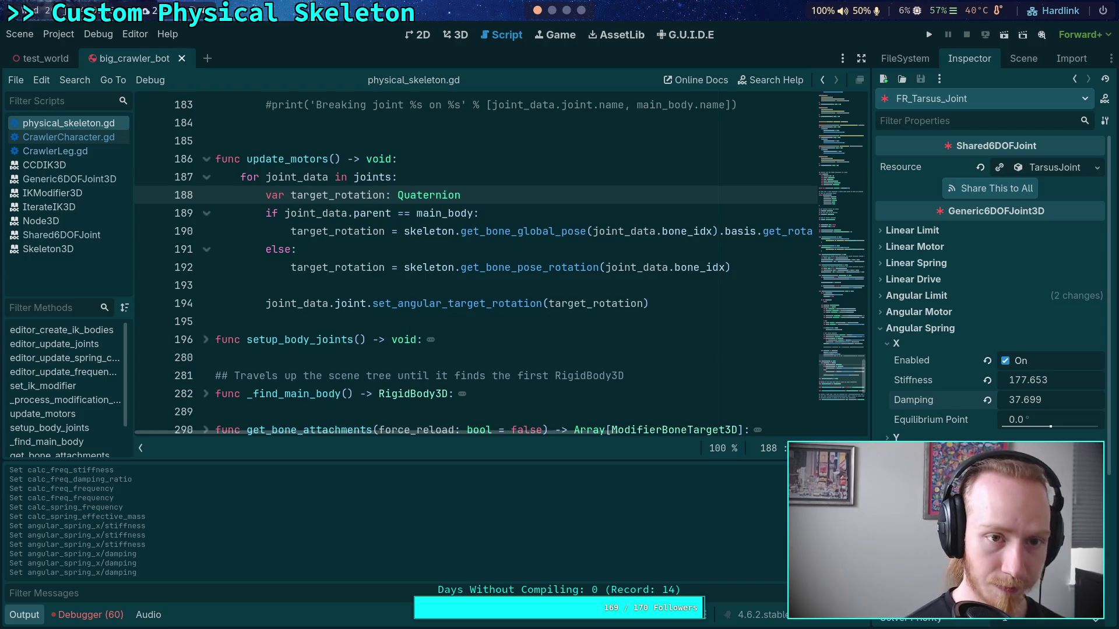
{"action": "left_click", "coordinate": [505, 284]}
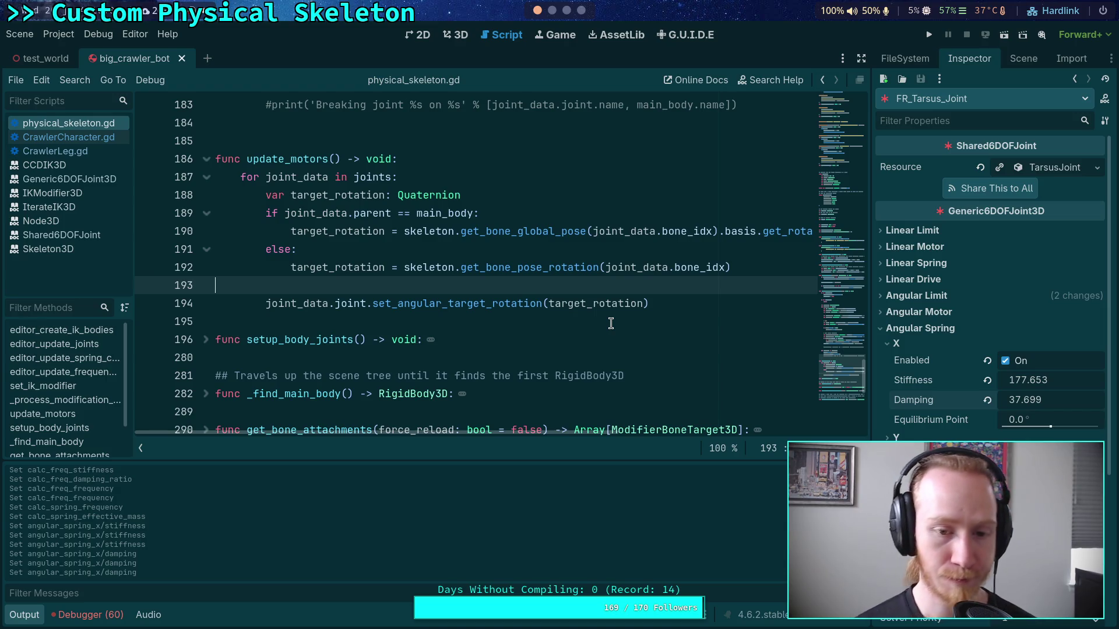
Hide the Output panel, open CrawlerCharacter.gd, then switch to the Crawler Bot notes
{"action": "left_click", "coordinate": [24, 615]}
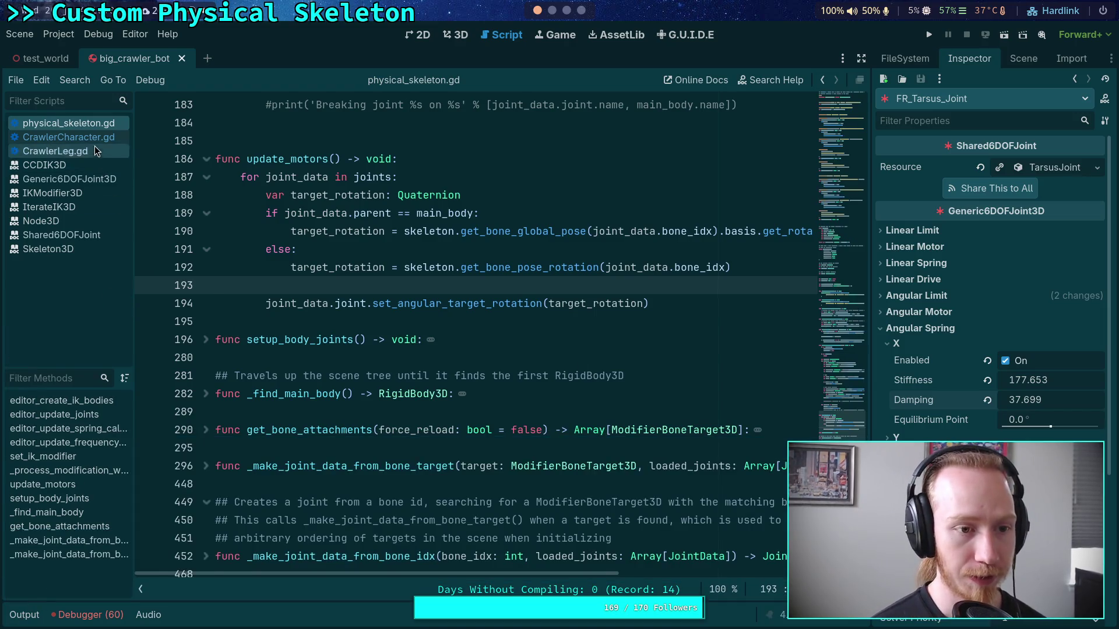
{"action": "left_click", "coordinate": [87, 138]}
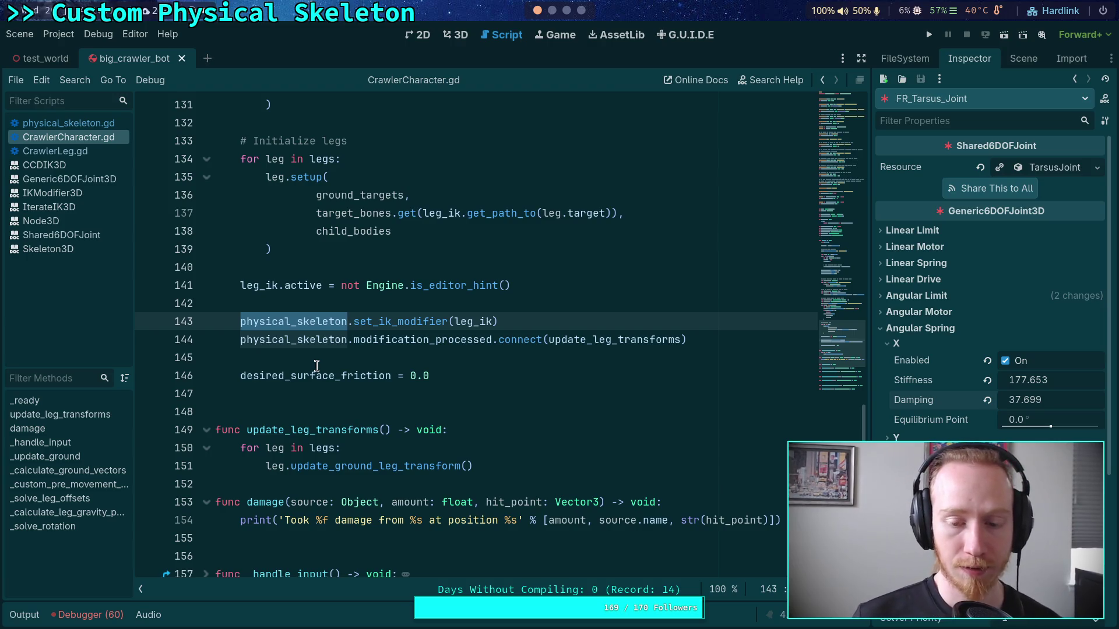
{"action": "left_click", "coordinate": [567, 11]}
{"action": "left_click", "coordinate": [694, 520]}
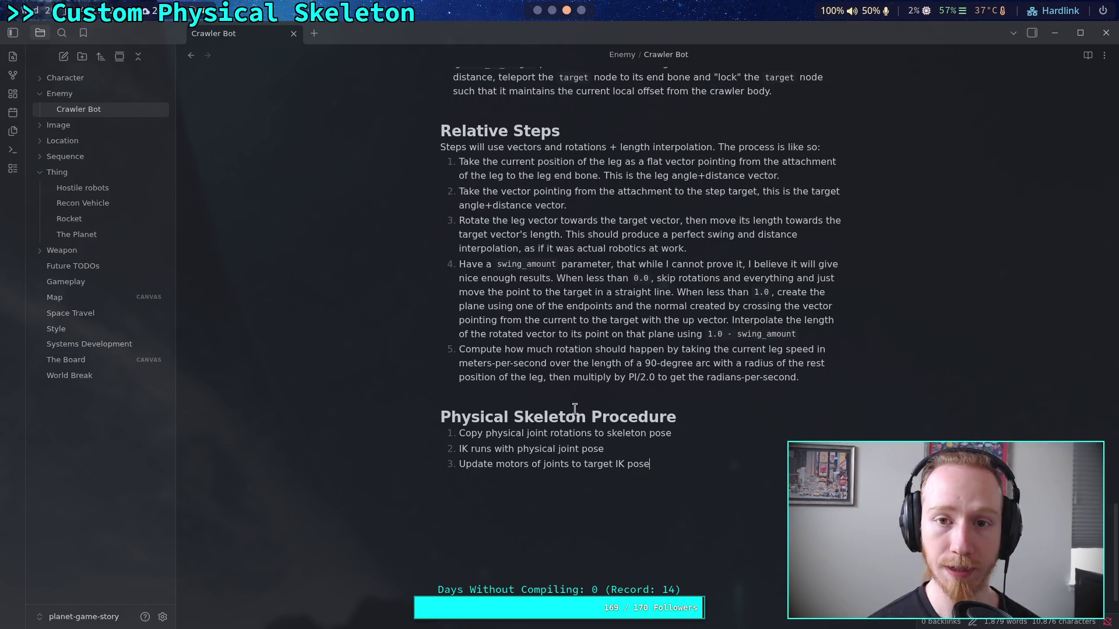
Switch back to the Godot editor and run the game with the 177.653 spring stiffness
{"action": "left_click", "coordinate": [536, 10]}
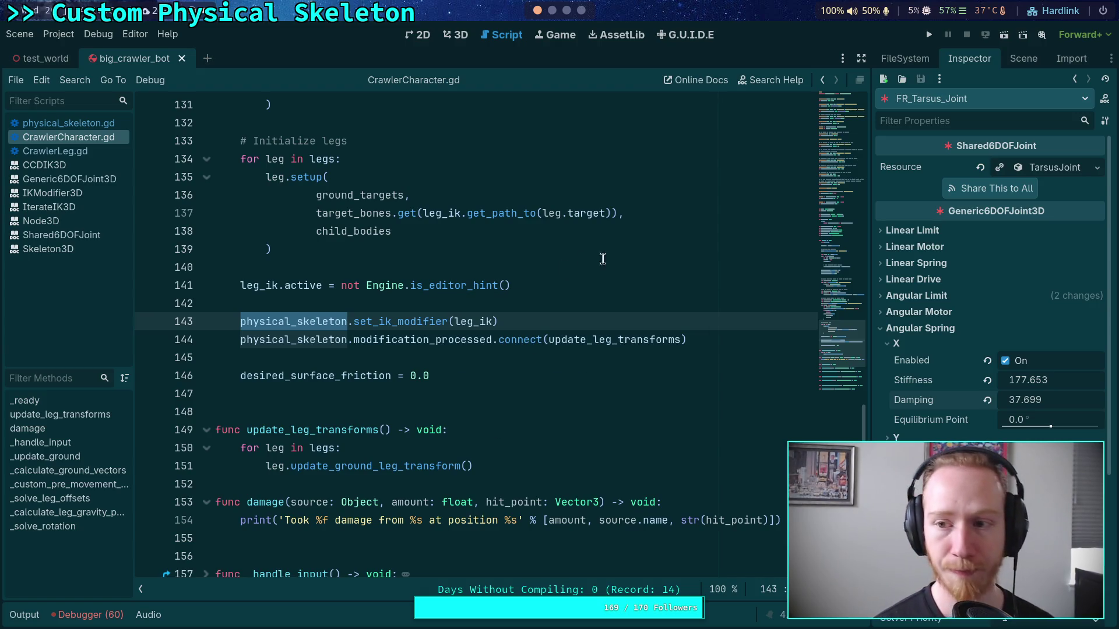
{"action": "left_click", "coordinate": [928, 35]}
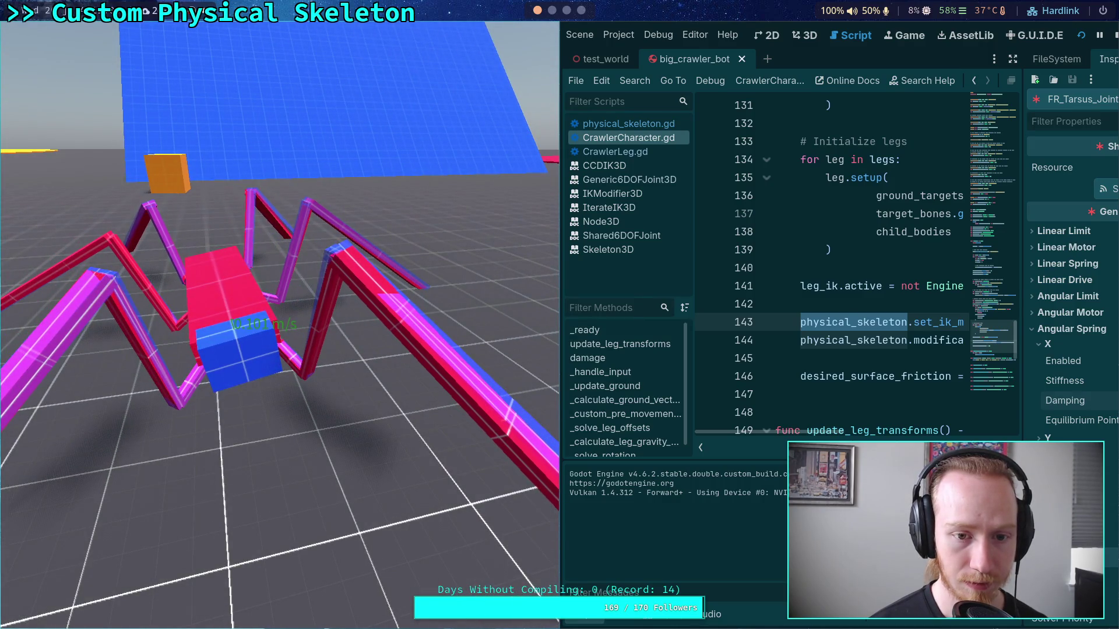
{"action": "key", "text": "period"}
{"action": "key", "text": "period"}
{"action": "key", "text": "period"}
{"action": "key", "text": "period"}
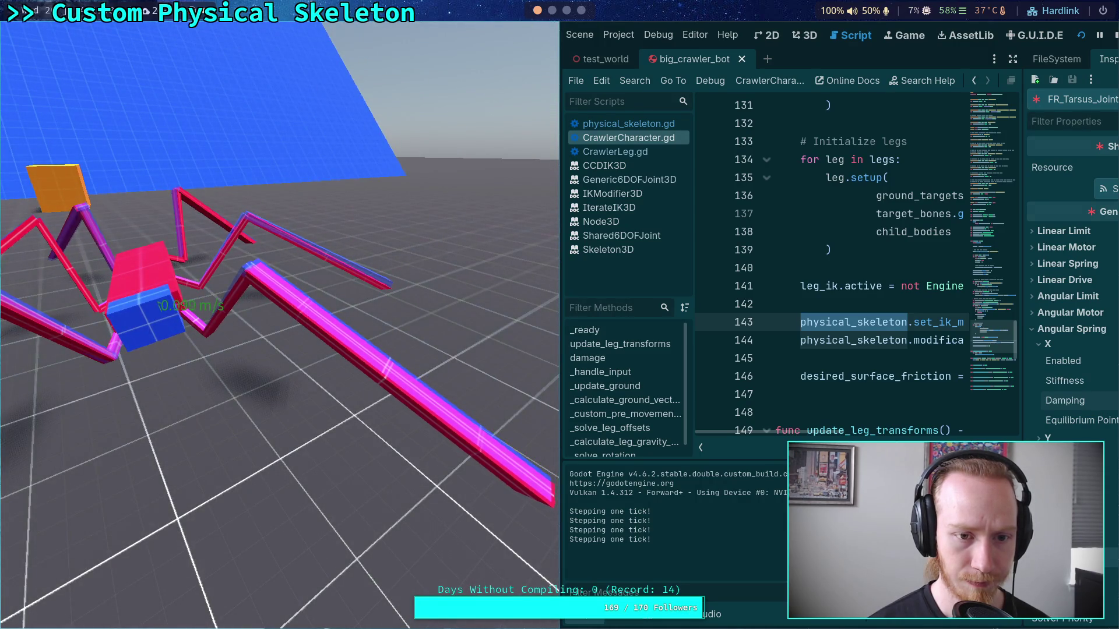
{"action": "left_click", "coordinate": [1114, 35]}
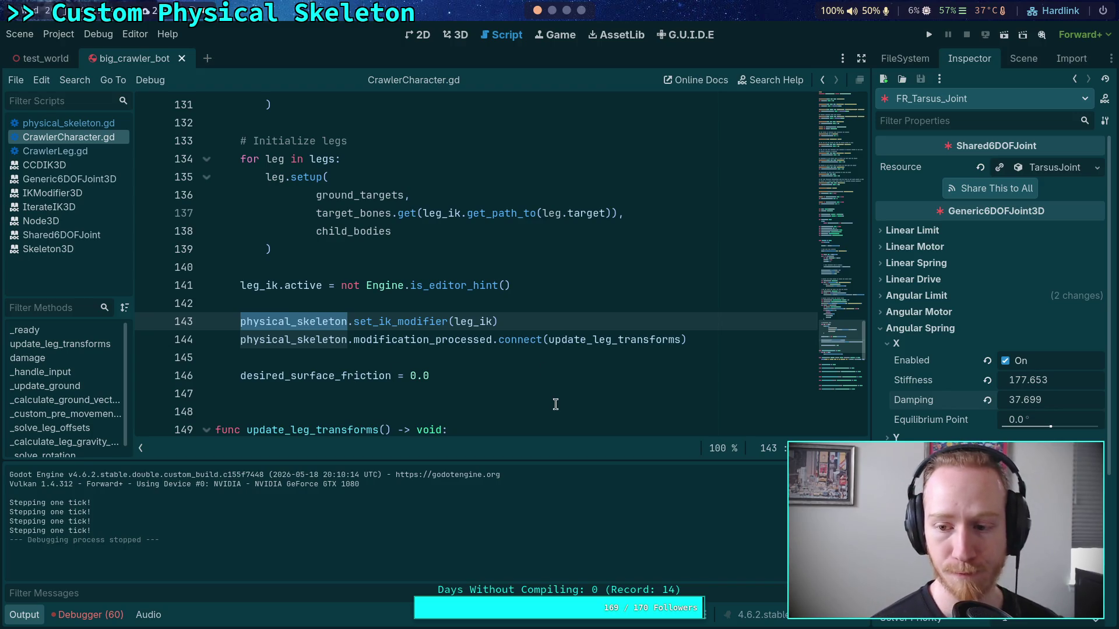
Untick Angular Limit X Enabled on FR_Tarsus_Joint and FR_Tibia_Joint
{"action": "left_click", "coordinate": [915, 296]}
{"action": "left_click", "coordinate": [897, 311]}
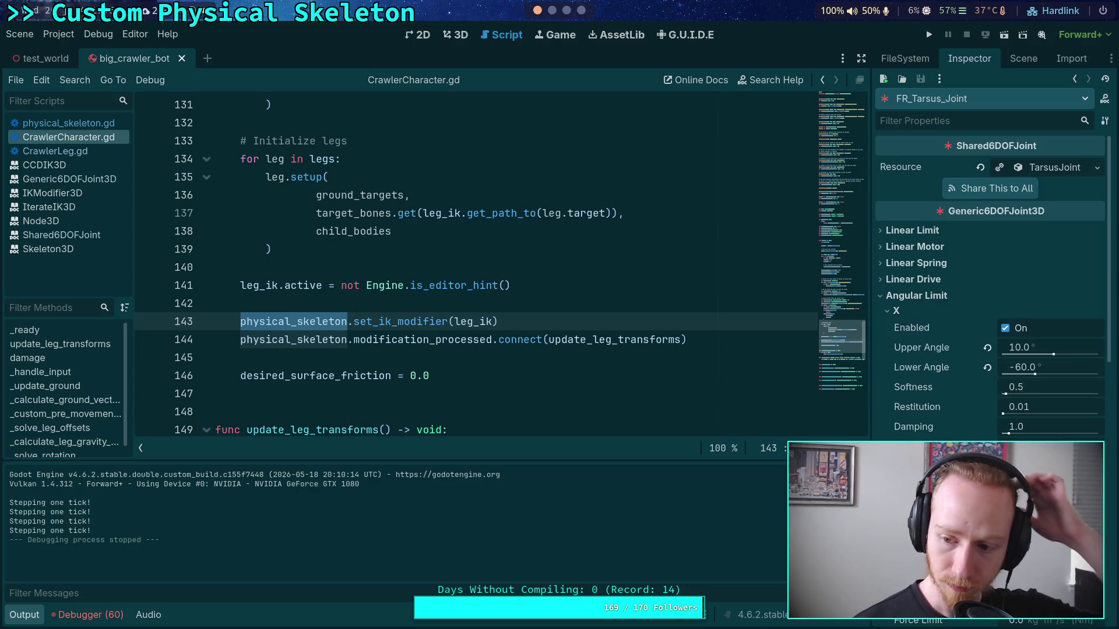
{"action": "left_click", "coordinate": [1005, 328]}
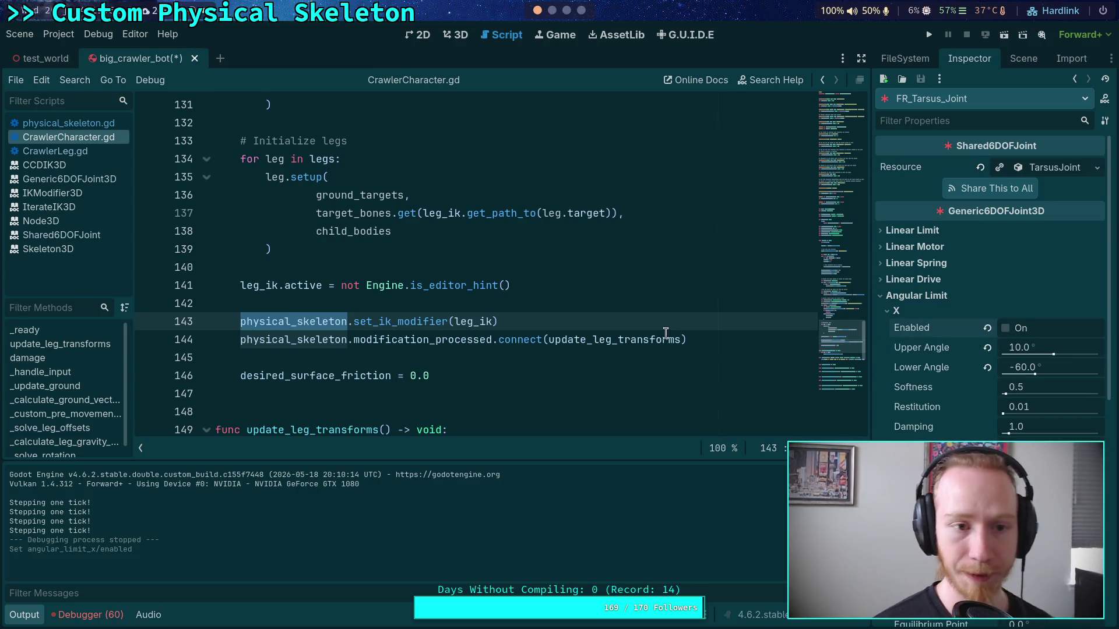
{"action": "left_click", "coordinate": [1023, 59]}
{"action": "left_click", "coordinate": [964, 293]}
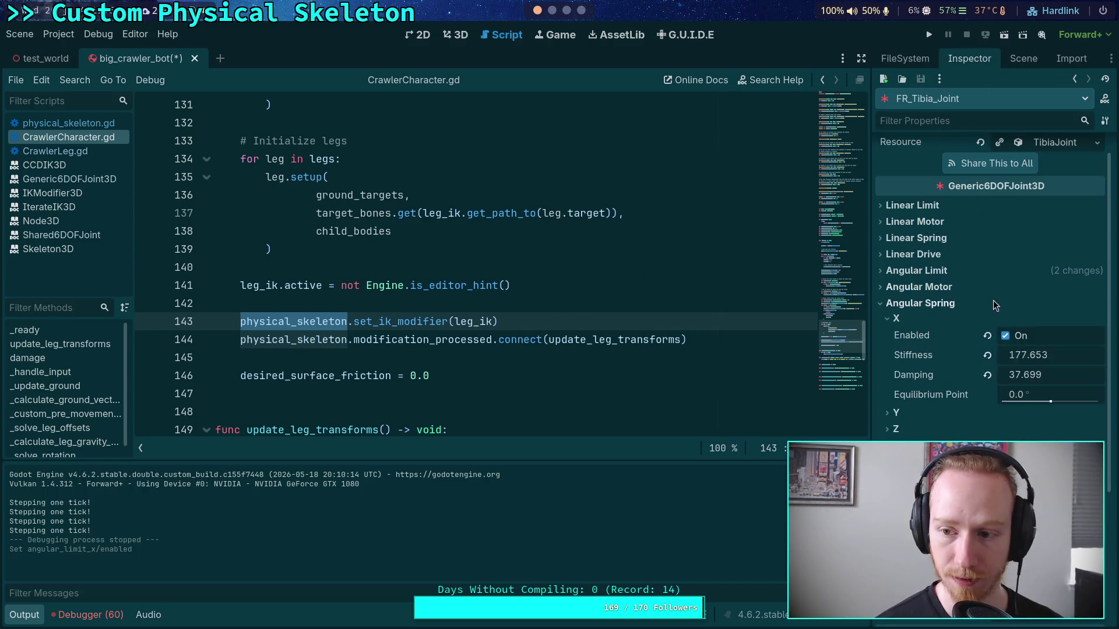
{"action": "left_click", "coordinate": [1003, 335]}
{"action": "left_click", "coordinate": [914, 271]}
{"action": "left_click", "coordinate": [1005, 303]}
Disable FR_Femur_Joint's X and Z angular limits, then run the project
{"action": "left_click", "coordinate": [1018, 60]}
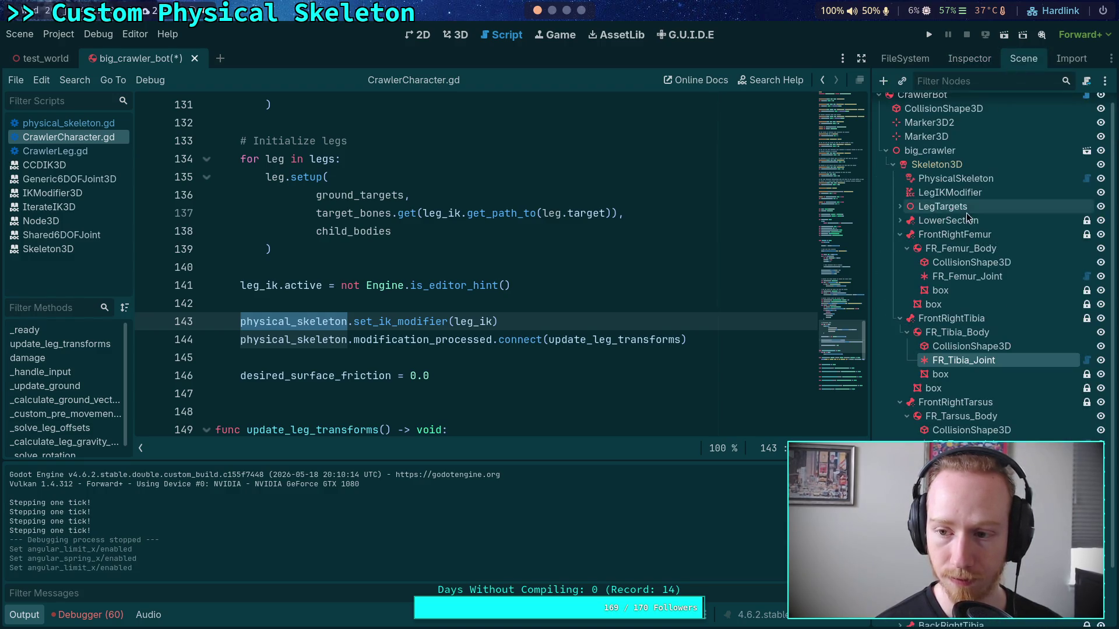
{"action": "left_click", "coordinate": [967, 276]}
{"action": "left_click", "coordinate": [969, 58]}
{"action": "left_click", "coordinate": [924, 277]}
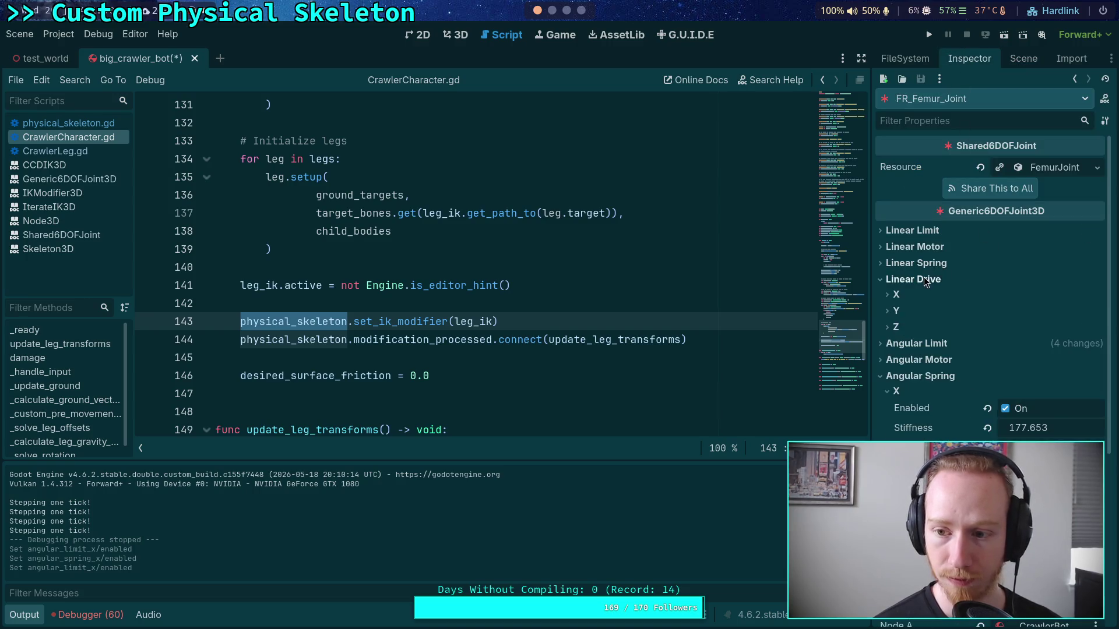
{"action": "left_click", "coordinate": [917, 283]}
{"action": "left_click", "coordinate": [917, 290]}
{"action": "left_click", "coordinate": [943, 312]}
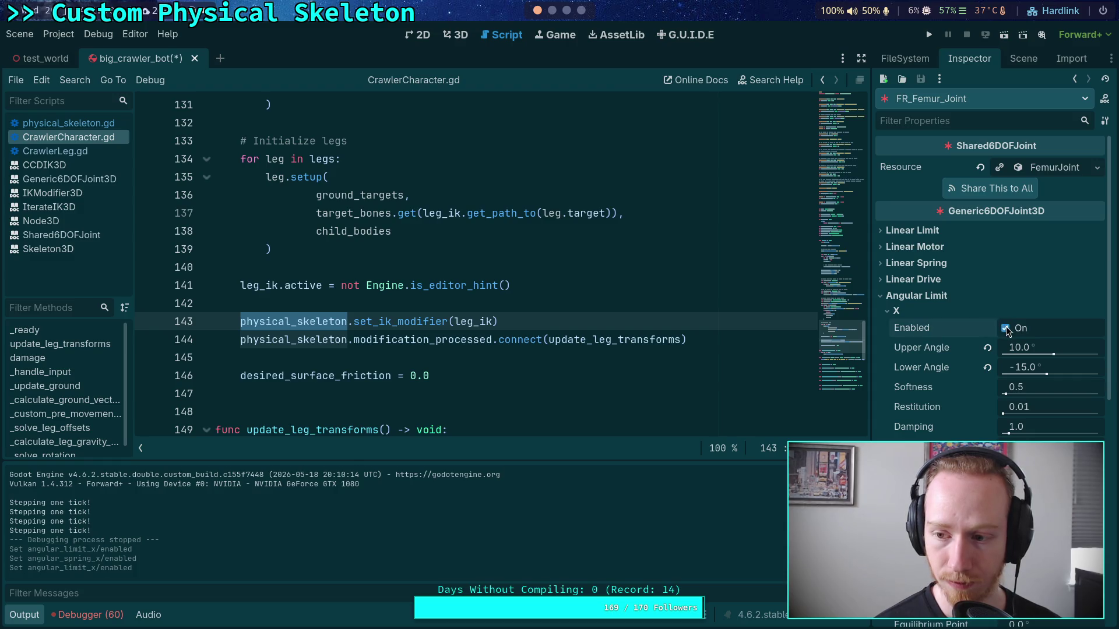
{"action": "left_click", "coordinate": [1005, 328]}
{"action": "scroll", "coordinate": [977, 334], "scroll_direction": "down", "scroll_amount": 3}
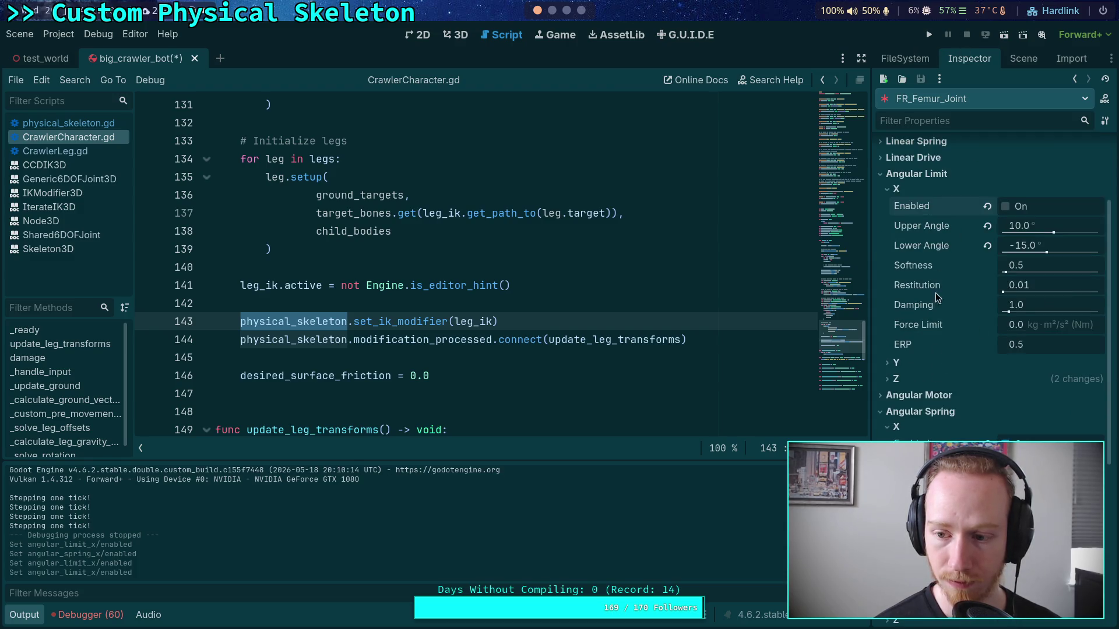
{"action": "left_click", "coordinate": [910, 379]}
{"action": "left_click", "coordinate": [1005, 396]}
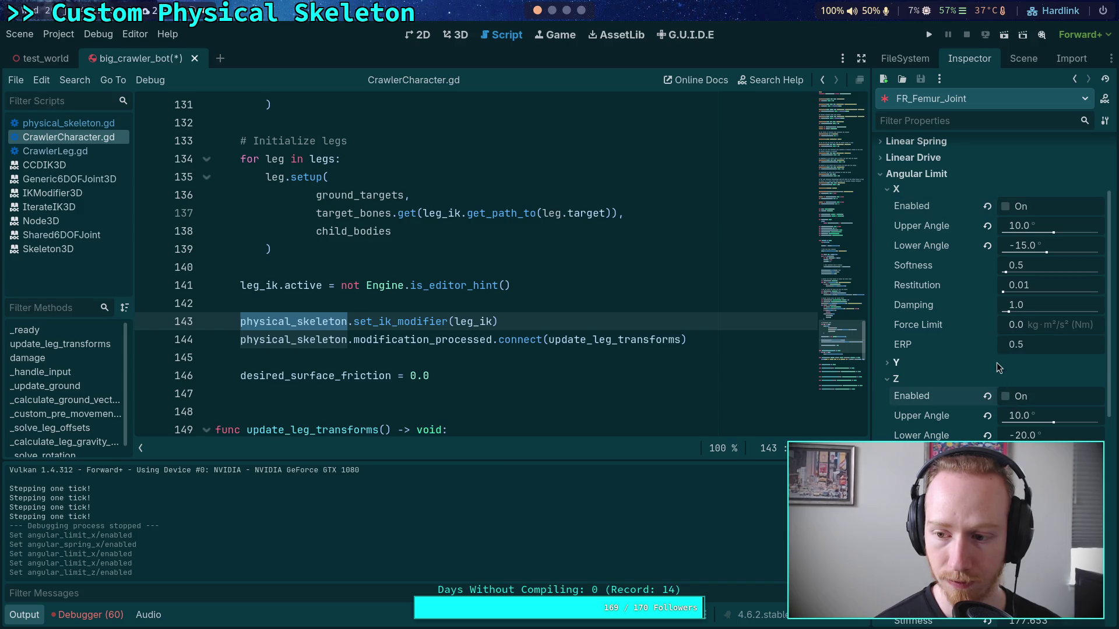
{"action": "left_click", "coordinate": [928, 35]}
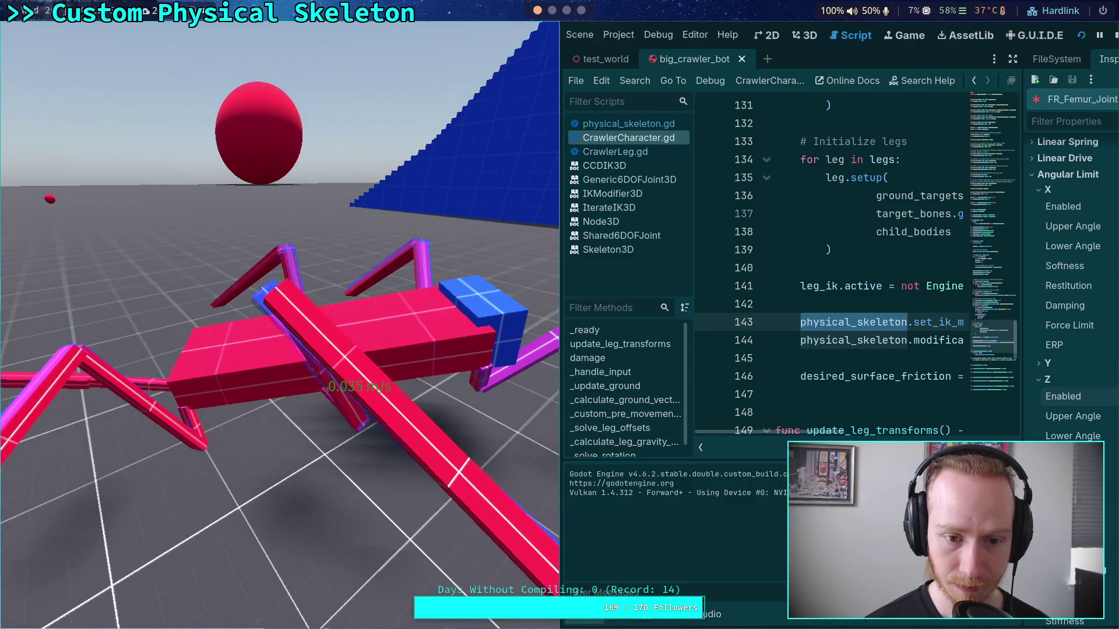
Stop the crawler test run, with the bot crawling at about 0.034 m/s
{"action": "left_click", "coordinate": [1113, 36]}
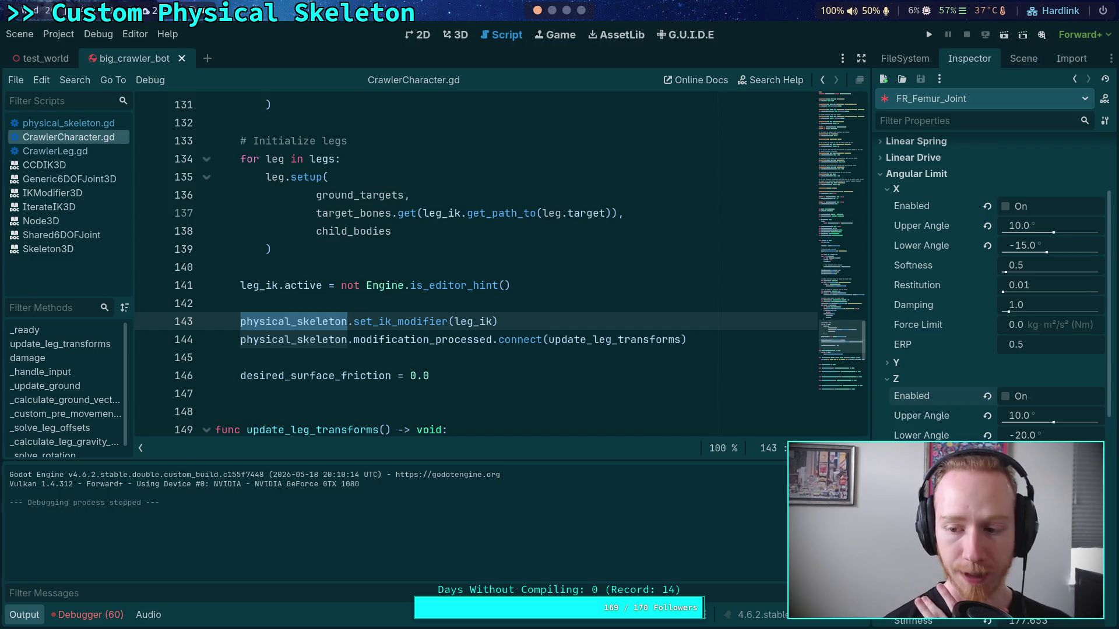
Revert FR_Femur_Joint's Angular Limit Z Enabled, Upper and Lower Angle to defaults, and hide the output panel
{"action": "left_click", "coordinate": [986, 396]}
{"action": "left_click", "coordinate": [986, 415]}
{"action": "left_click", "coordinate": [987, 435]}
{"action": "left_click", "coordinate": [904, 380]}
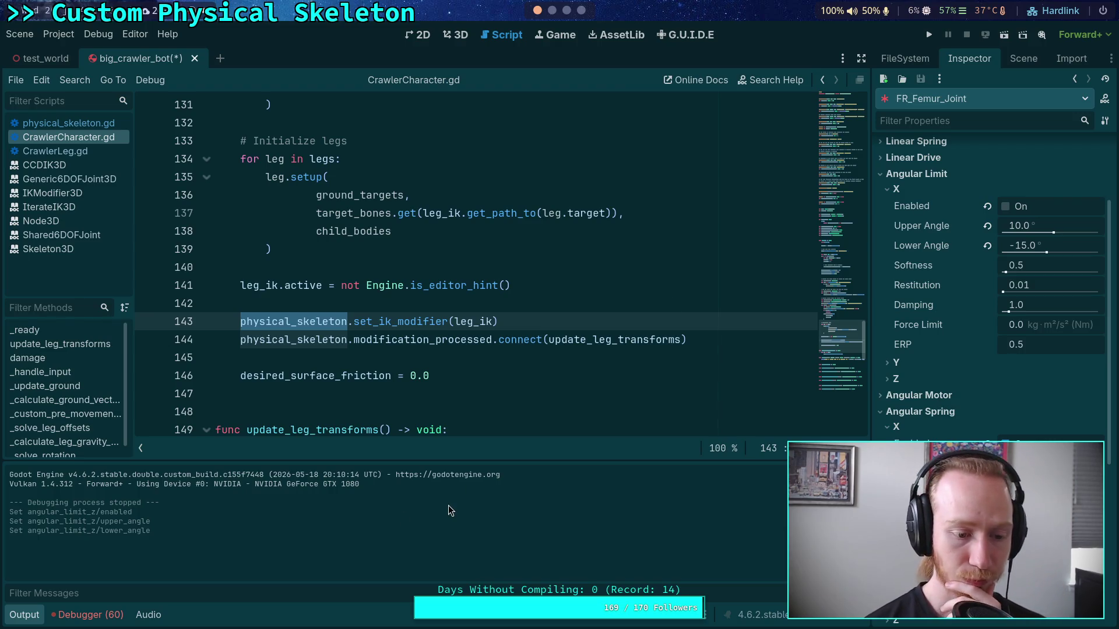
{"action": "key", "text": "ctrl+j"}
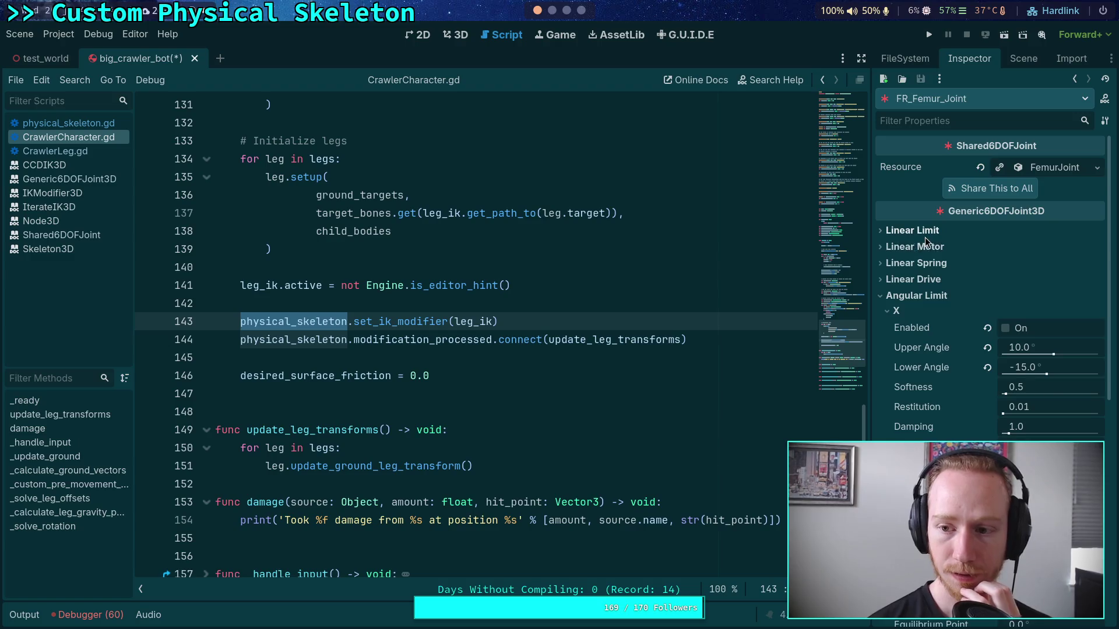
Inspect the femur joint's Linear Limit and Linear Spring X-axis parameters
{"action": "left_click", "coordinate": [924, 235]}
{"action": "left_click", "coordinate": [913, 246]}
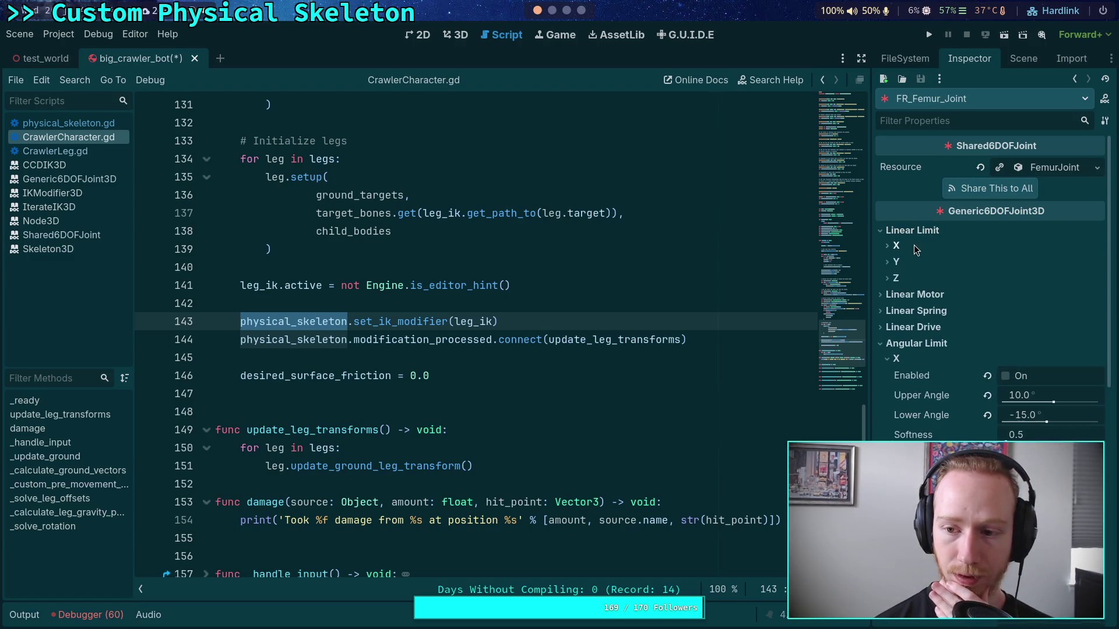
{"action": "left_click", "coordinate": [907, 312]}
{"action": "left_click", "coordinate": [897, 326]}
{"action": "left_click", "coordinate": [912, 311]}
{"action": "left_click", "coordinate": [917, 233]}
{"action": "left_click", "coordinate": [917, 233]}
{"action": "left_click", "coordinate": [913, 247]}
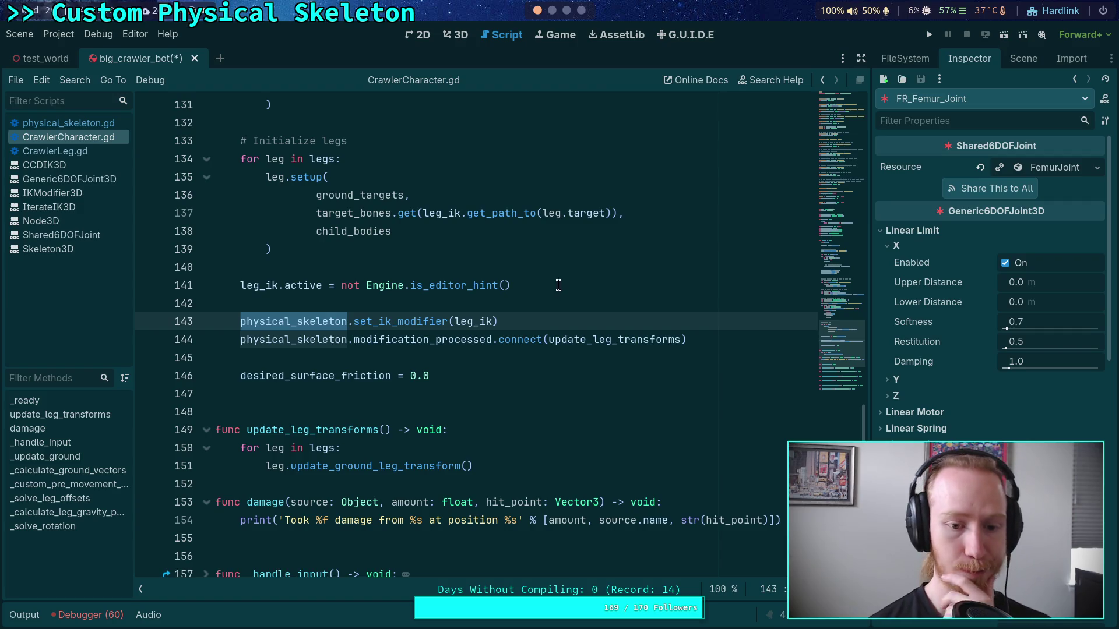
Open physical_skeleton.gd and bring its update_motors function into view
{"action": "scroll", "coordinate": [512, 343], "scroll_direction": "up", "scroll_amount": 13}
{"action": "scroll", "coordinate": [362, 347], "scroll_direction": "up", "scroll_amount": 3}
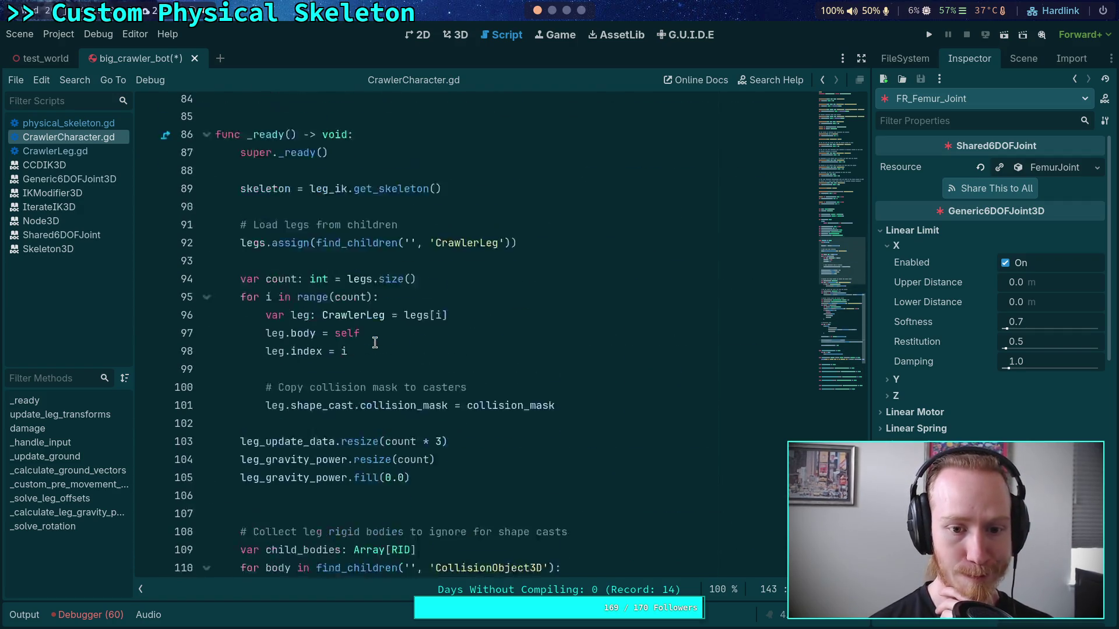
{"action": "scroll", "coordinate": [298, 330], "scroll_direction": "up", "scroll_amount": 3}
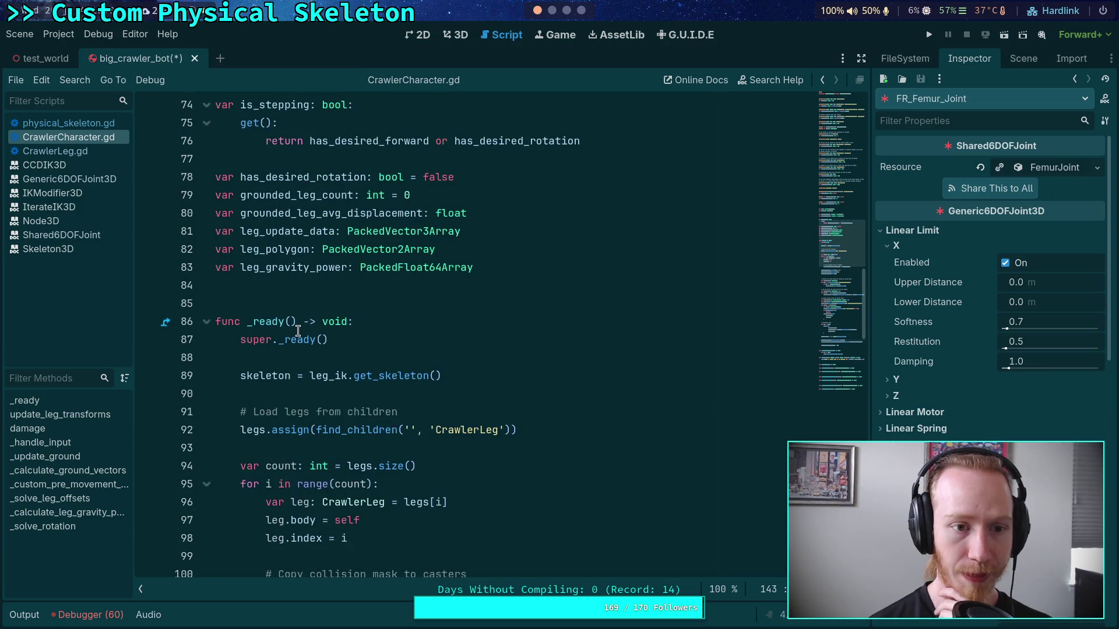
{"action": "left_click", "coordinate": [103, 125]}
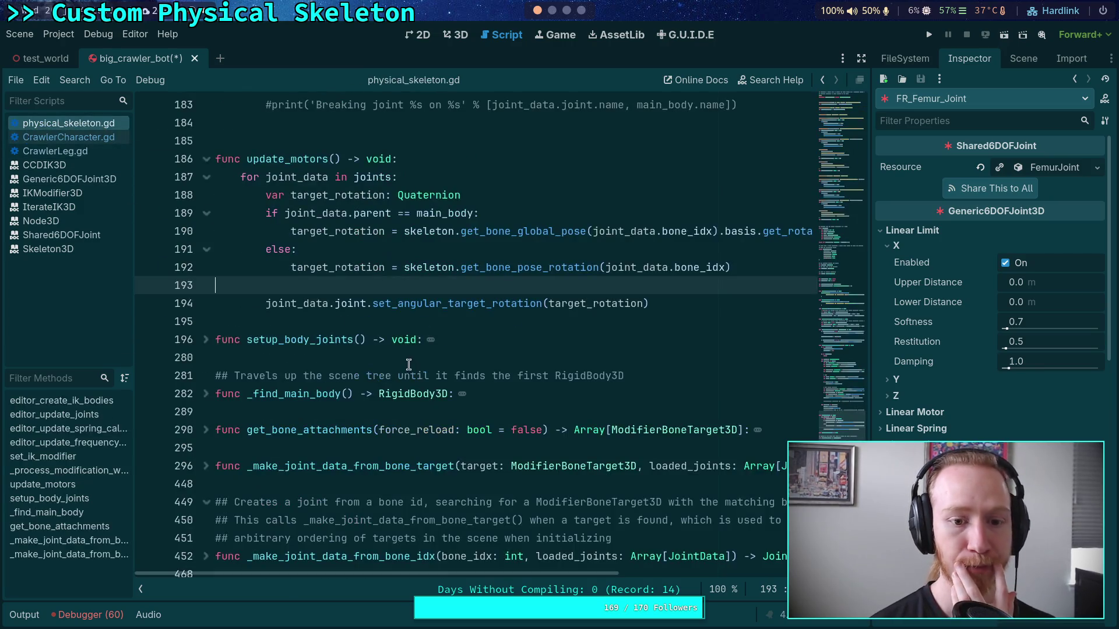
{"action": "scroll", "coordinate": [411, 361], "scroll_direction": "up", "scroll_amount": 2}
{"action": "scroll", "coordinate": [439, 341], "scroll_direction": "up", "scroll_amount": 2}
{"action": "scroll", "coordinate": [439, 341], "scroll_direction": "up", "scroll_amount": 2}
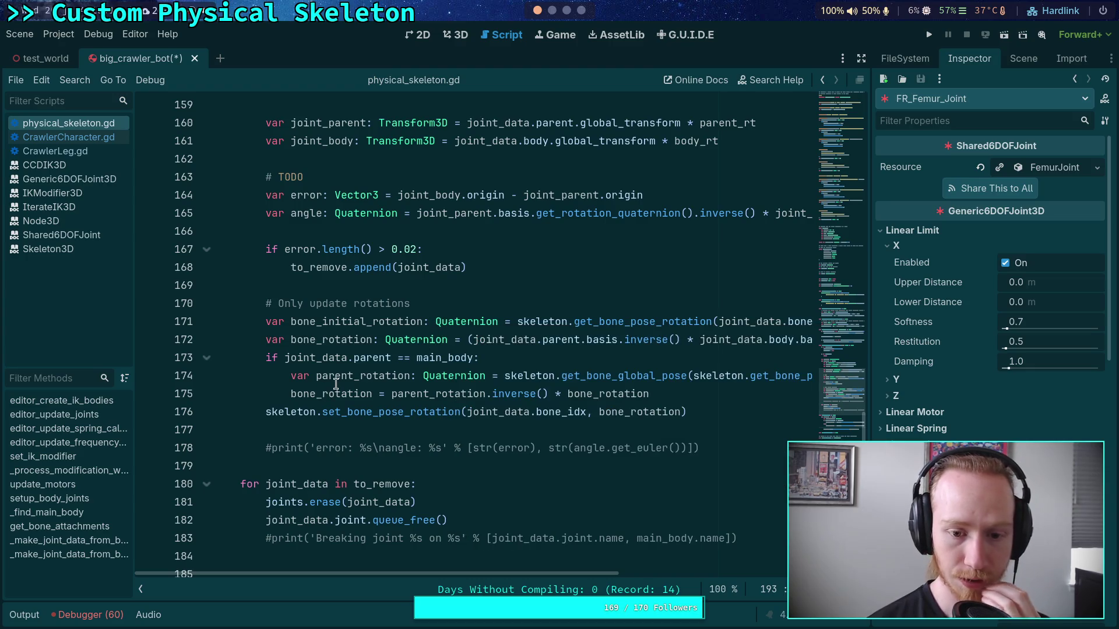
{"action": "scroll", "coordinate": [336, 384], "scroll_direction": "up", "scroll_amount": 2}
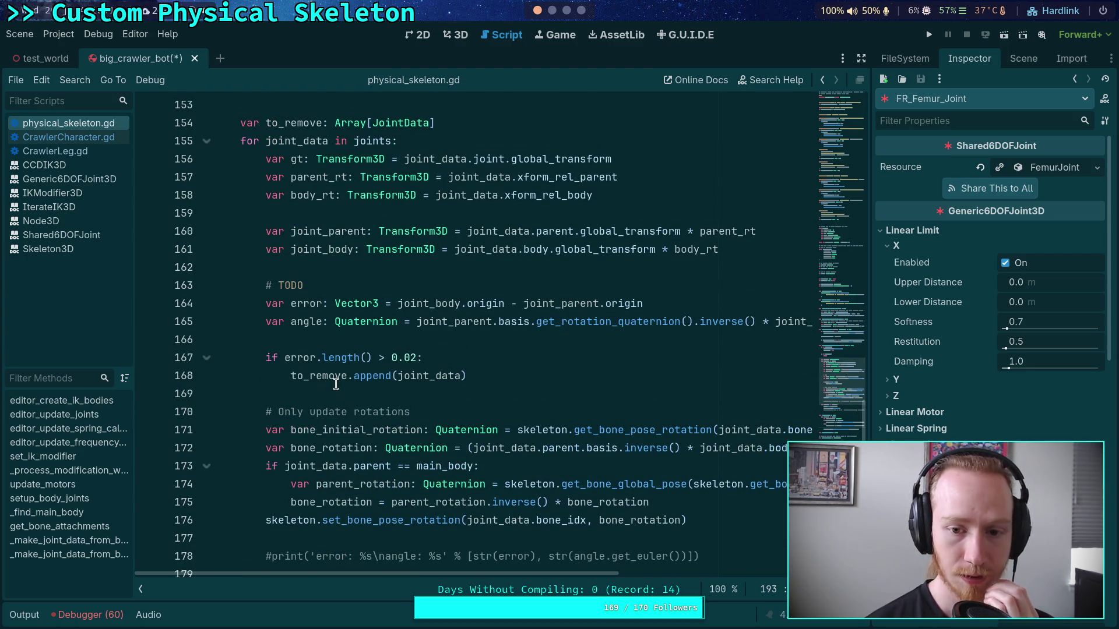
{"action": "scroll", "coordinate": [338, 381], "scroll_direction": "down", "scroll_amount": 8}
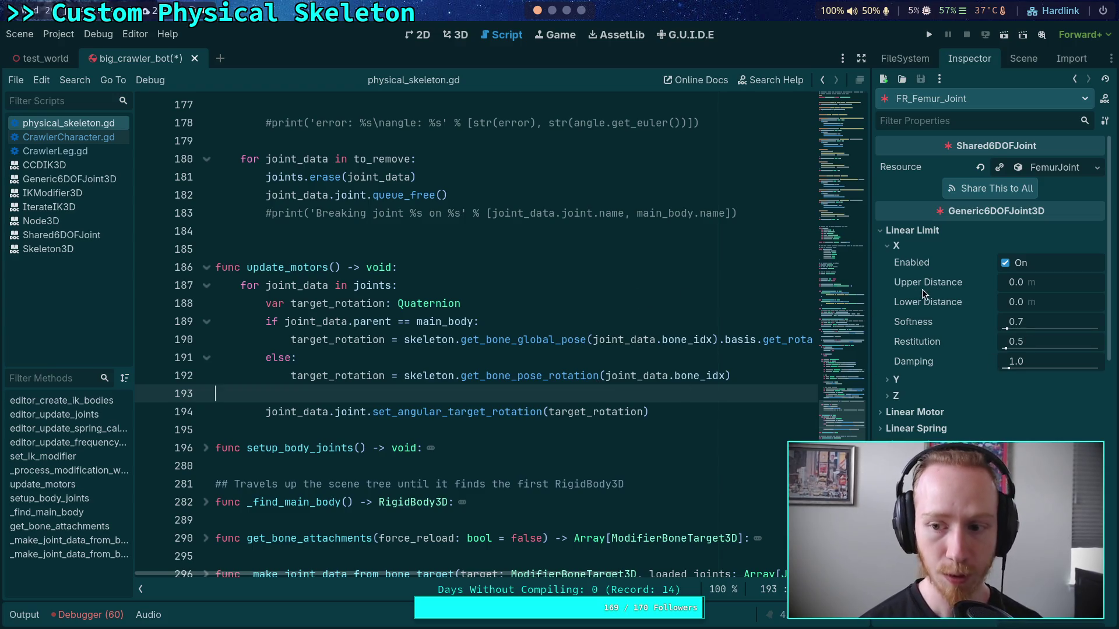
Add 'var target_offset: Vector3' below target_rotation and a blank line inside the main_body branch
{"action": "left_click", "coordinate": [896, 380]}
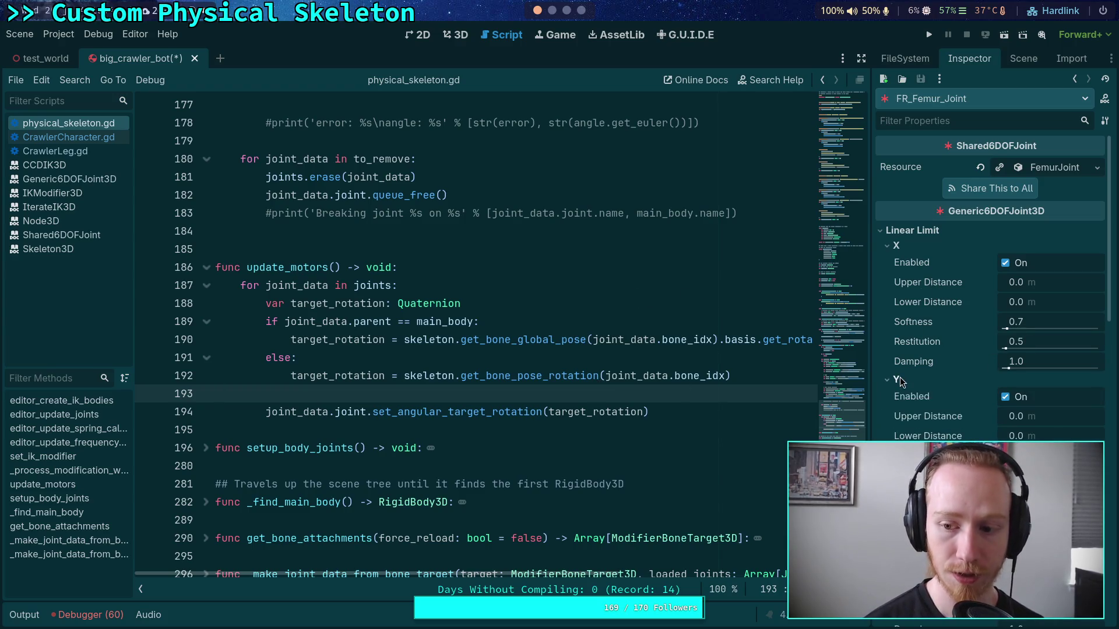
{"action": "left_click", "coordinate": [478, 304]}
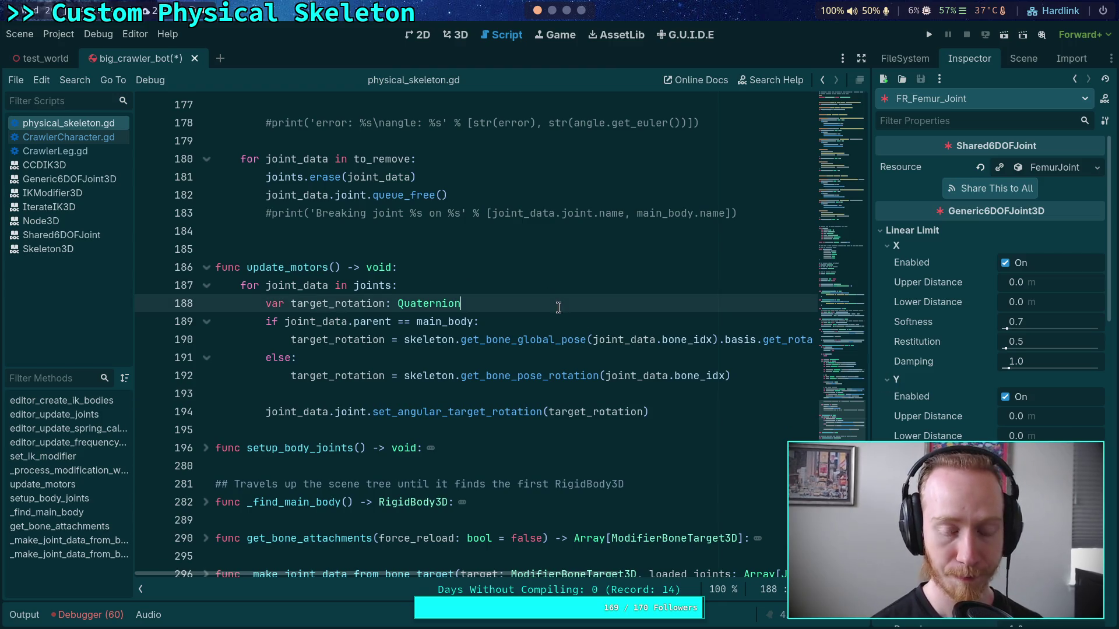
{"action": "key", "text": "Return"}
{"action": "type", "text": "var t"}
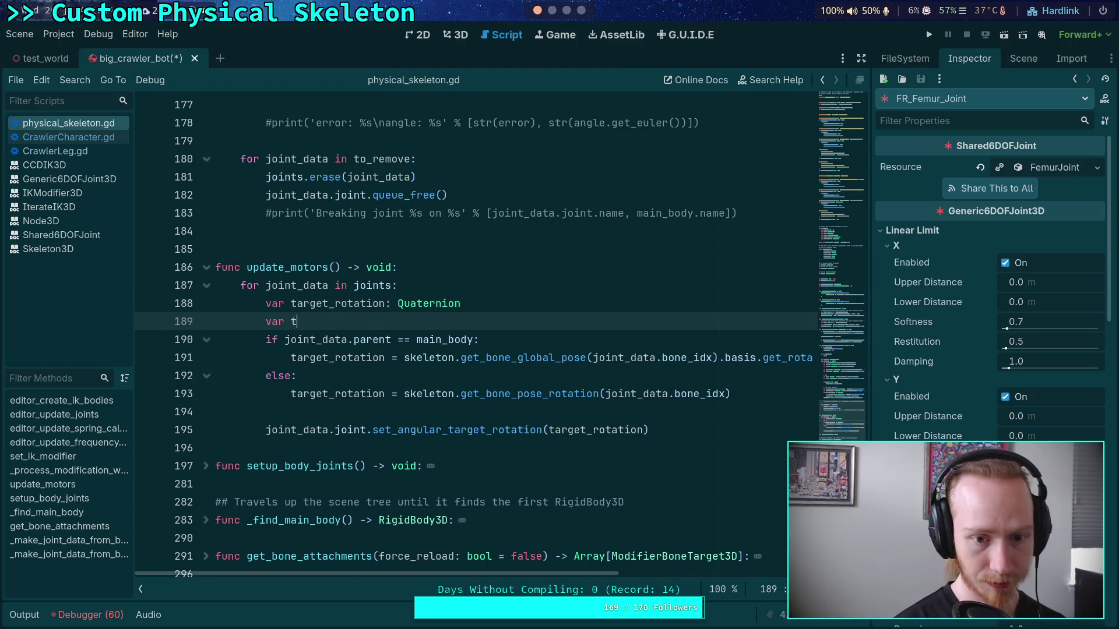
{"action": "type", "text": "arget_offset"}
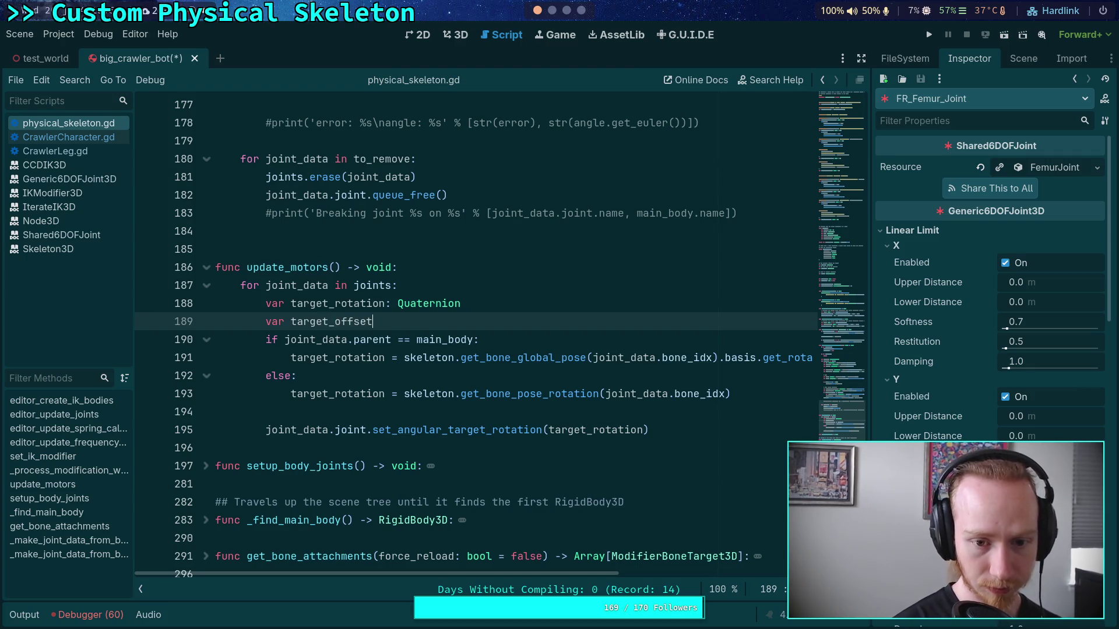
{"action": "type", "text": ": Vector3"}
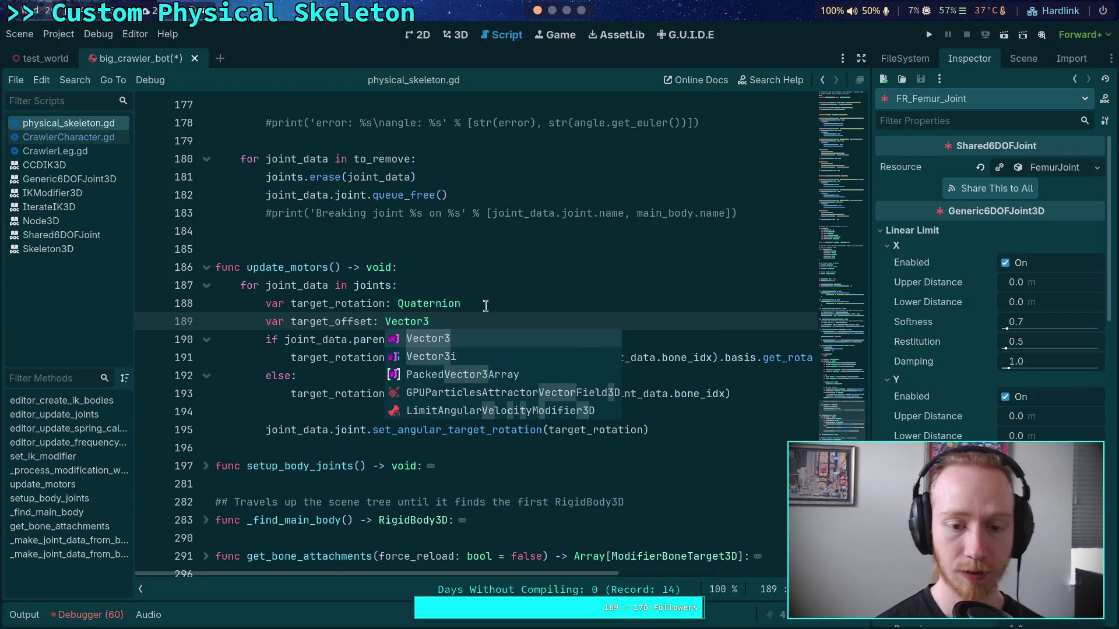
{"action": "key", "text": "Escape"}
{"action": "left_click", "coordinate": [556, 338]}
{"action": "key", "text": "Down"}
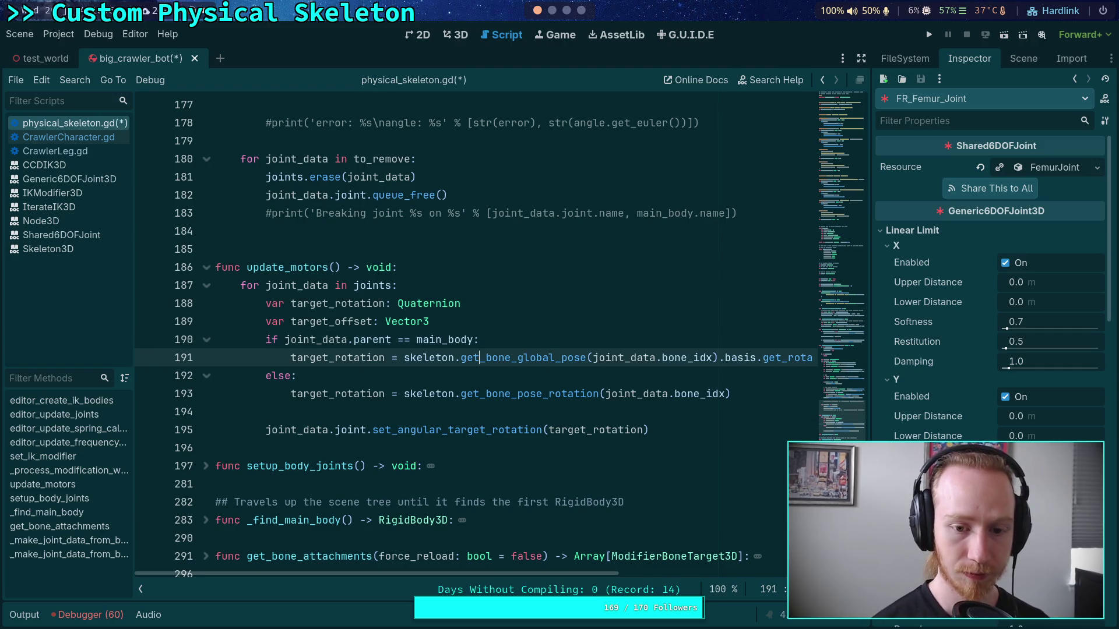
{"action": "key", "text": "Up"}
{"action": "key", "text": "Return"}
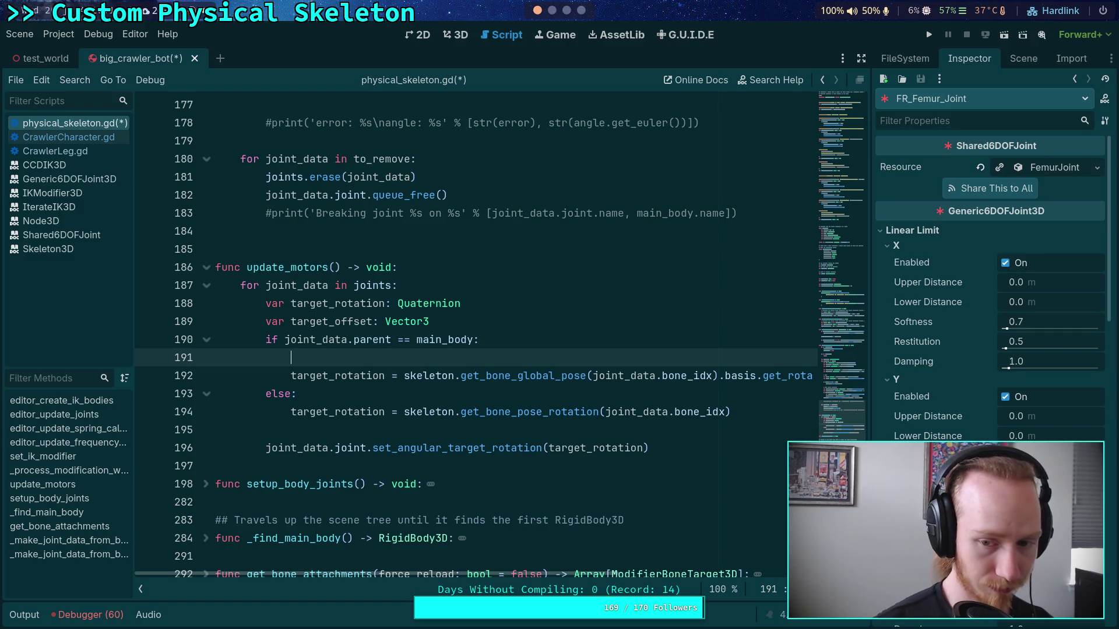
Declare 'var bone_xform: Transform3D =' holding the get_bone_global_pose call cut from the next line
{"action": "type", "text": "var"}
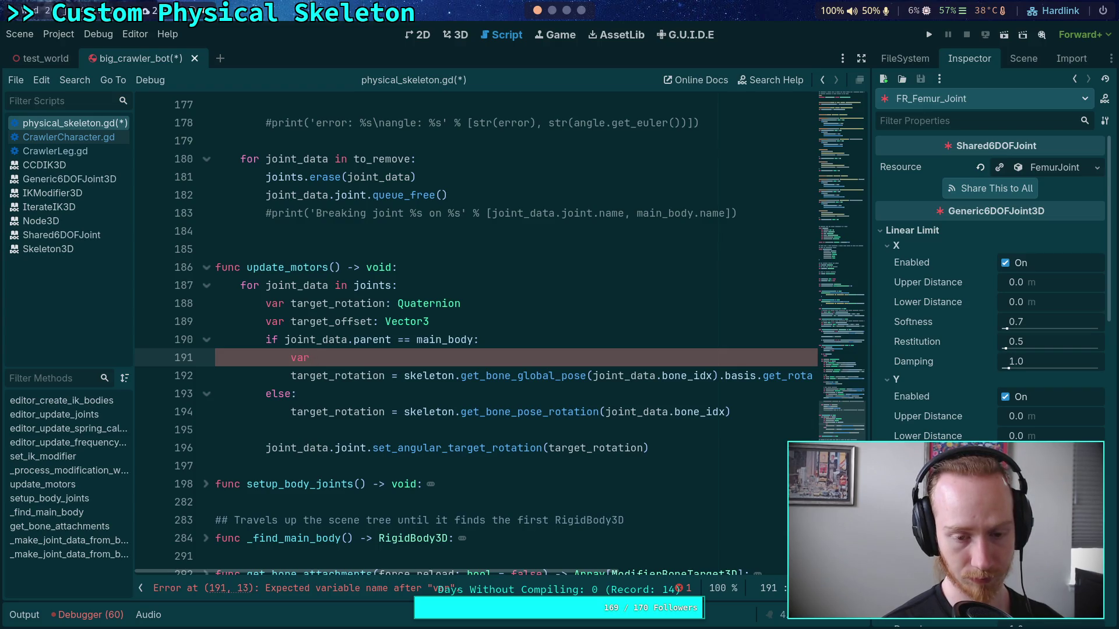
{"action": "type", "text": "xform: "}
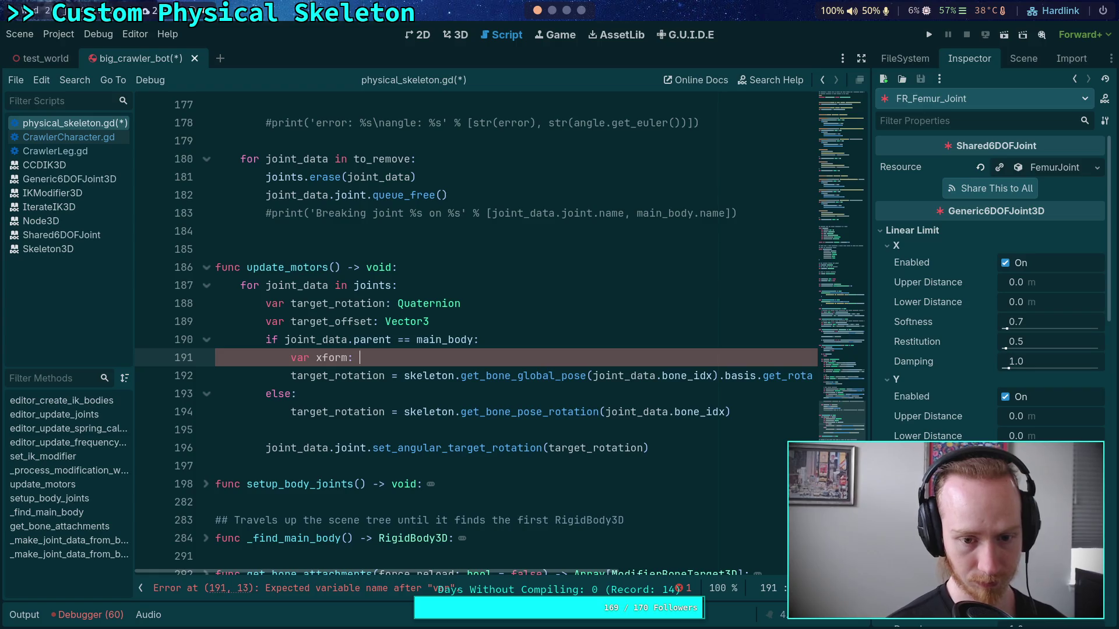
{"action": "type", "text": "Transform3D"}
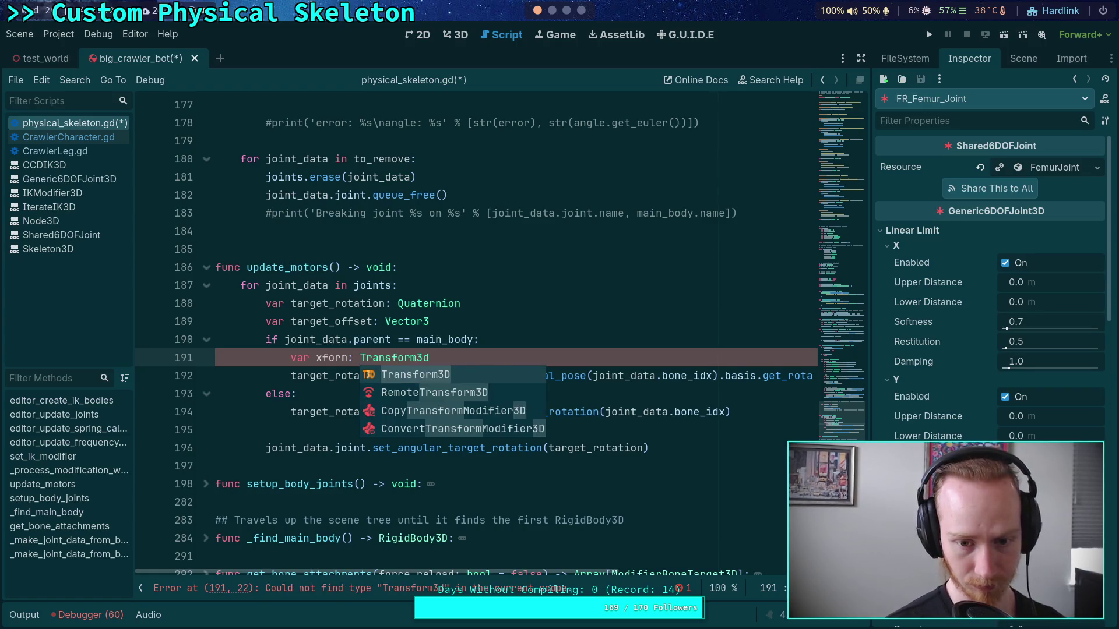
{"action": "type", "text": " ="}
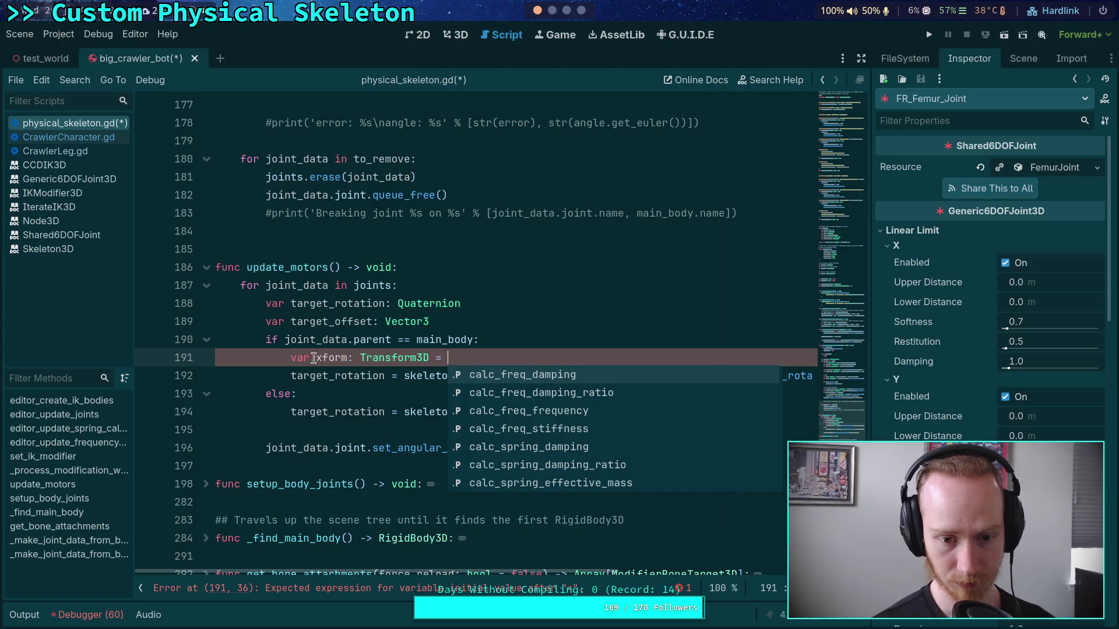
{"action": "double_click", "coordinate": [322, 358]}
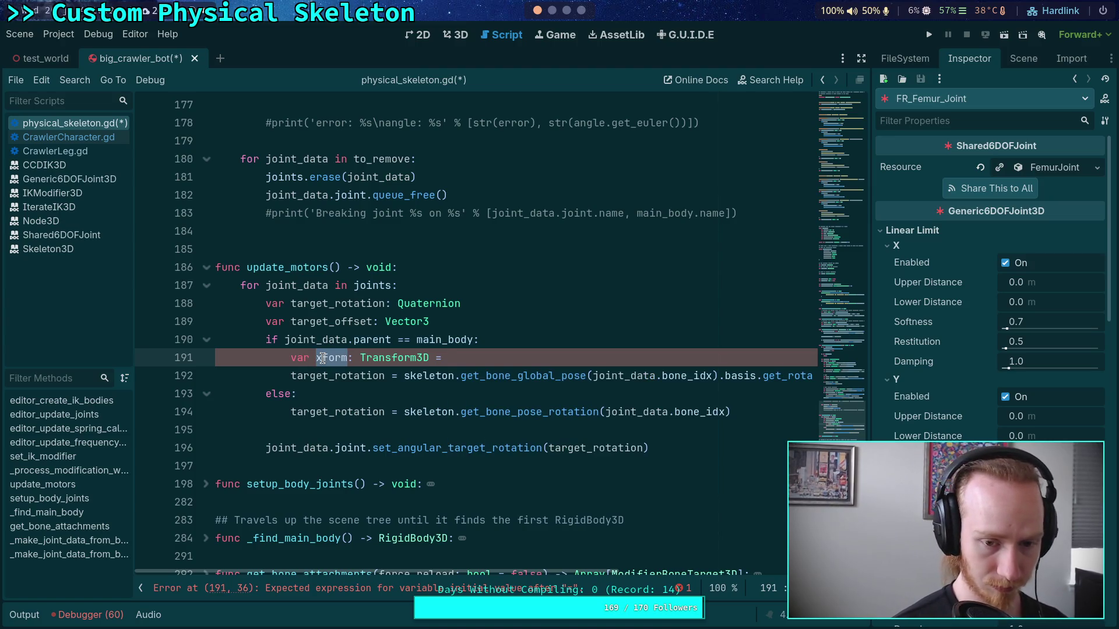
{"action": "type", "text": "bone_xform"}
{"action": "left_click_drag", "start_coordinate": [403, 376], "coordinate": [718, 376]}
{"action": "key", "text": "ctrl+x"}
{"action": "left_click", "coordinate": [521, 350]}
{"action": "key", "text": "ctrl+v"}
Derive target_rotation from bone_xform.basis, add spacing lines, and delete the target_offset declaration
{"action": "left_click", "coordinate": [400, 373]}
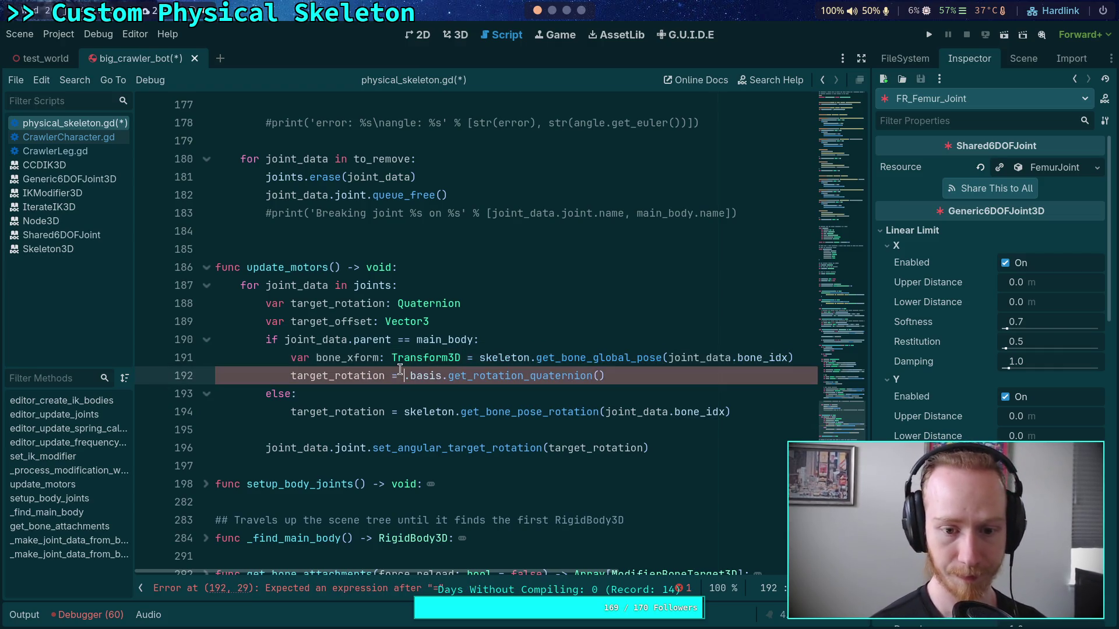
{"action": "type", "text": "bone_xform"}
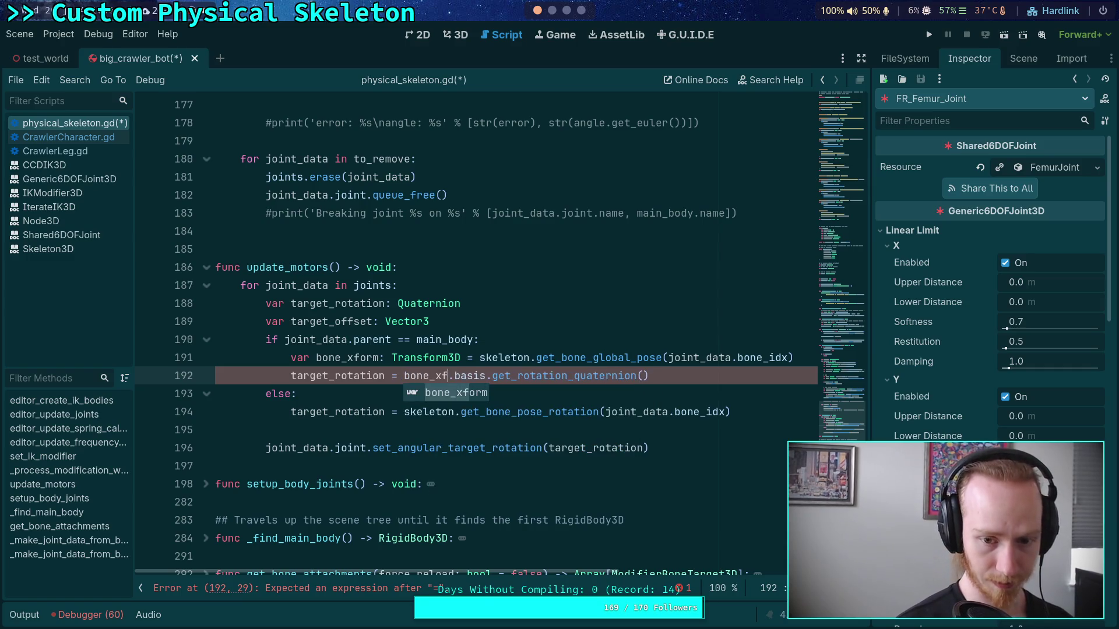
{"action": "key", "text": "End"}
{"action": "key", "text": "Return"}
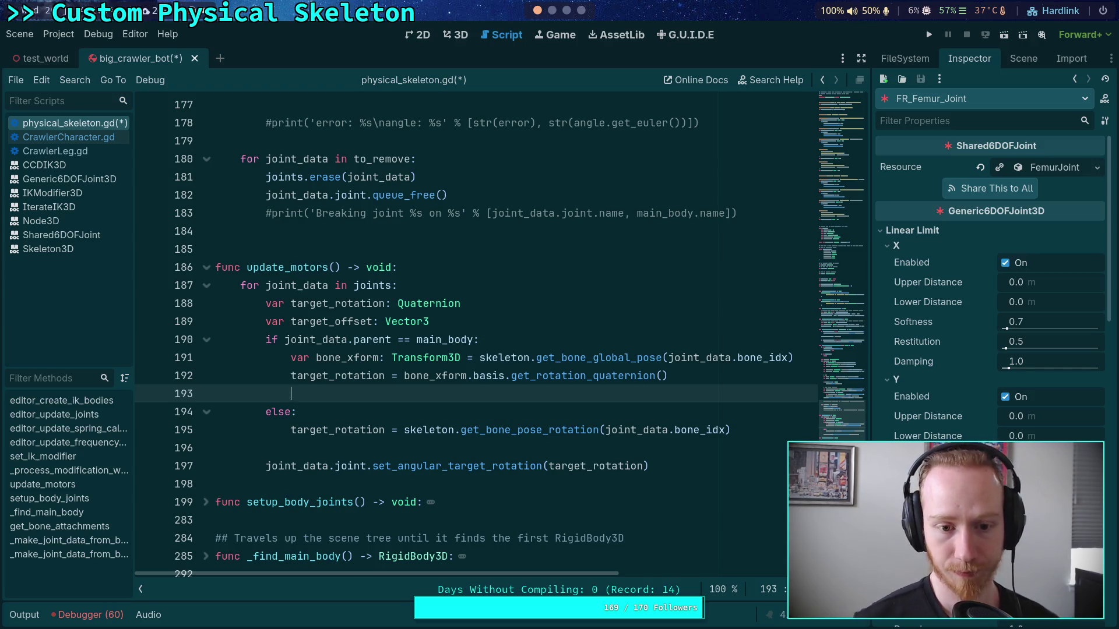
{"action": "left_click", "coordinate": [702, 466]}
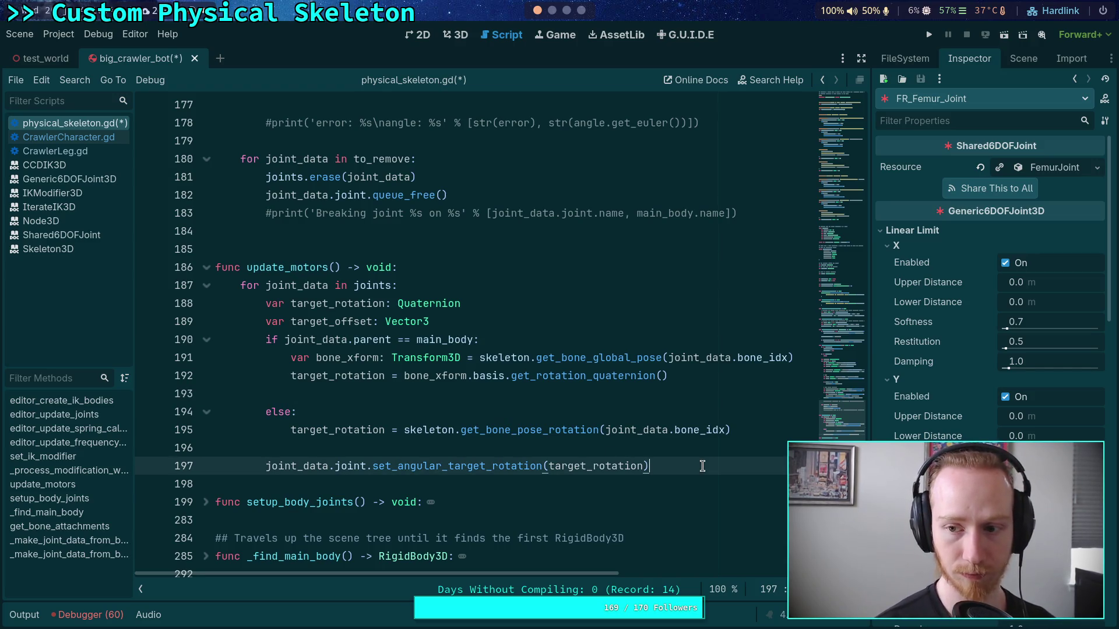
{"action": "key", "text": "Return"}
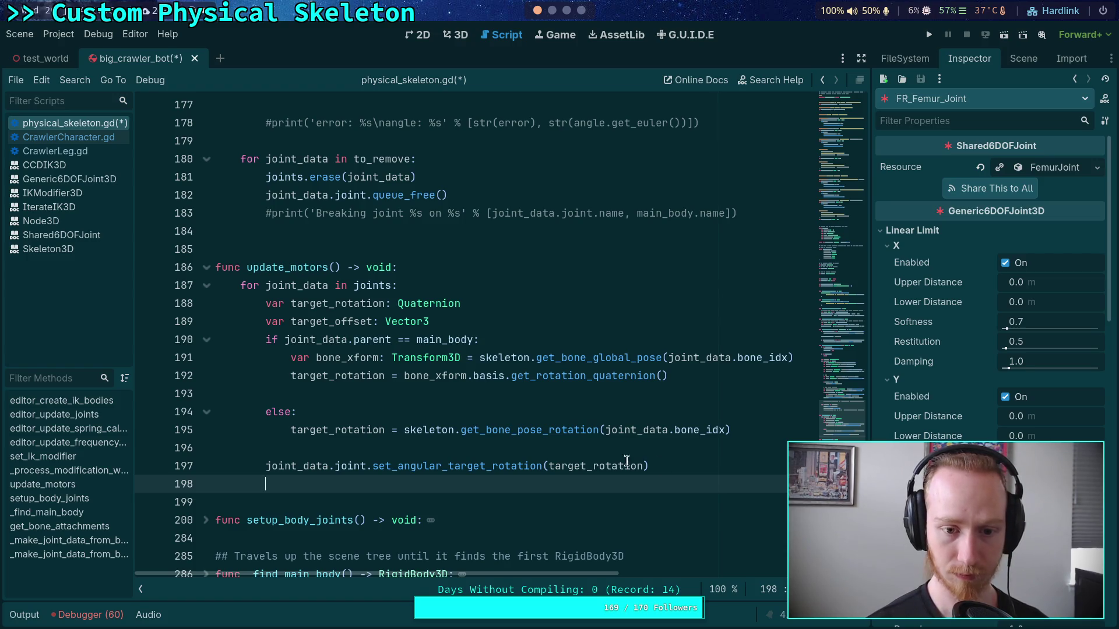
{"action": "left_click_drag", "start_coordinate": [451, 324], "coordinate": [522, 309]}
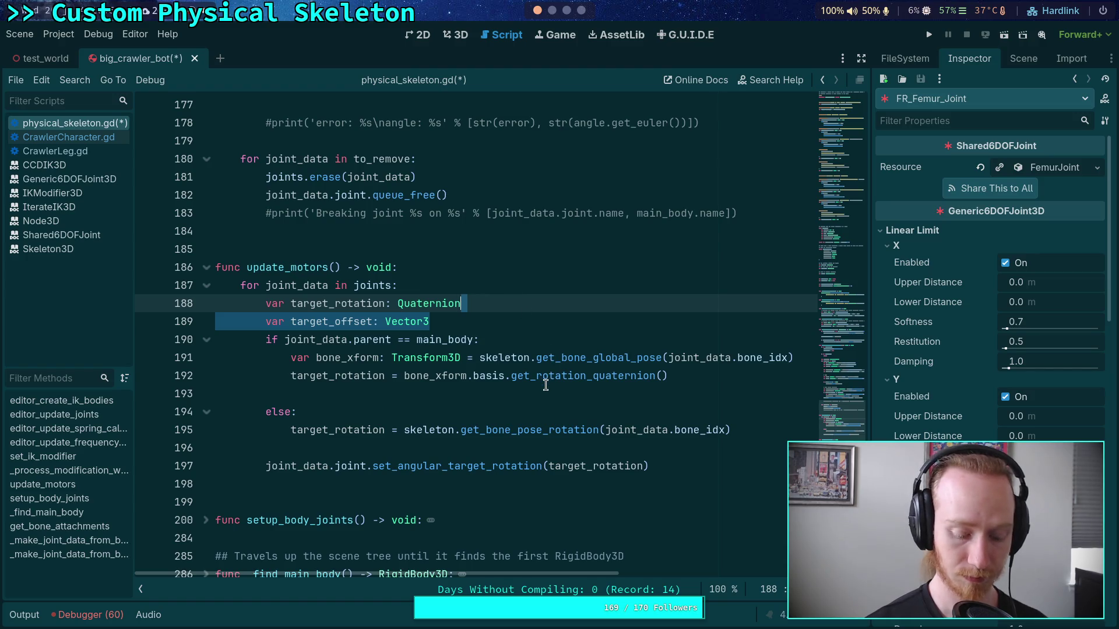
{"action": "key", "text": "BackSpace"}
{"action": "left_click", "coordinate": [576, 375]}
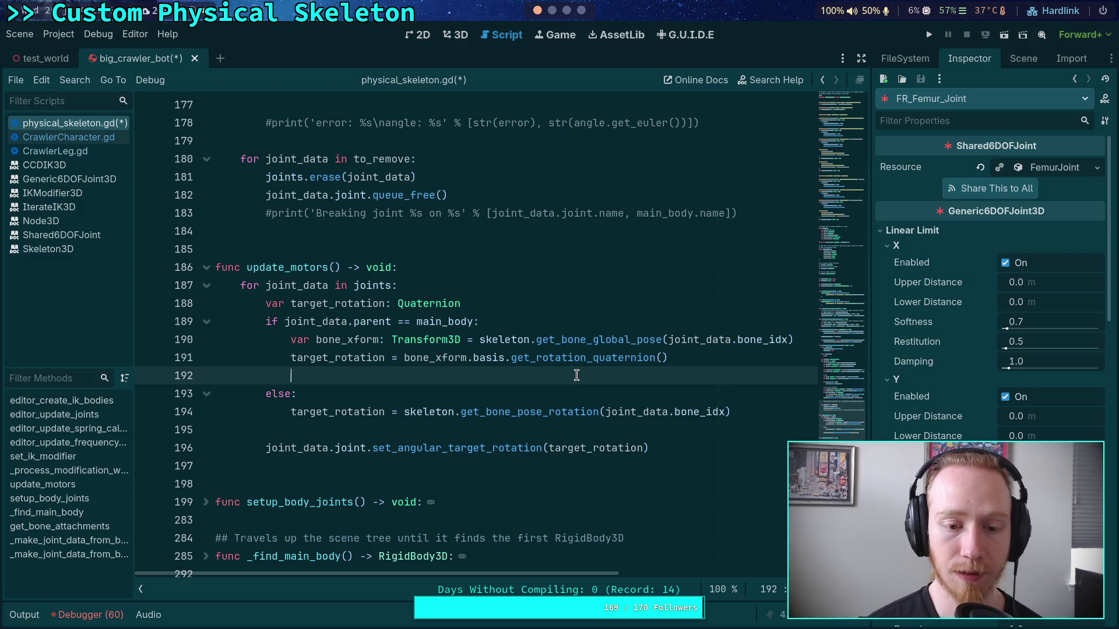
In Project Settings, edit Jolt Physics 3D Velocity Steps and set Position Steps to 49
{"action": "left_click", "coordinate": [58, 35]}
{"action": "left_click", "coordinate": [79, 48]}
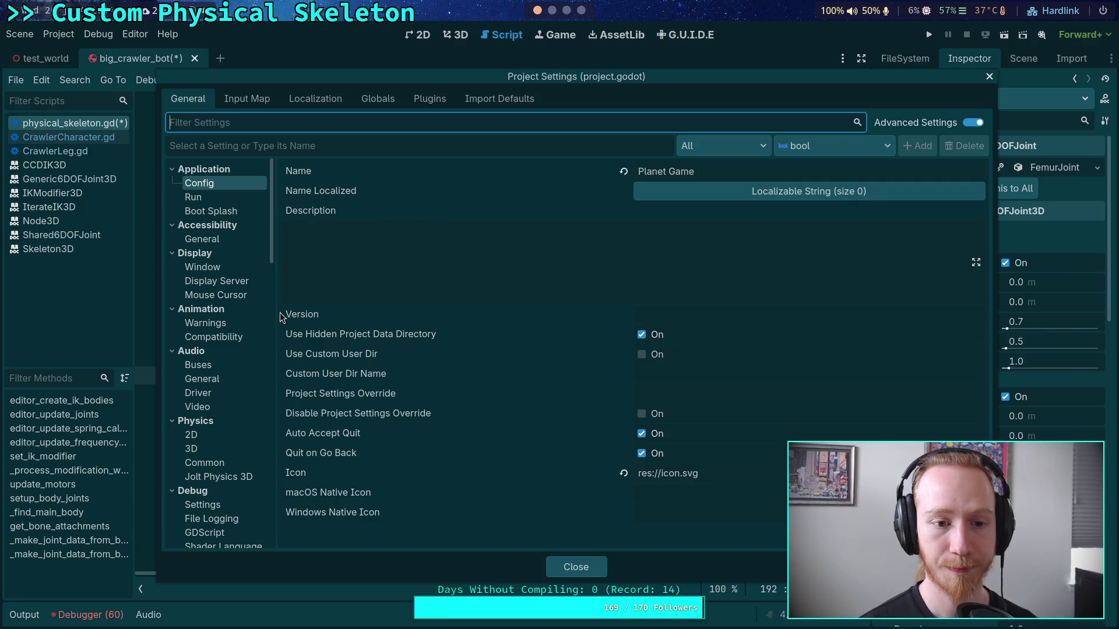
{"action": "left_click", "coordinate": [218, 477]}
{"action": "left_click", "coordinate": [694, 187]}
{"action": "type", "text": "40"}
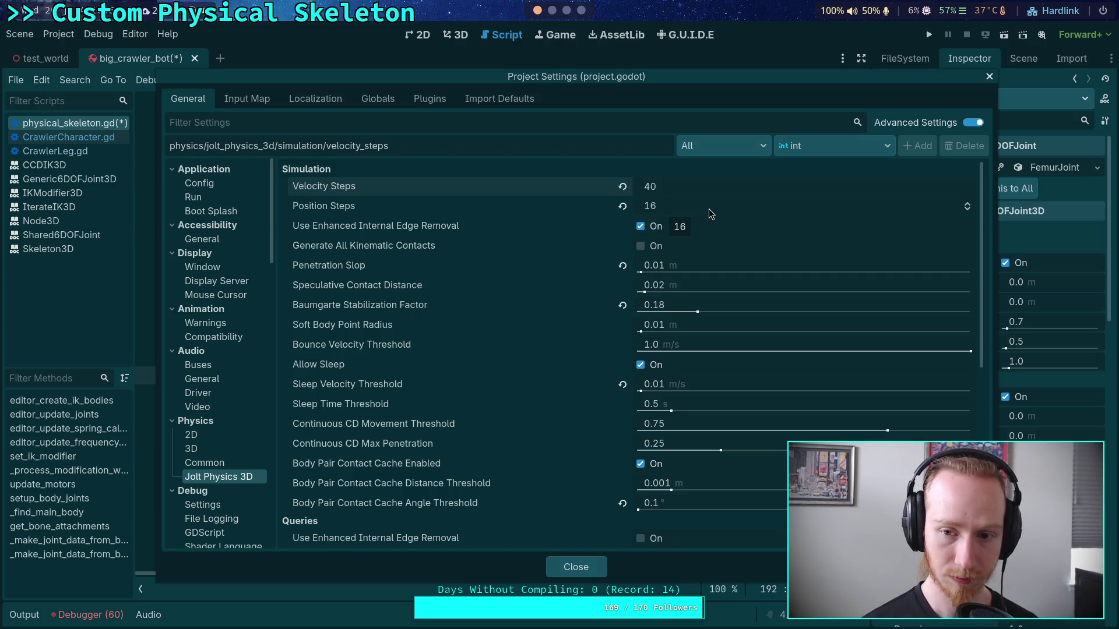
{"action": "left_click", "coordinate": [711, 209]}
{"action": "type", "text": "49"}
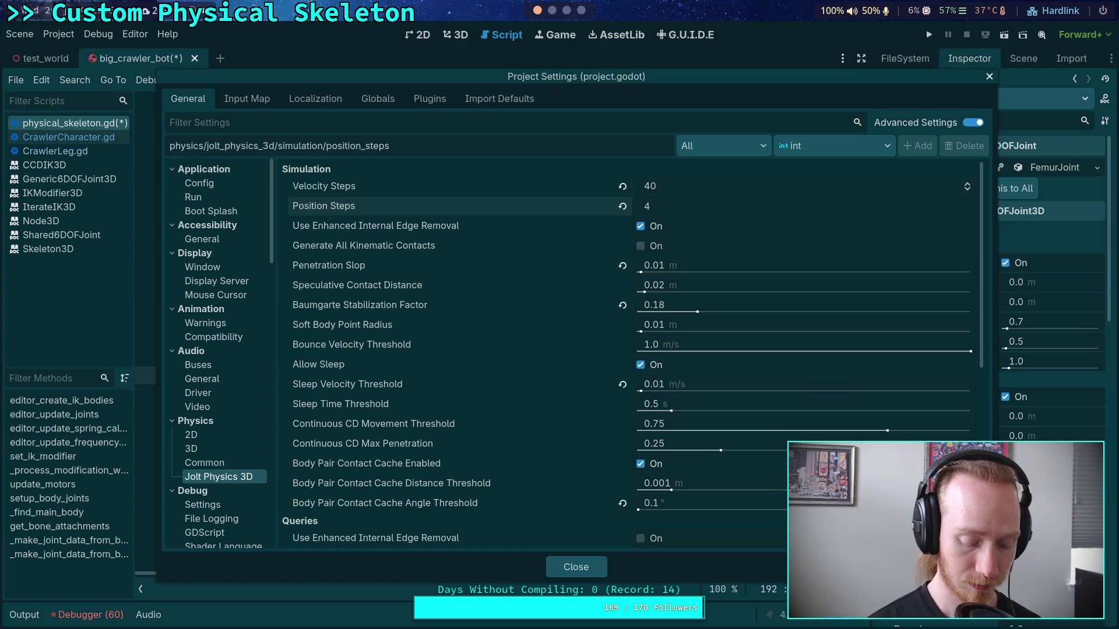
{"action": "left_click", "coordinate": [572, 565]}
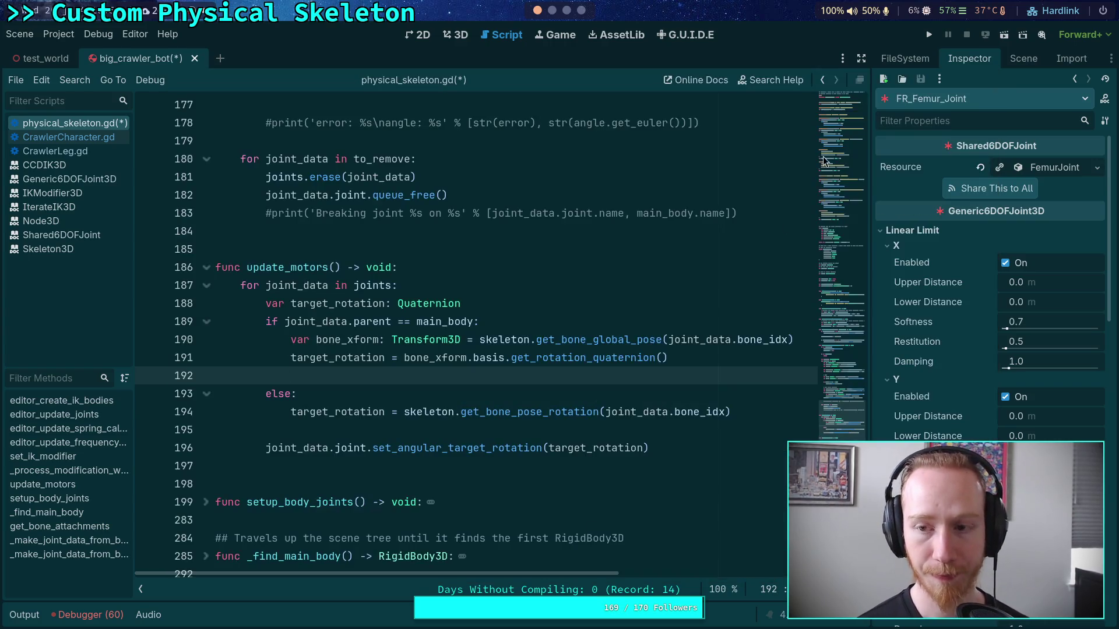
{"action": "left_click", "coordinate": [927, 36]}
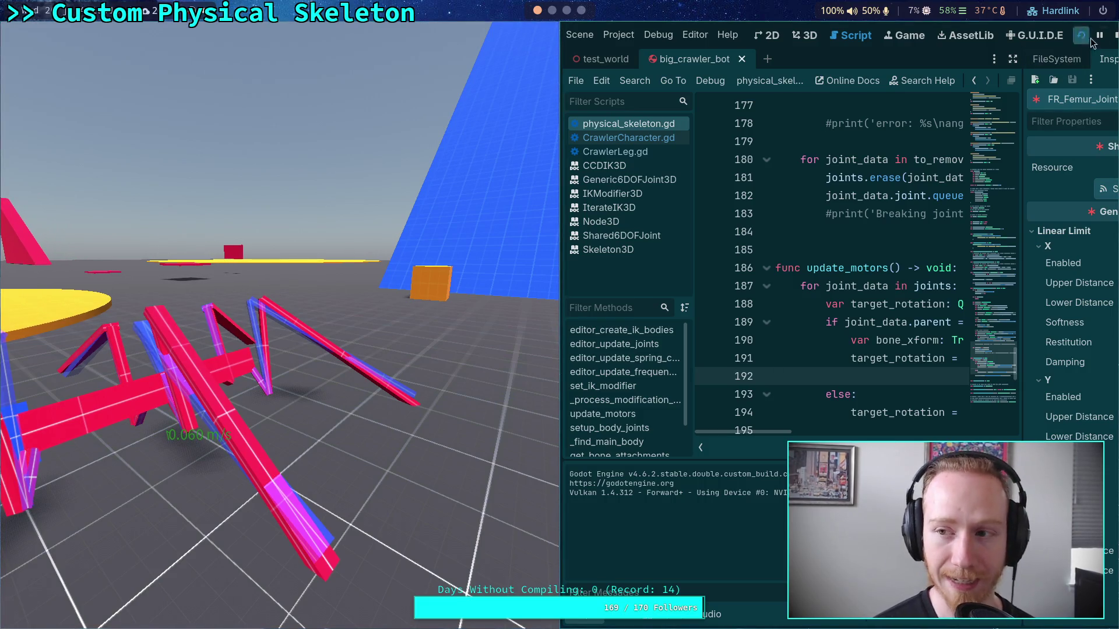
{"action": "left_click", "coordinate": [1116, 36]}
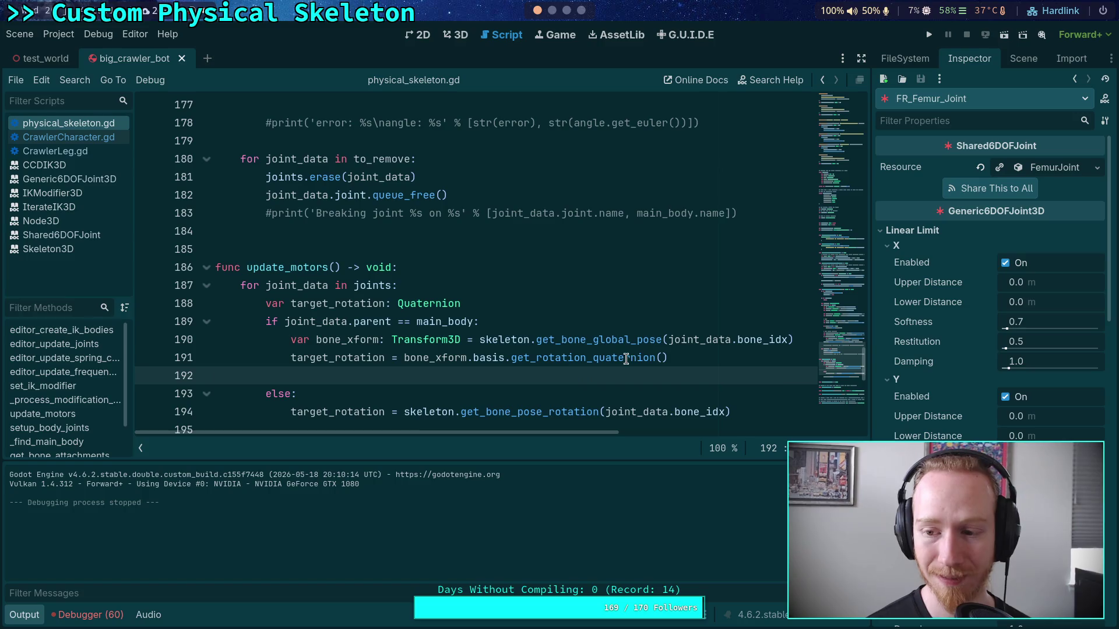
Revert the Angular Limit X upper and lower angles on FR_Femur_Joint and FR_Tibia_Joint
{"action": "scroll", "coordinate": [946, 350], "scroll_direction": "down", "scroll_amount": 12}
{"action": "scroll", "coordinate": [953, 382], "scroll_direction": "up", "scroll_amount": 3}
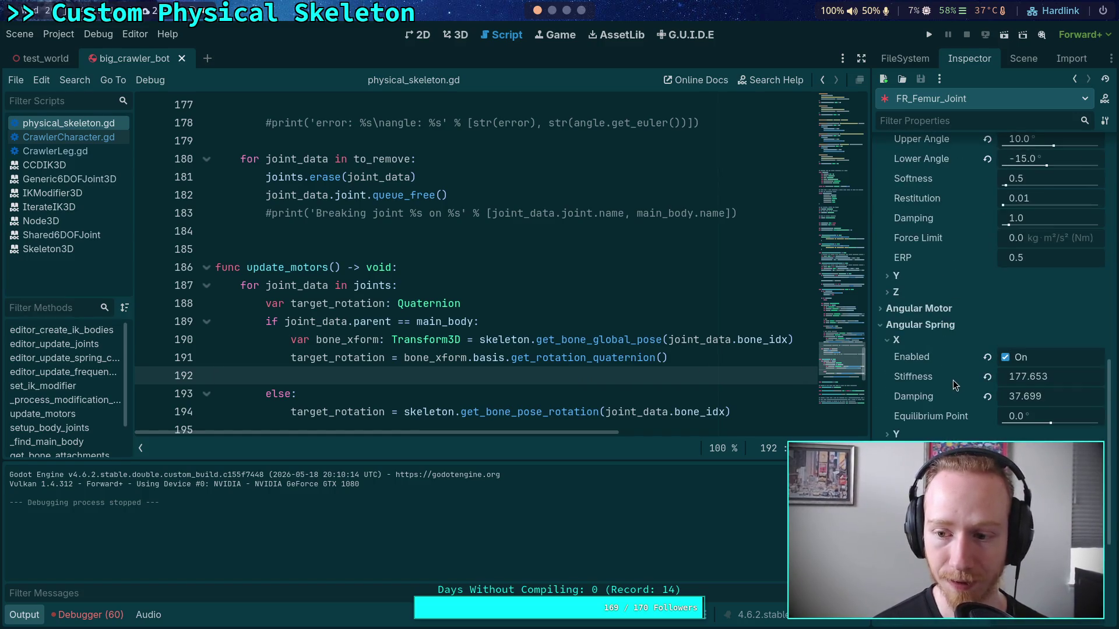
{"action": "scroll", "coordinate": [949, 355], "scroll_direction": "up", "scroll_amount": 3}
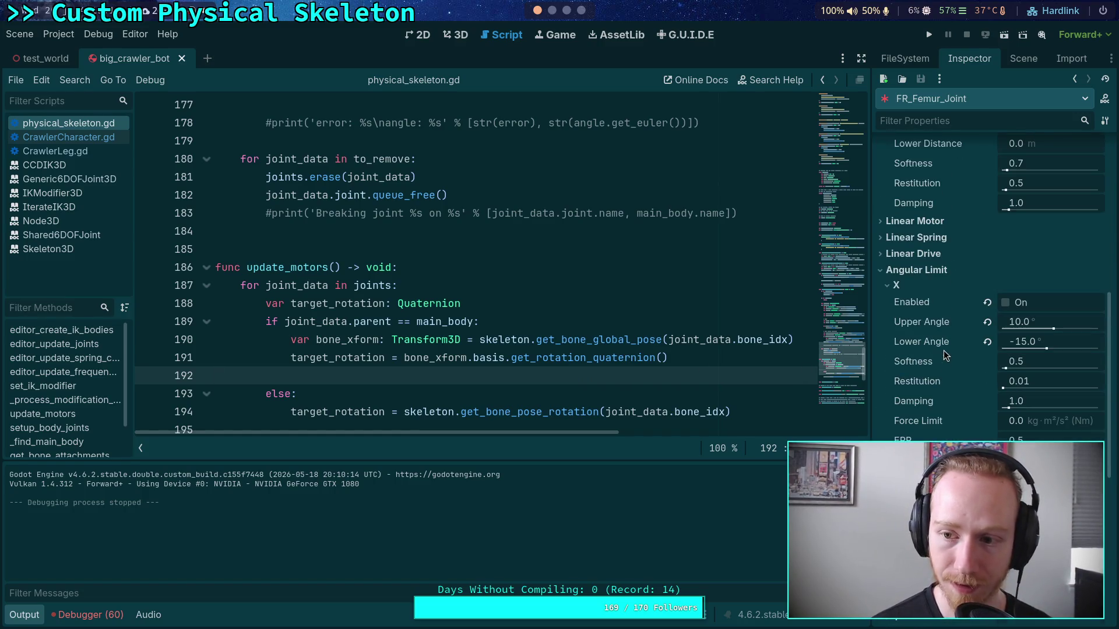
{"action": "left_click", "coordinate": [988, 323]}
{"action": "left_click", "coordinate": [987, 342]}
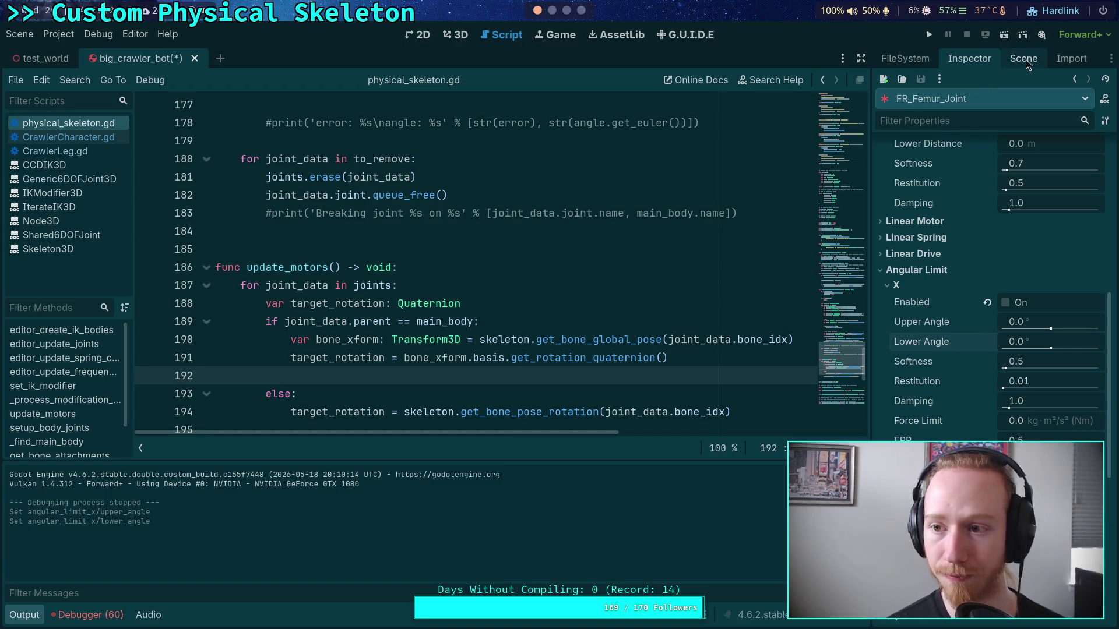
{"action": "left_click", "coordinate": [1023, 58]}
{"action": "left_click", "coordinate": [967, 371]}
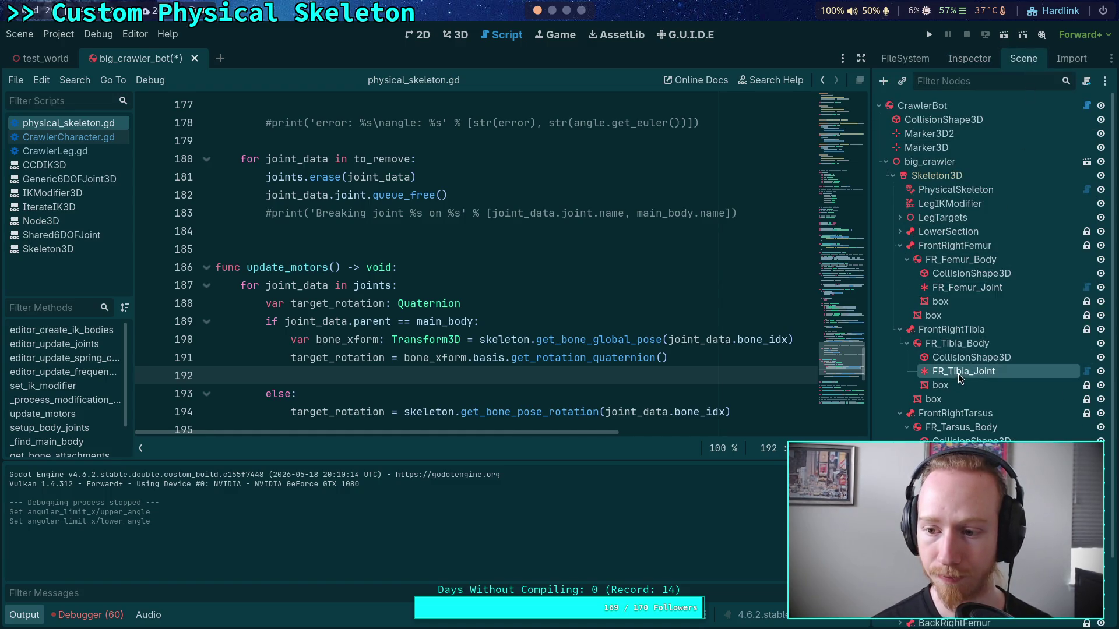
{"action": "left_click", "coordinate": [966, 59]}
{"action": "left_click", "coordinate": [986, 322]}
{"action": "left_click", "coordinate": [985, 343]}
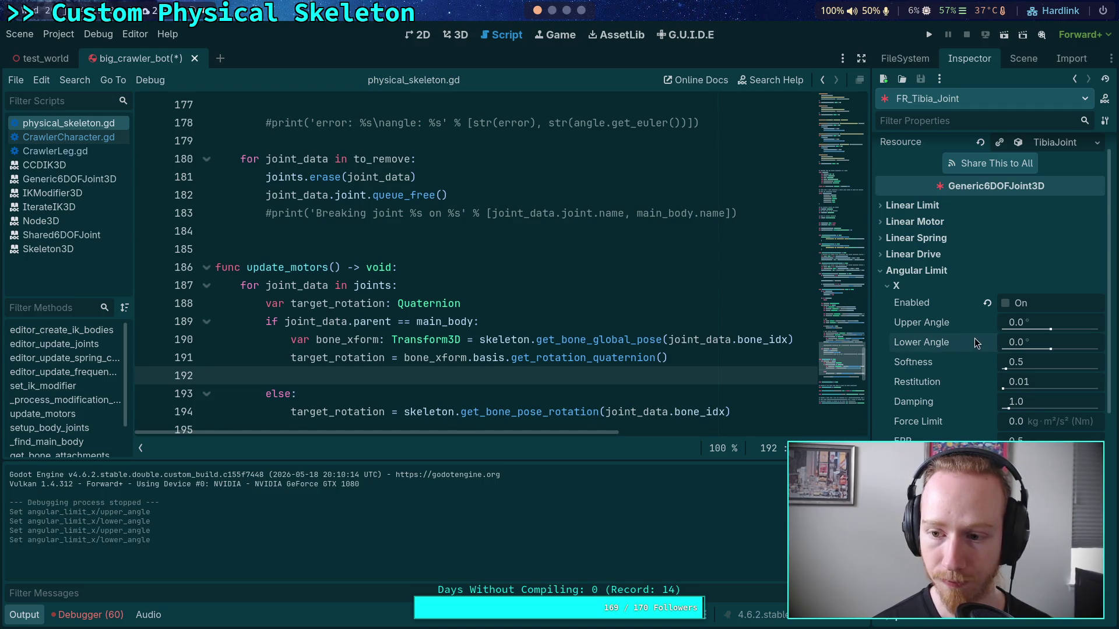
Revert FR_Tarsus_Joint's X upper and lower angles, then save and run with F5
{"action": "left_click", "coordinate": [1023, 58]}
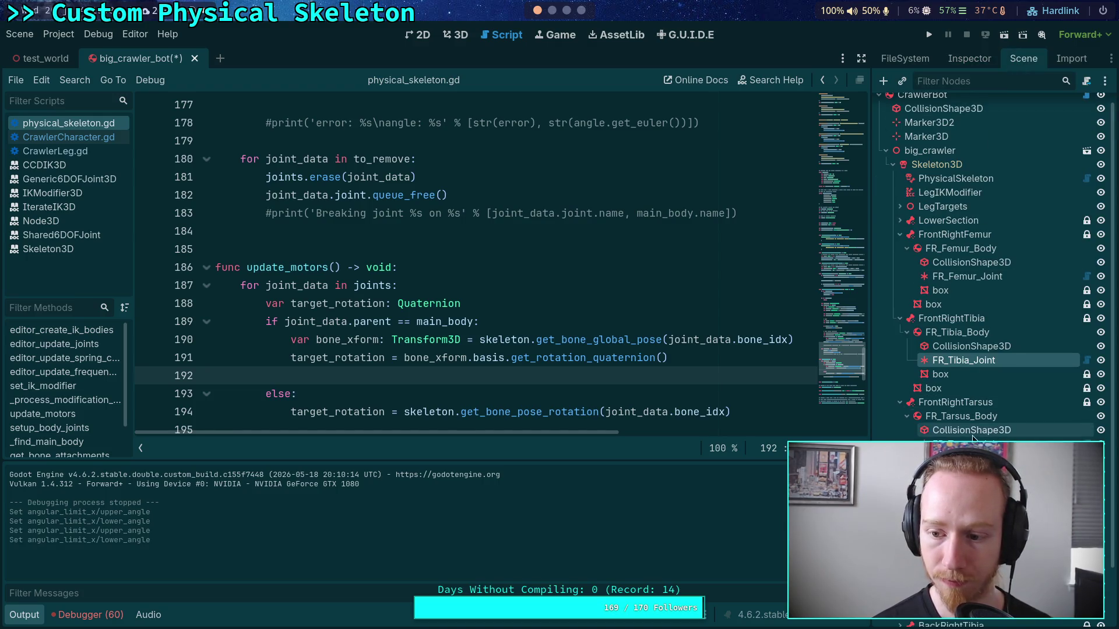
{"action": "left_click", "coordinate": [971, 444]}
{"action": "left_click", "coordinate": [957, 60]}
{"action": "left_click", "coordinate": [986, 367]}
{"action": "left_click", "coordinate": [986, 347]}
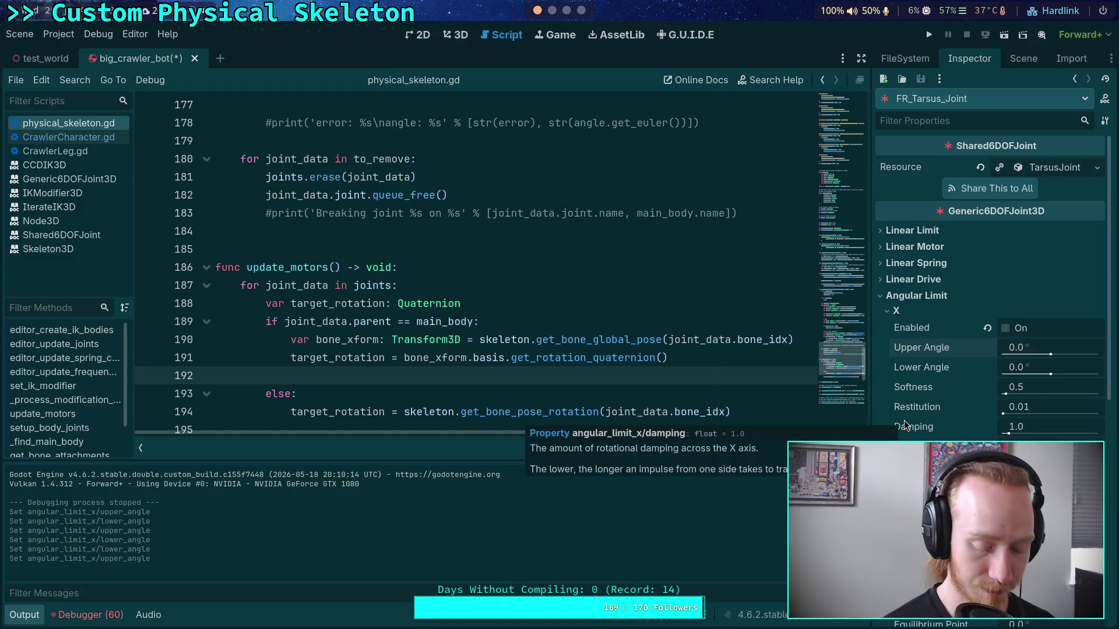
{"action": "key", "text": "F5"}
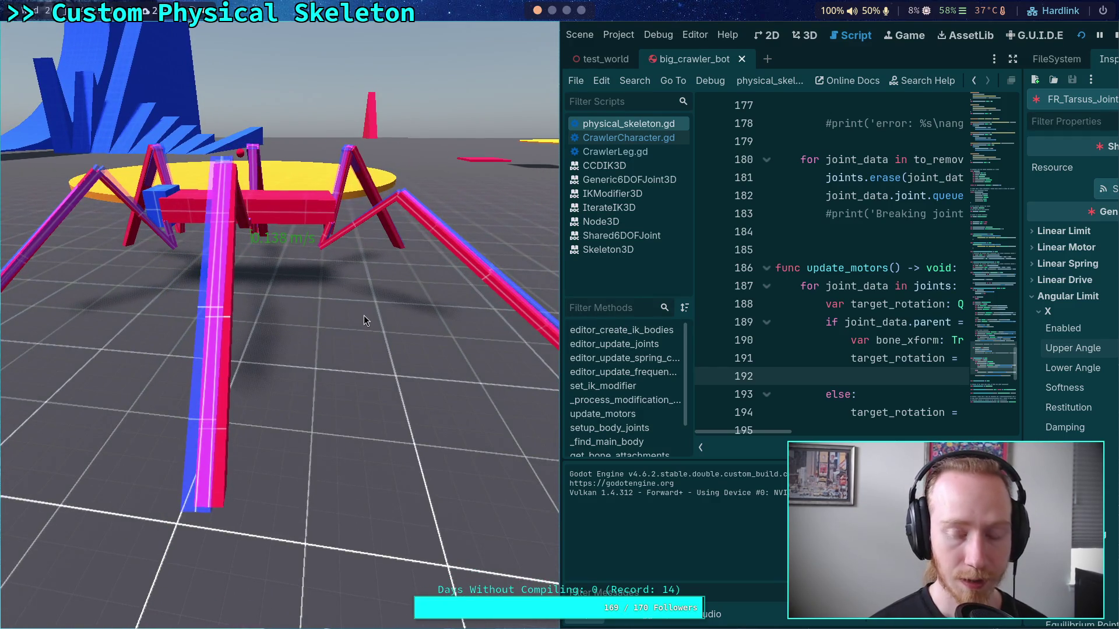
Stop the crawler with F8 and place the caret on blank line 195 in update_motors
{"action": "key", "text": "F8"}
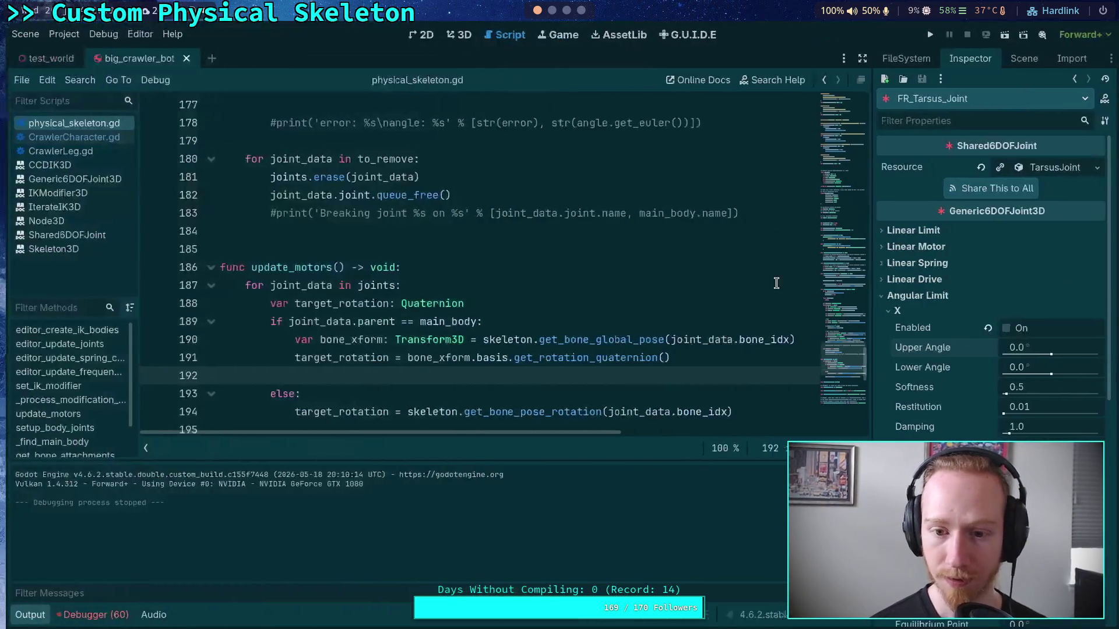
{"action": "scroll", "coordinate": [618, 332], "scroll_direction": "down", "scroll_amount": 2}
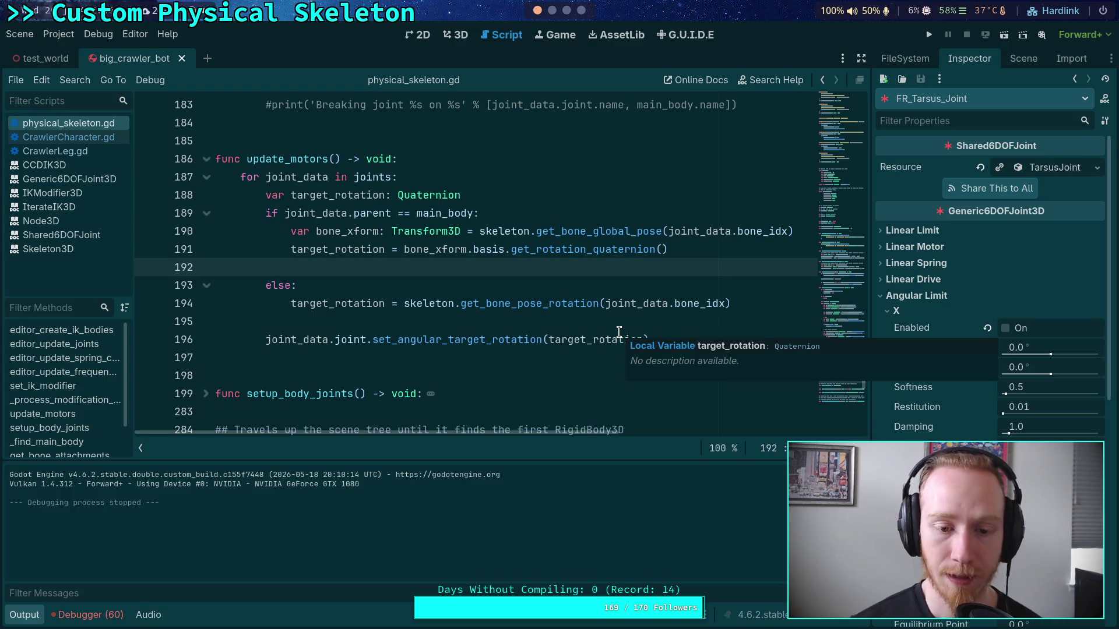
{"action": "left_click", "coordinate": [535, 325]}
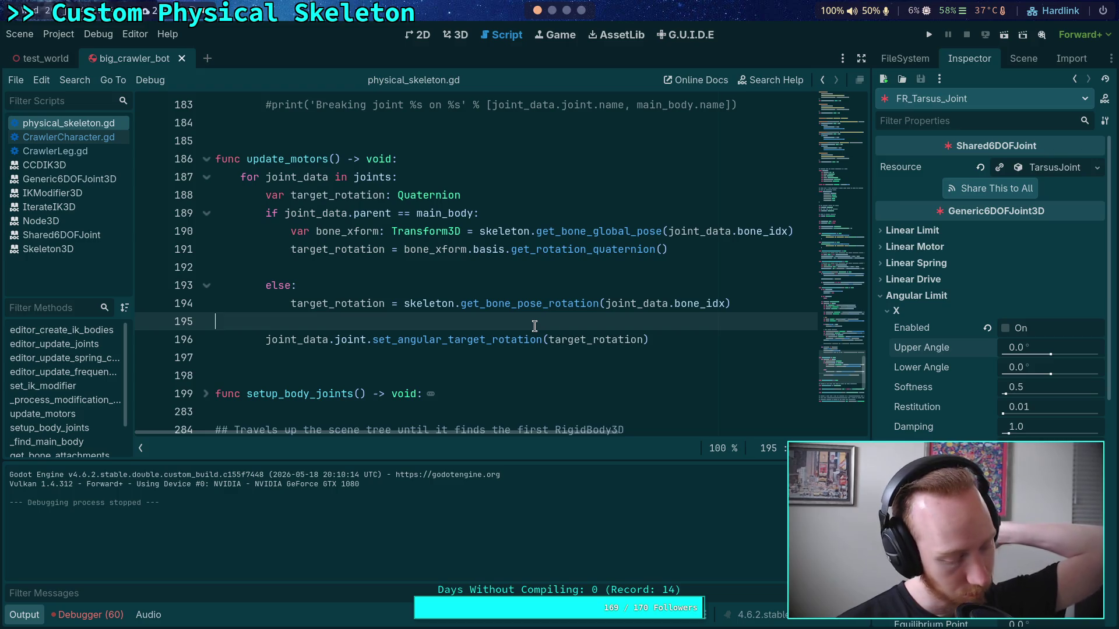
{"action": "scroll", "coordinate": [534, 326], "scroll_direction": "up", "scroll_amount": 7}
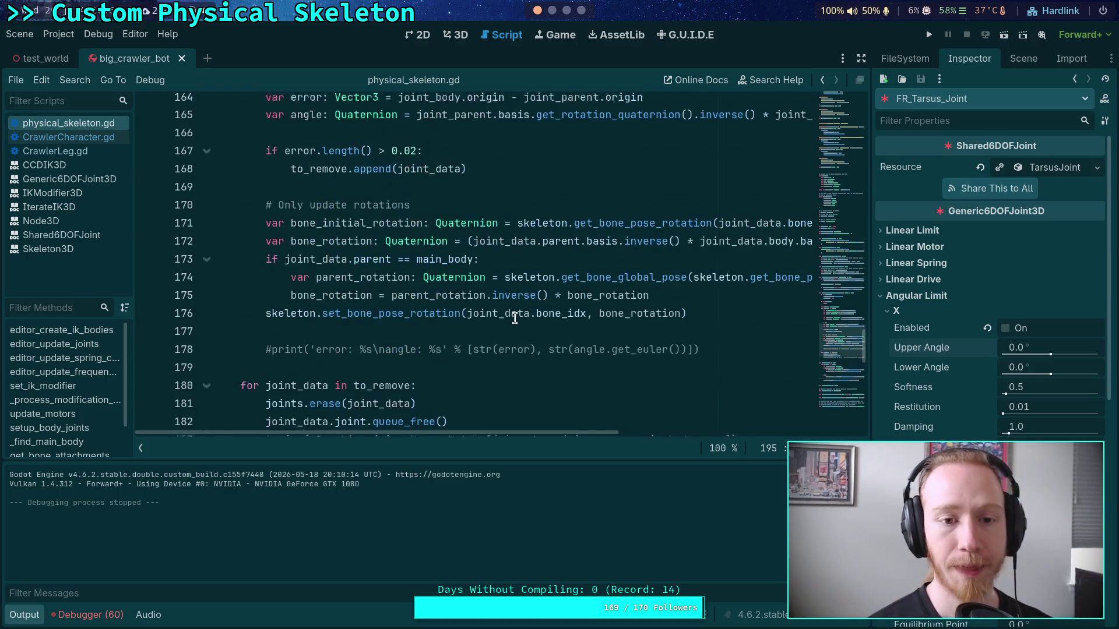
Comment out the line-176 set_bone_pose_rotation call with #, save, then run and stop the crawler
{"action": "scroll", "coordinate": [377, 330], "scroll_direction": "down", "scroll_amount": 1}
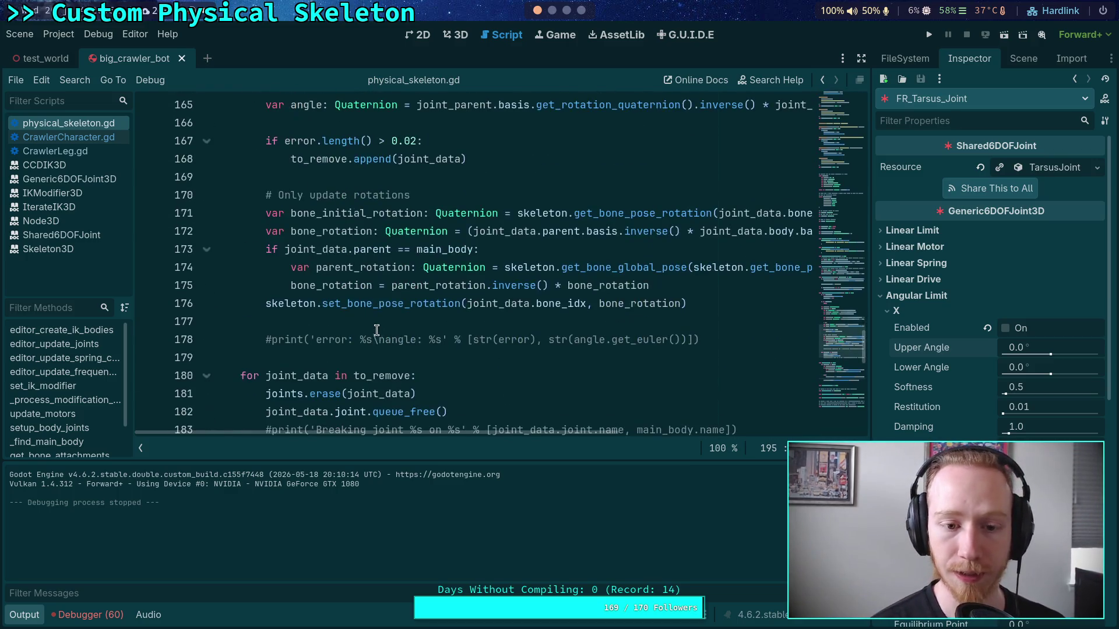
{"action": "left_click", "coordinate": [266, 303]}
{"action": "type", "text": "#"}
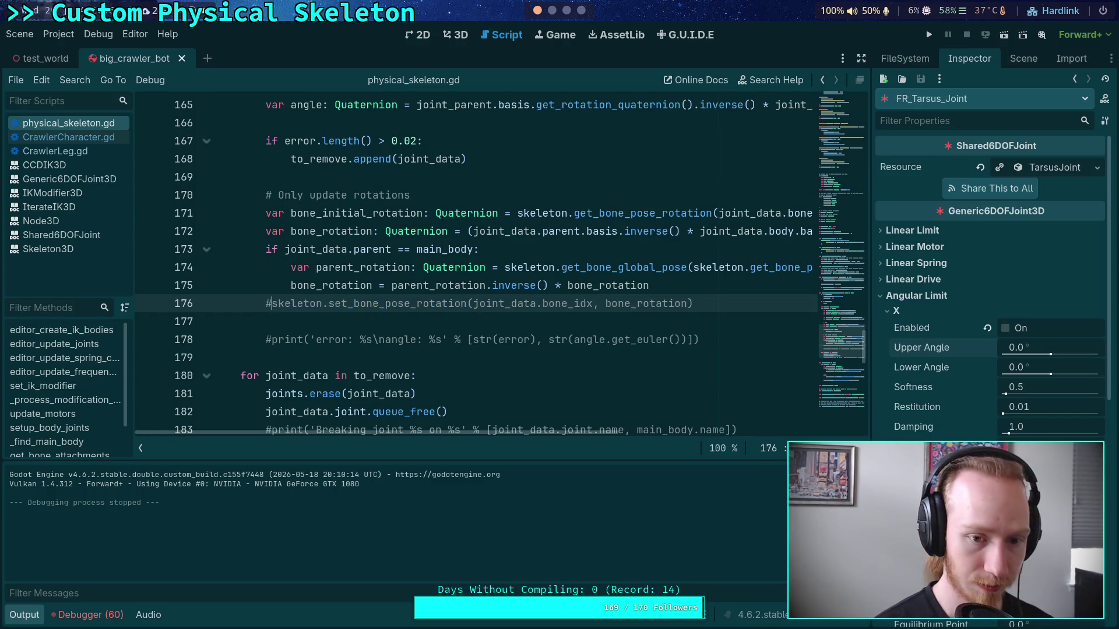
{"action": "key", "text": "ctrl+s"}
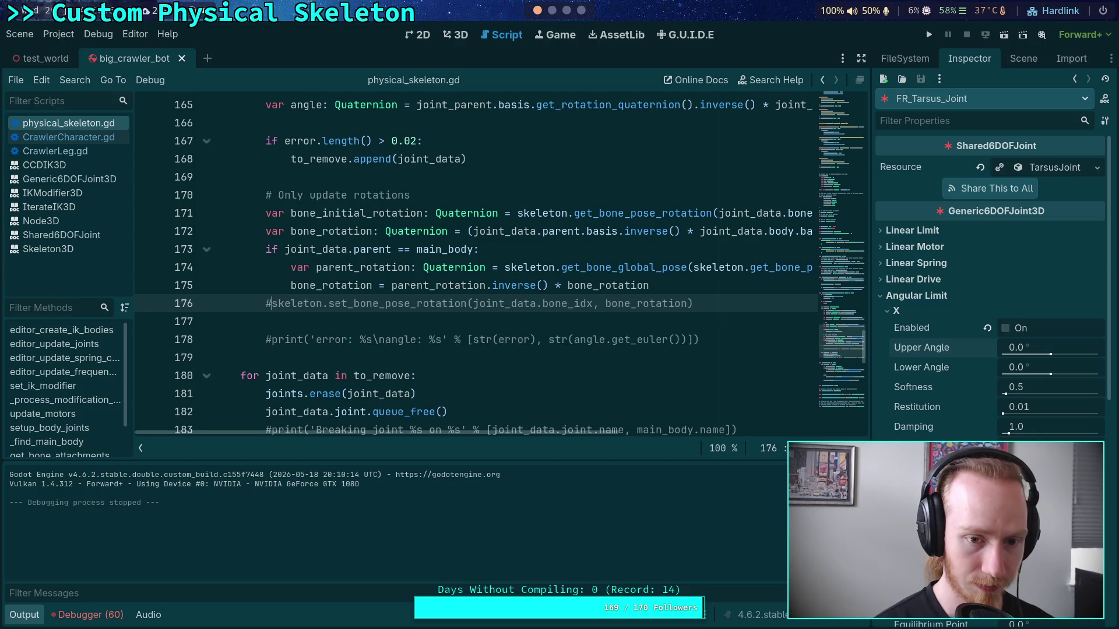
{"action": "left_click", "coordinate": [928, 35]}
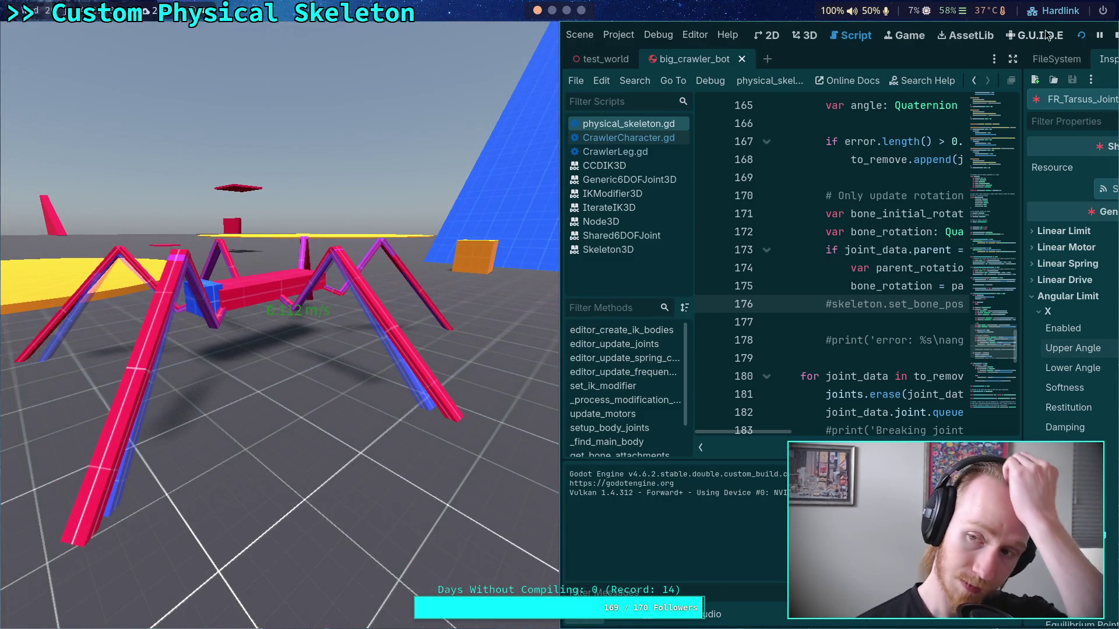
{"action": "left_click", "coordinate": [1115, 37]}
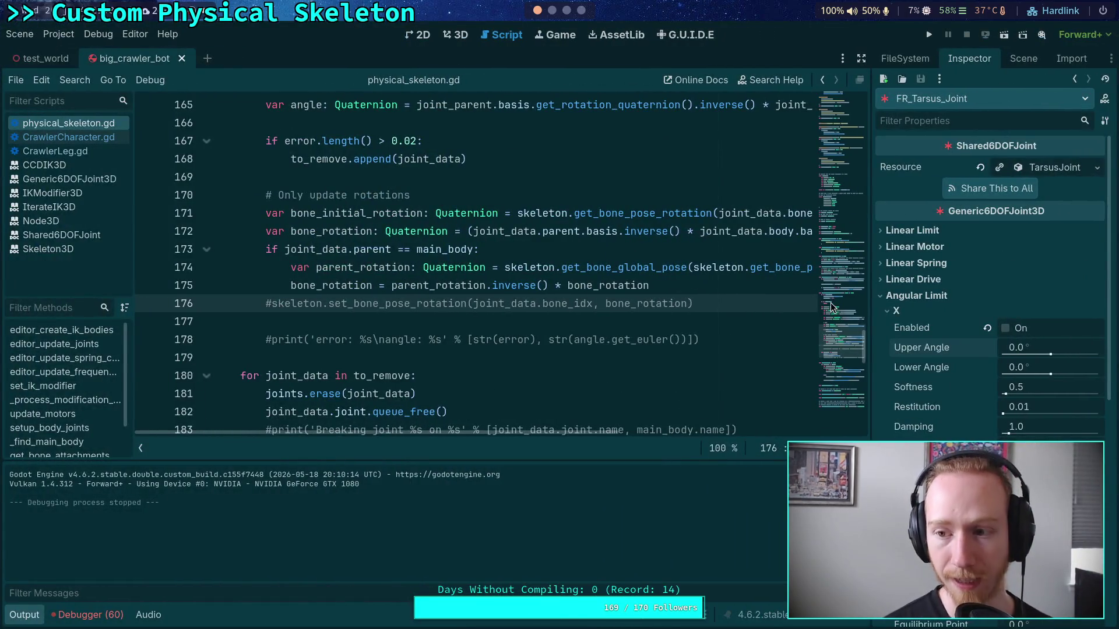
Fix the decimal points in the tarsus joint's spring stiffness and damping, making damping 376.99
{"action": "scroll", "coordinate": [963, 396], "scroll_direction": "down", "scroll_amount": 5}
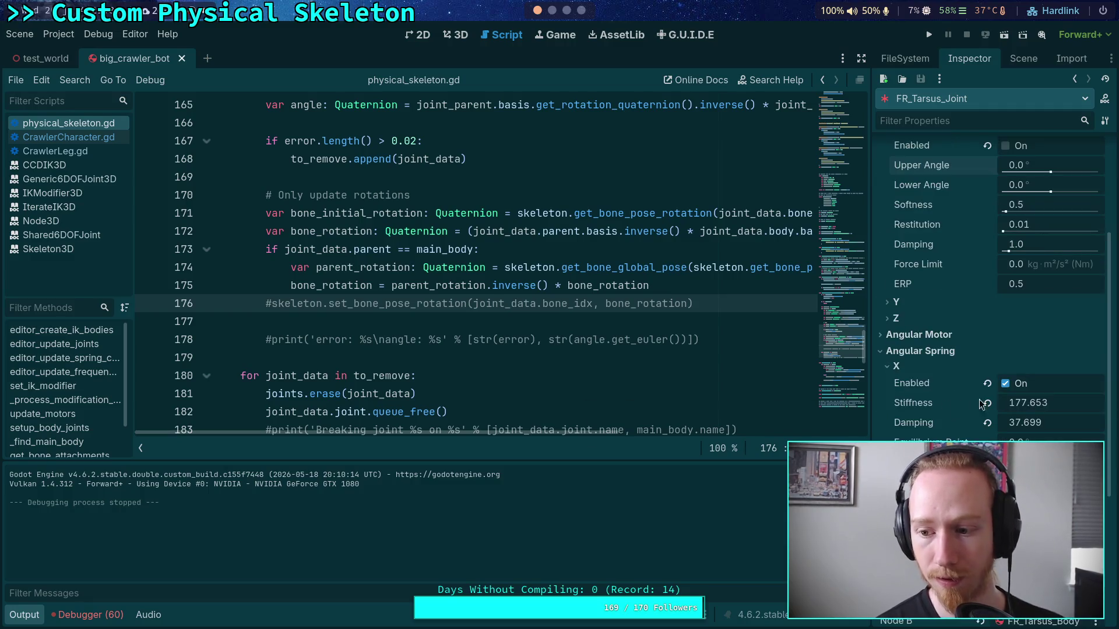
{"action": "left_click", "coordinate": [1050, 403]}
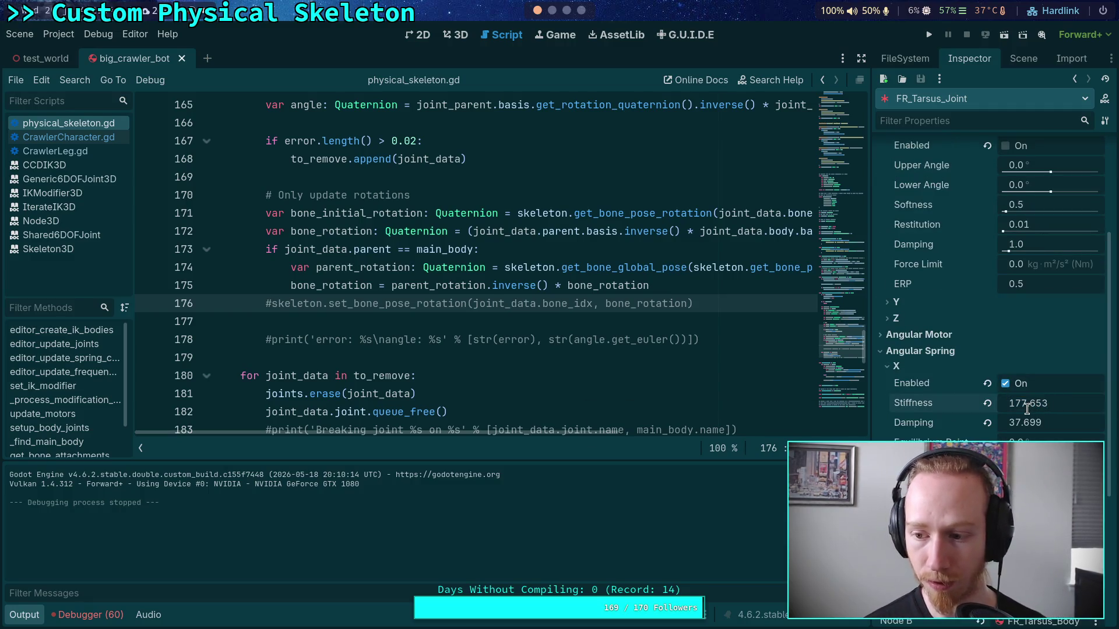
{"action": "key", "text": "Delete"}
{"action": "key", "text": "Right"}
{"action": "type", "text": "."}
{"action": "left_click", "coordinate": [1036, 424]}
{"action": "key", "text": "Delete"}
{"action": "key", "text": "Right"}
{"action": "type", "text": "."}
{"action": "key", "text": "Return"}
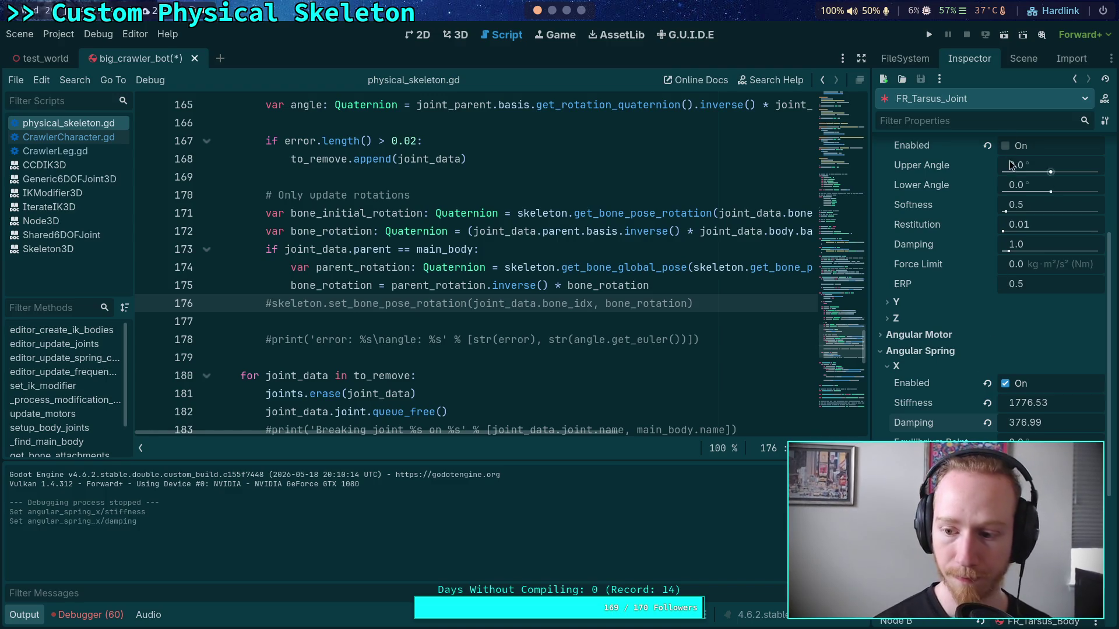
Remove the stray decimal point from FR_Tibia_Joint's spring stiffness and confirm its damping
{"action": "left_click", "coordinate": [1021, 61]}
{"action": "left_click", "coordinate": [946, 293]}
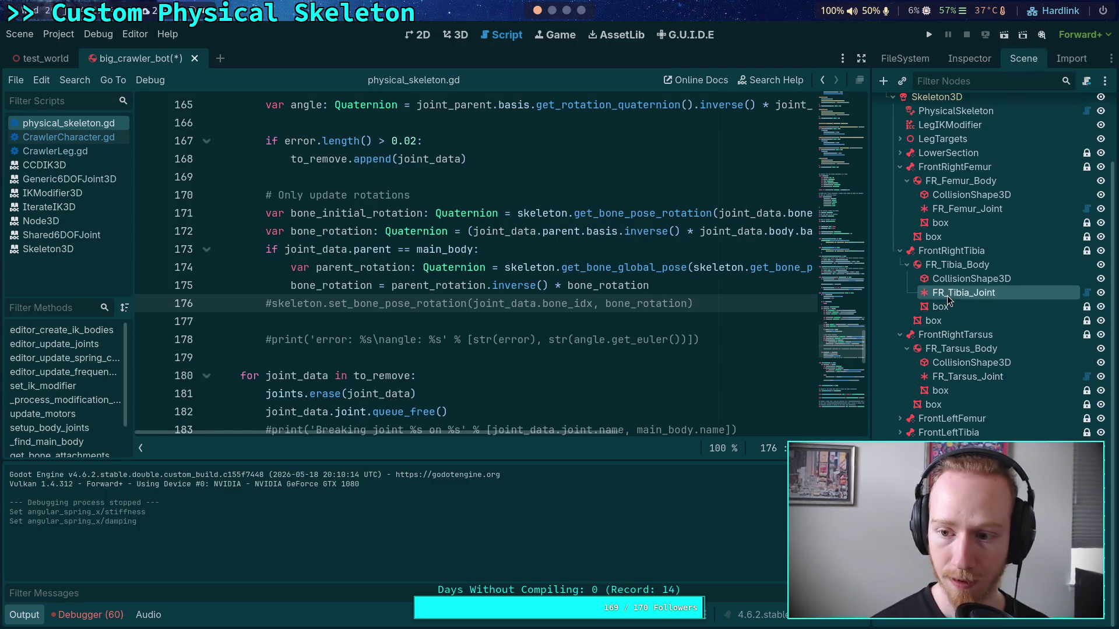
{"action": "left_click", "coordinate": [969, 58]}
{"action": "left_click", "coordinate": [1023, 315]}
{"action": "key", "text": "Delete"}
{"action": "key", "text": "Right"}
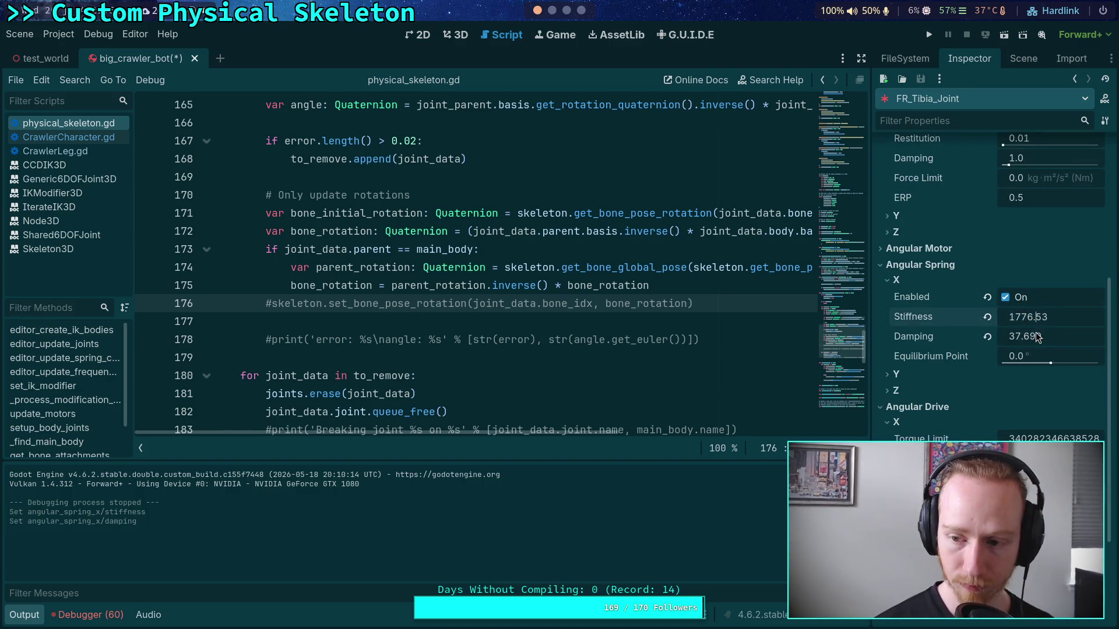
{"action": "left_click", "coordinate": [1029, 336]}
{"action": "key", "text": "Return"}
Give FR_Femur_Joint's X angular spring stiffness 1776.53 and damping 376.99, then run the crawler
{"action": "left_click", "coordinate": [1024, 61]}
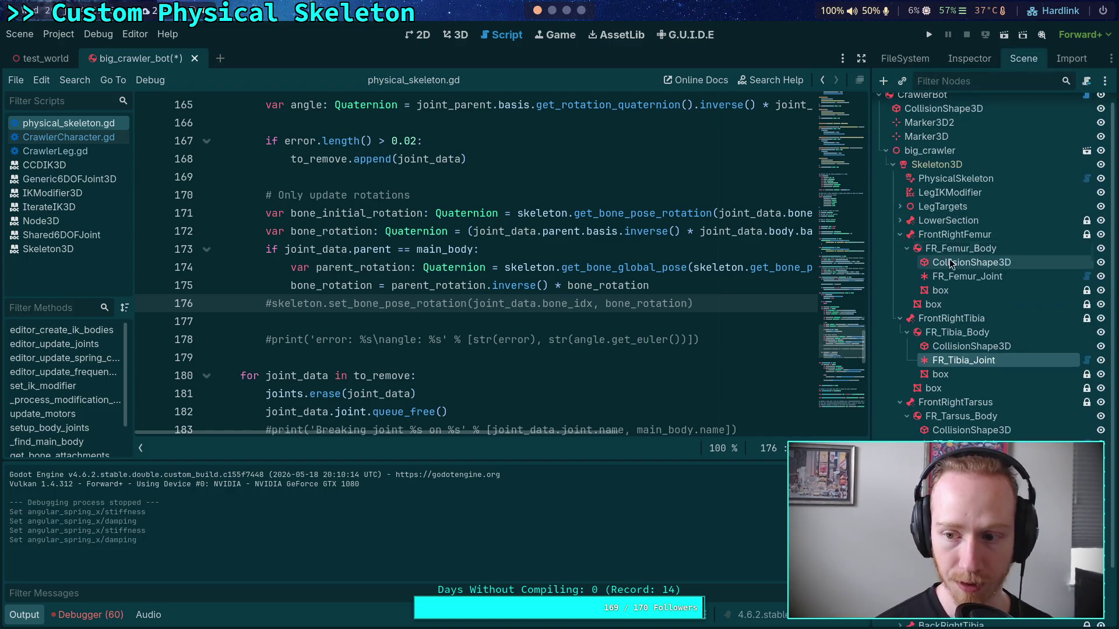
{"action": "left_click", "coordinate": [967, 276]}
{"action": "left_click", "coordinate": [969, 58]}
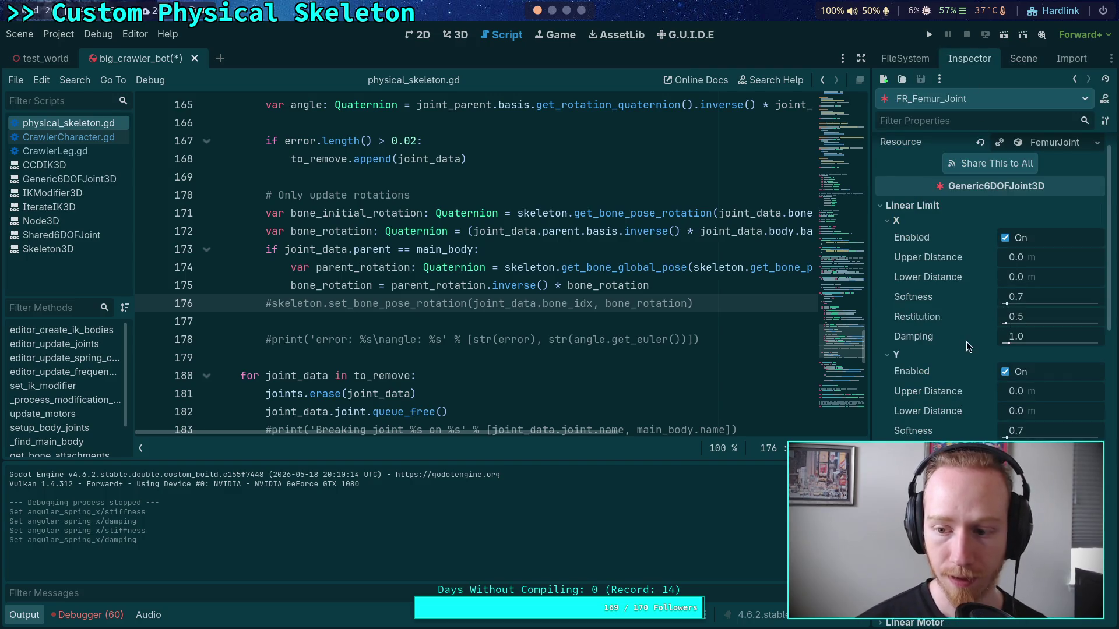
{"action": "left_click", "coordinate": [912, 224]}
{"action": "left_click", "coordinate": [912, 238]}
{"action": "left_click", "coordinate": [900, 254]}
{"action": "left_click", "coordinate": [914, 205]}
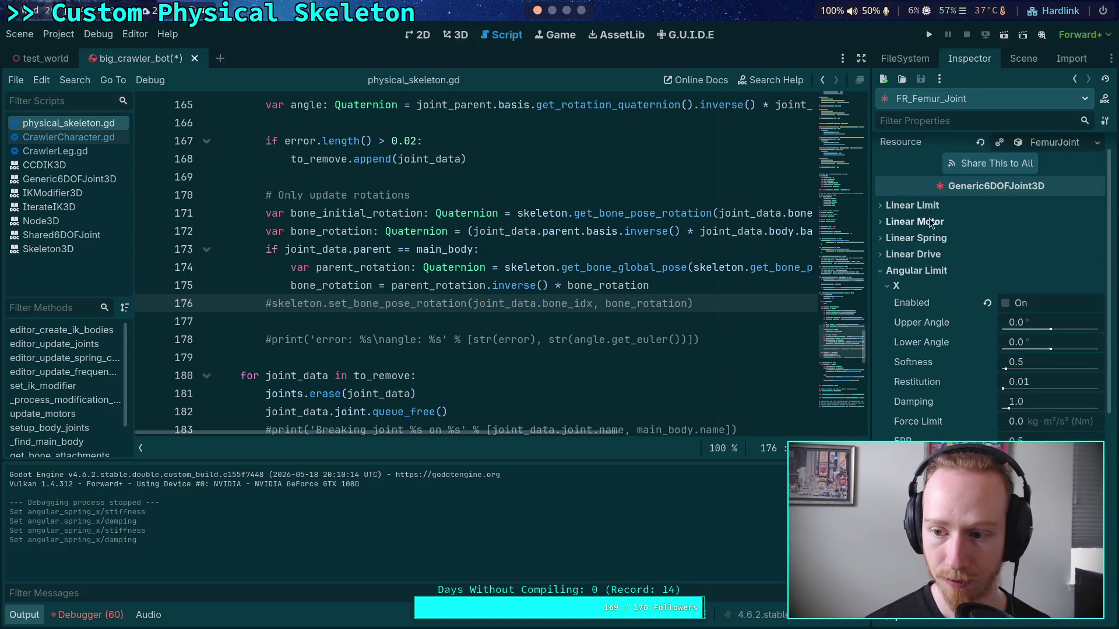
{"action": "left_click", "coordinate": [906, 288]}
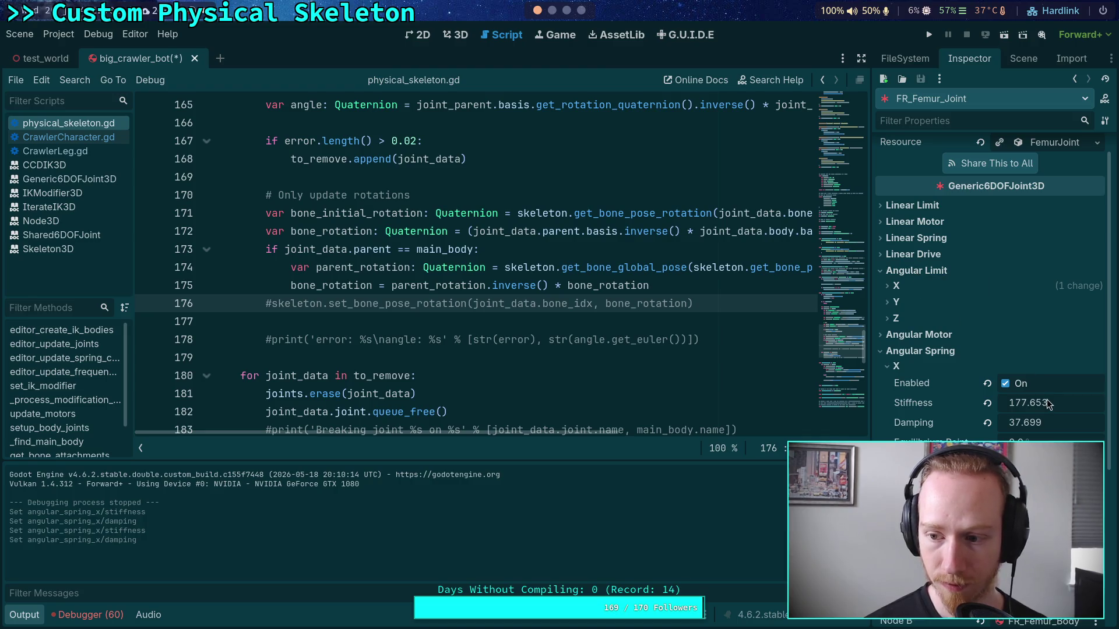
{"action": "left_click", "coordinate": [1028, 404]}
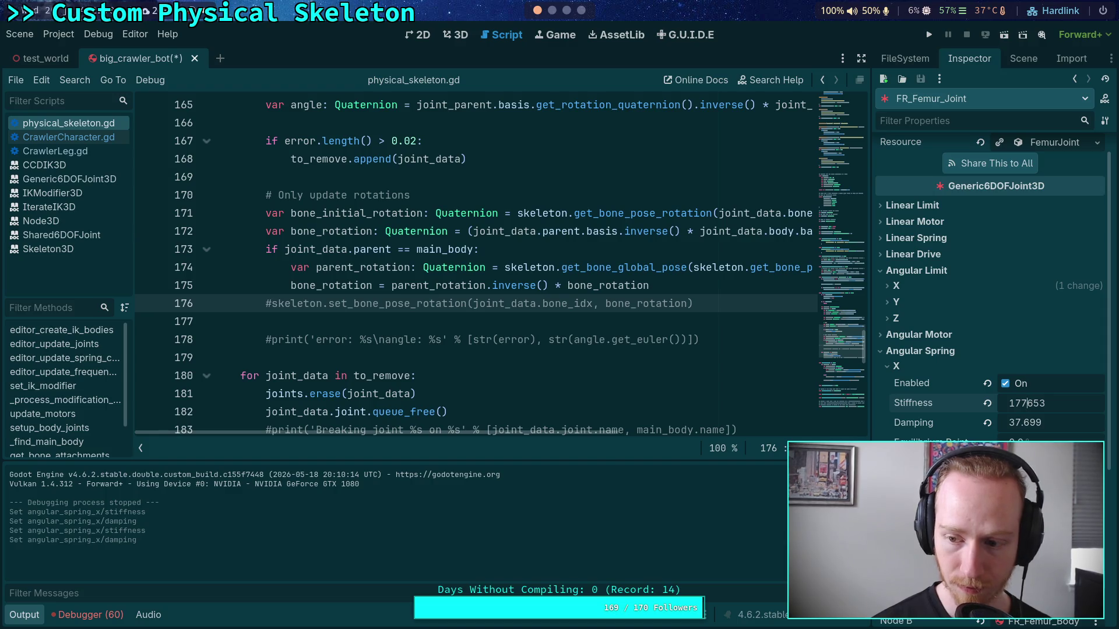
{"action": "type", "text": "1776.53"}
{"action": "left_click", "coordinate": [1049, 422]}
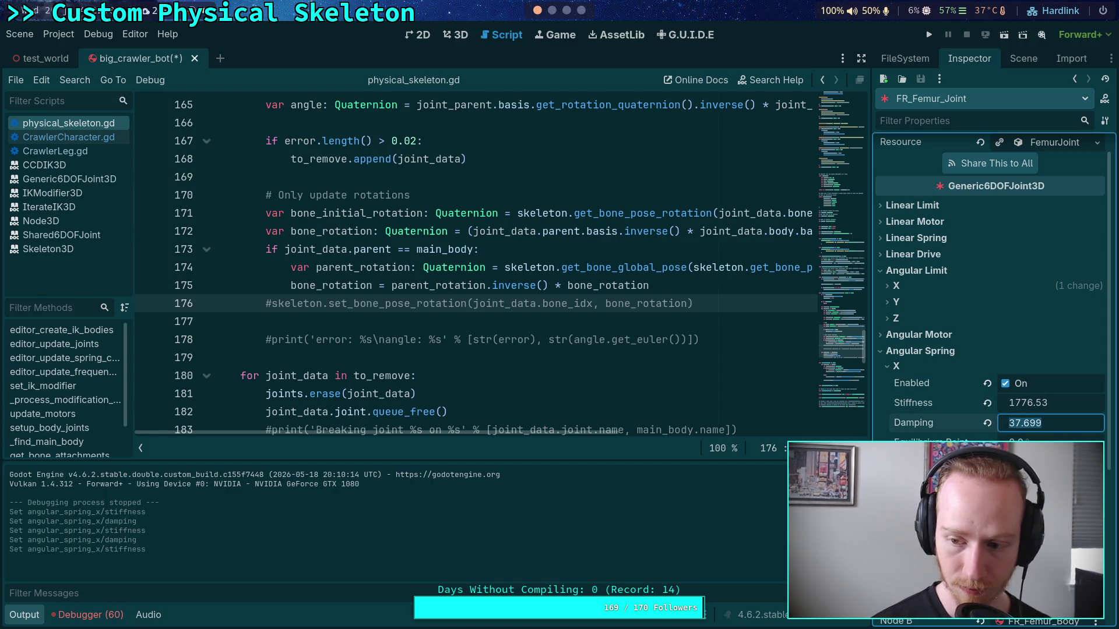
{"action": "left_click", "coordinate": [1020, 423]}
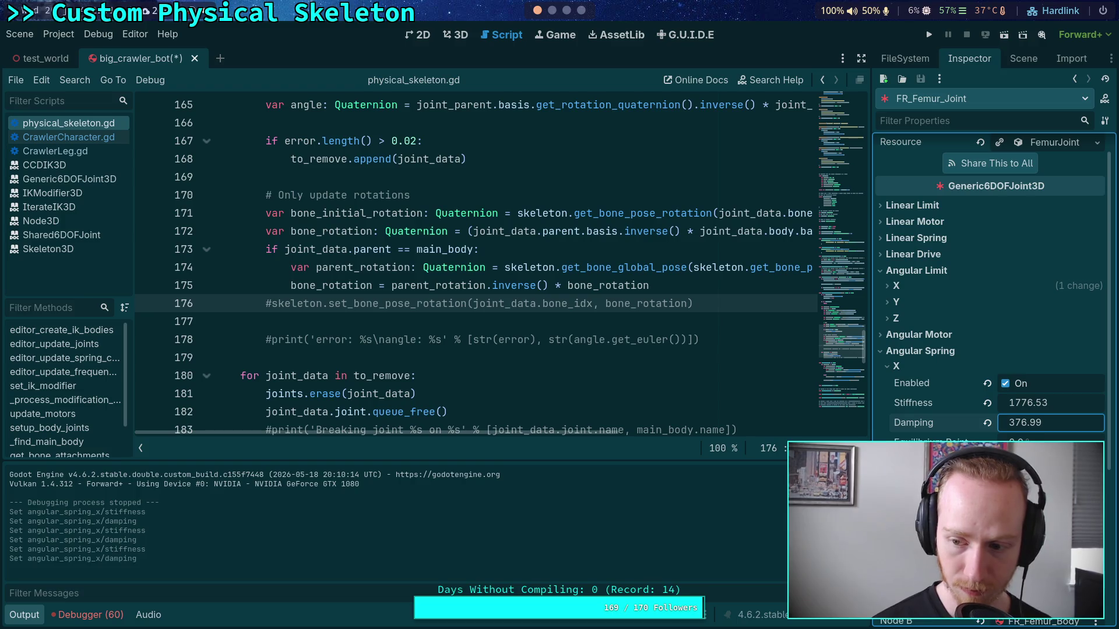
{"action": "key", "text": "F5"}
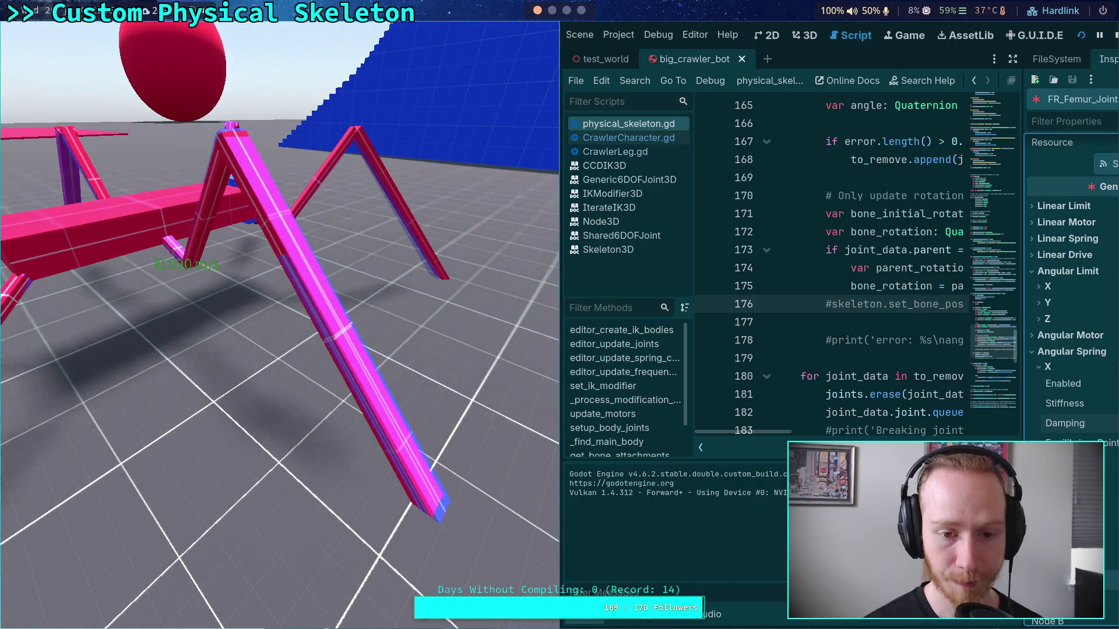
Stop the crawler test run and bring up the terminal's git diff of the spring changes
{"action": "key", "text": "F8"}
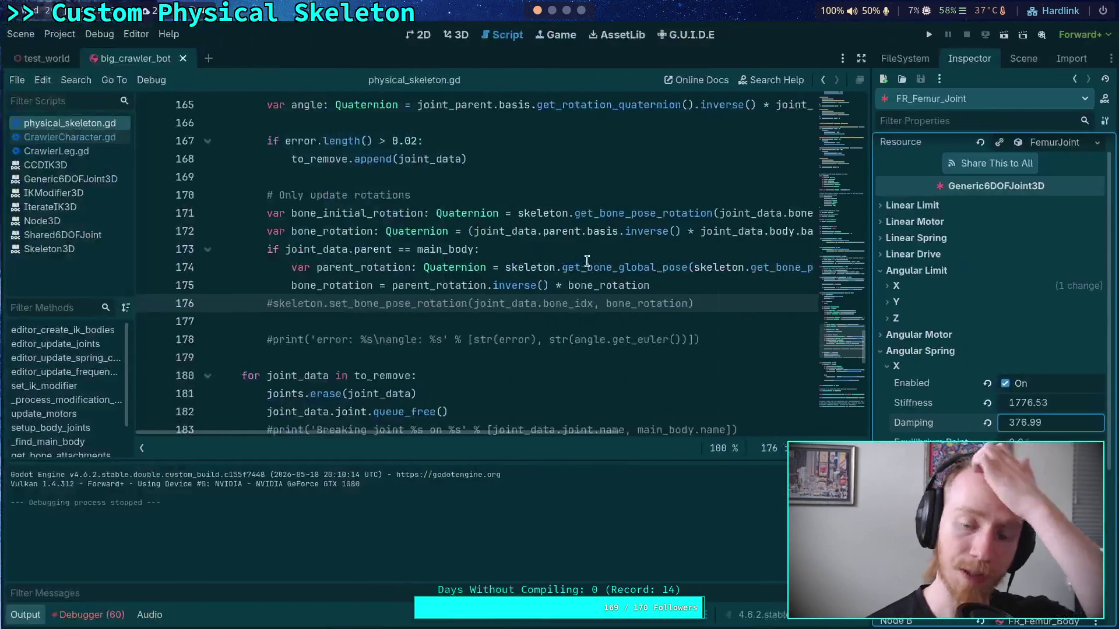
{"action": "left_click", "coordinate": [569, 16]}
{"action": "left_click", "coordinate": [552, 17]}
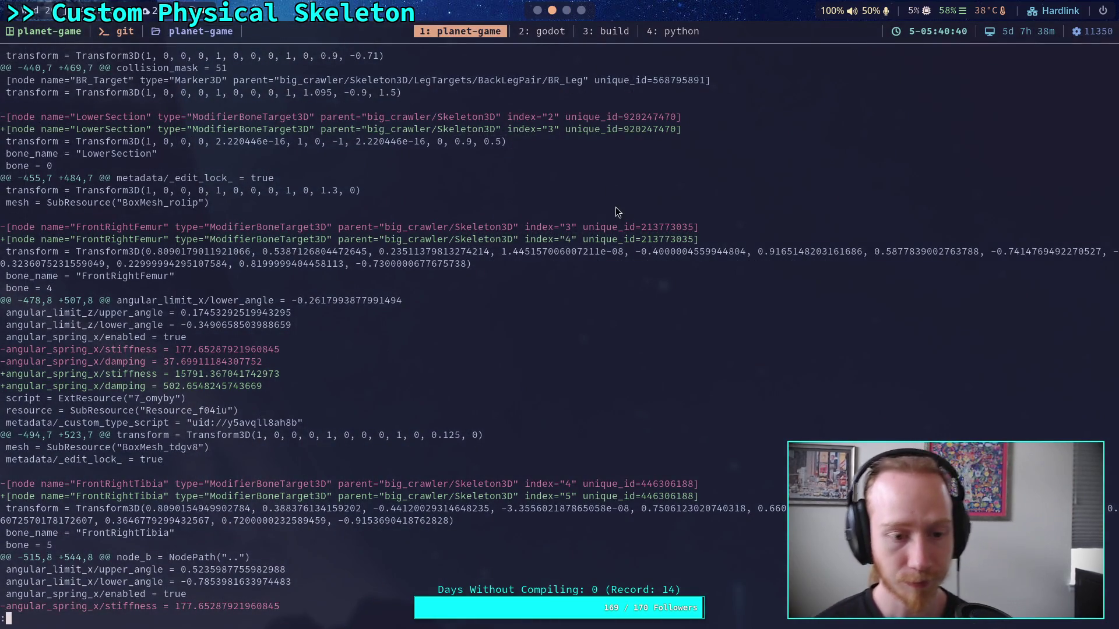
Look over the Crawler Bot notes and the quaternion-targets pull request's changed files, then return to Godot
{"action": "left_click", "coordinate": [537, 11]}
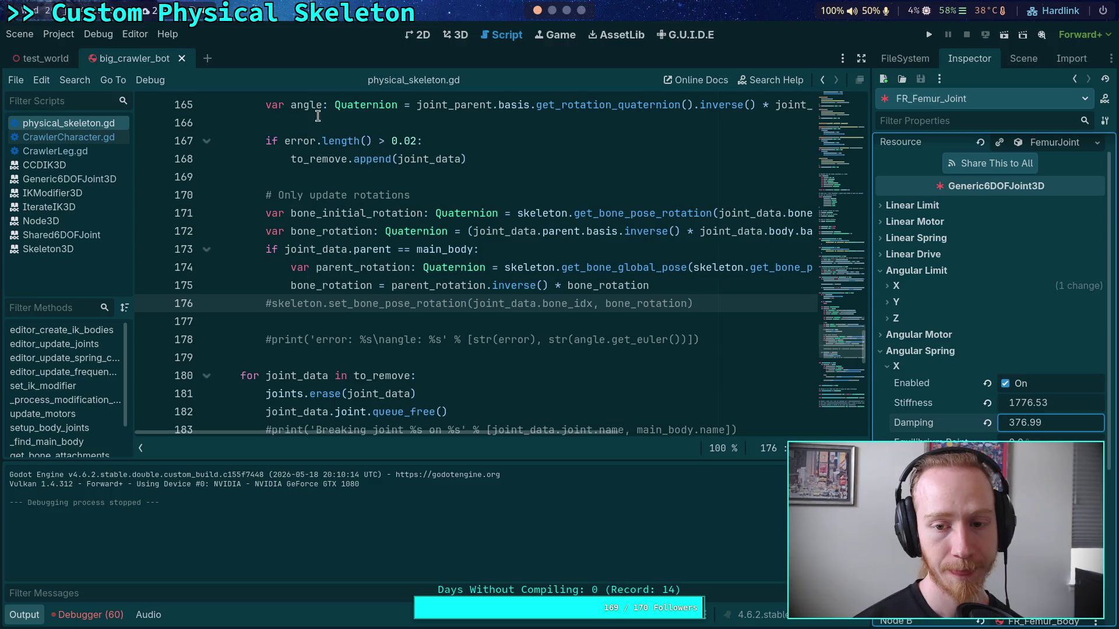
{"action": "left_click", "coordinate": [567, 12]}
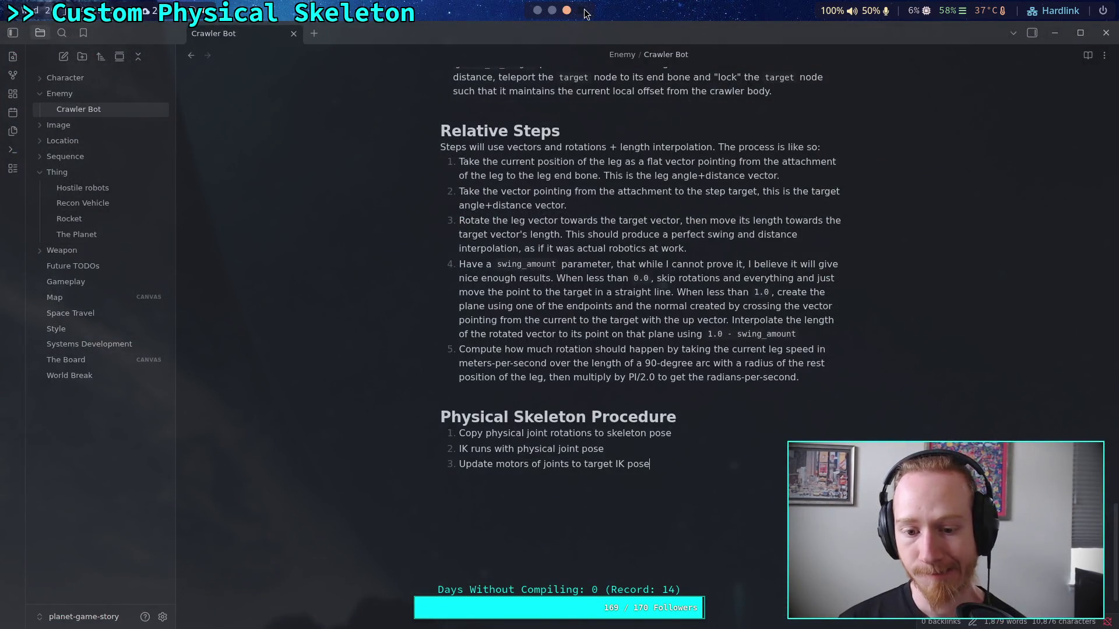
{"action": "left_click", "coordinate": [582, 11]}
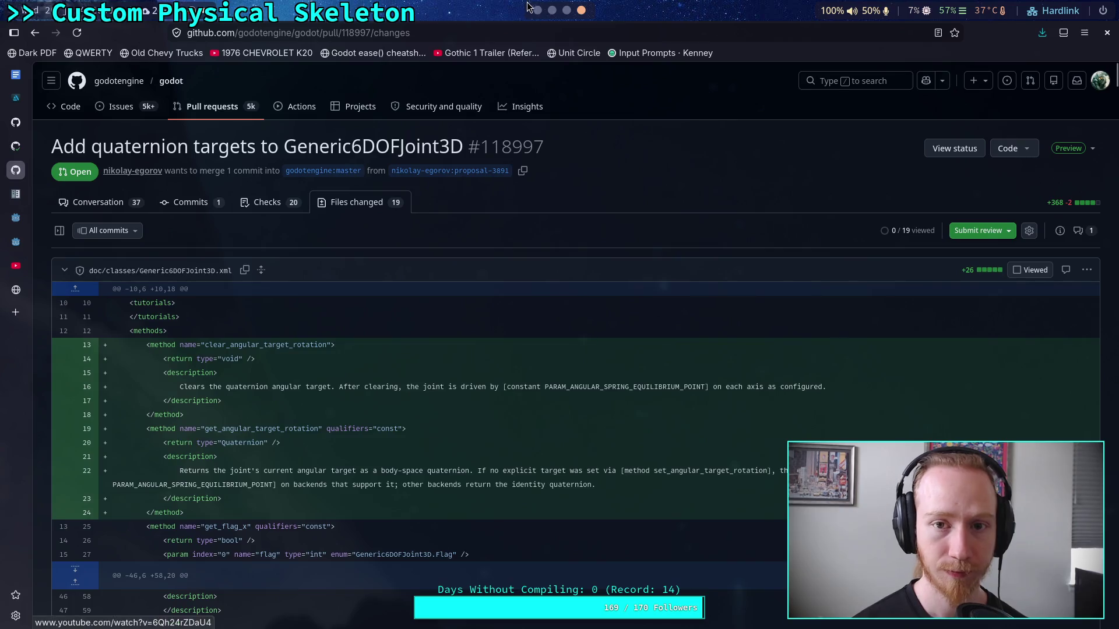
{"action": "key", "text": "super+1"}
{"action": "left_click", "coordinate": [19, 34]}
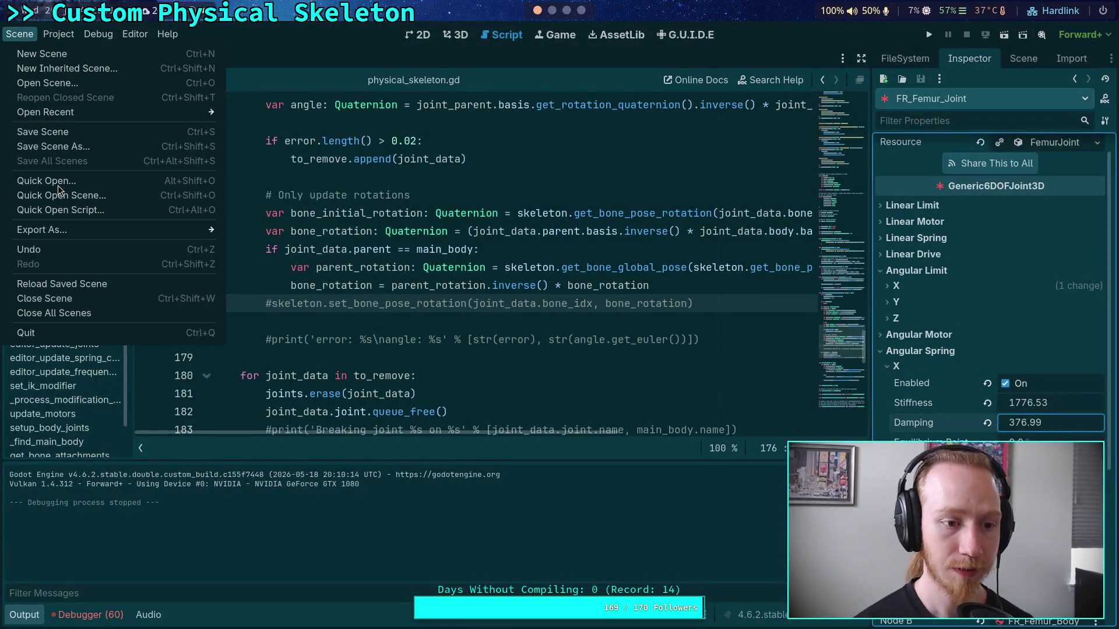
Quit to the project list, open the AngularTargetDemo project, run it, and stop the demo
{"action": "mouse_move", "coordinate": [58, 34]}
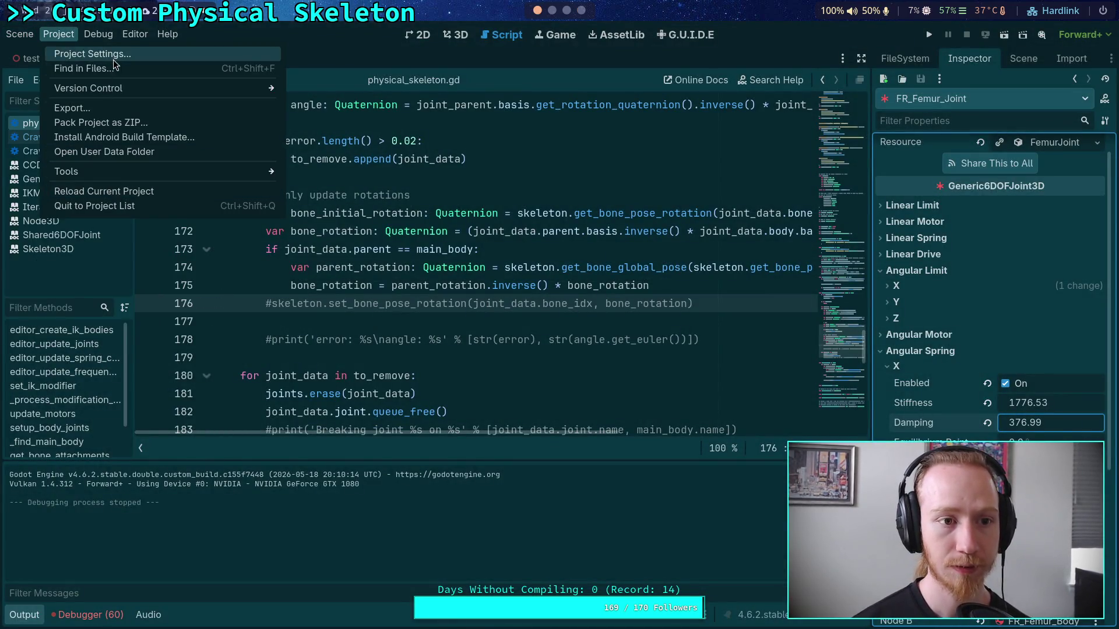
{"action": "left_click", "coordinate": [114, 206]}
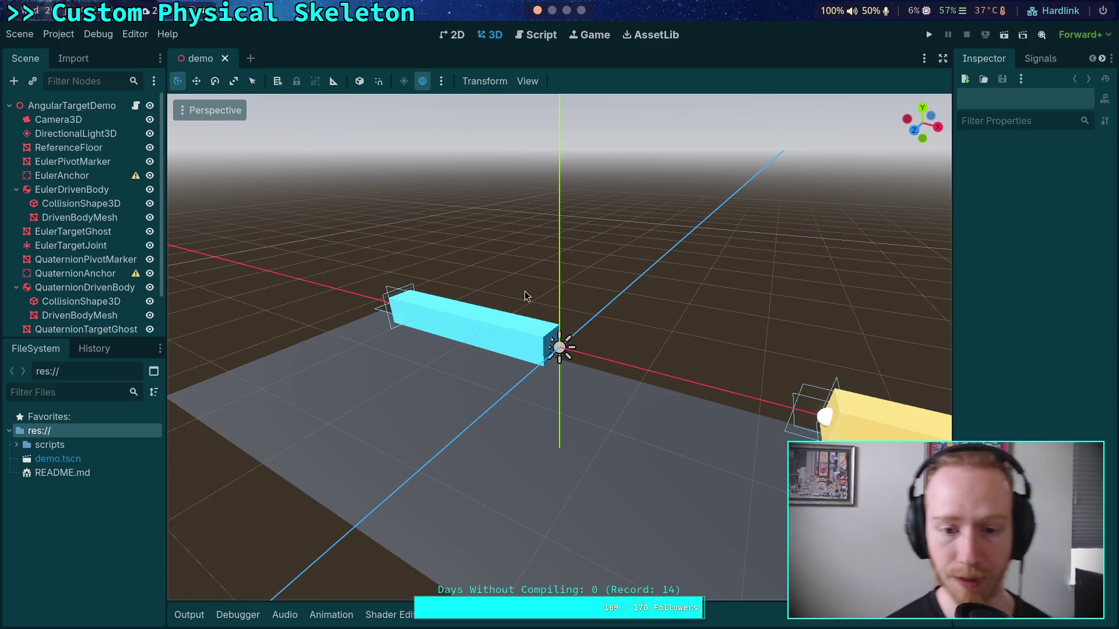
{"action": "left_click", "coordinate": [929, 36]}
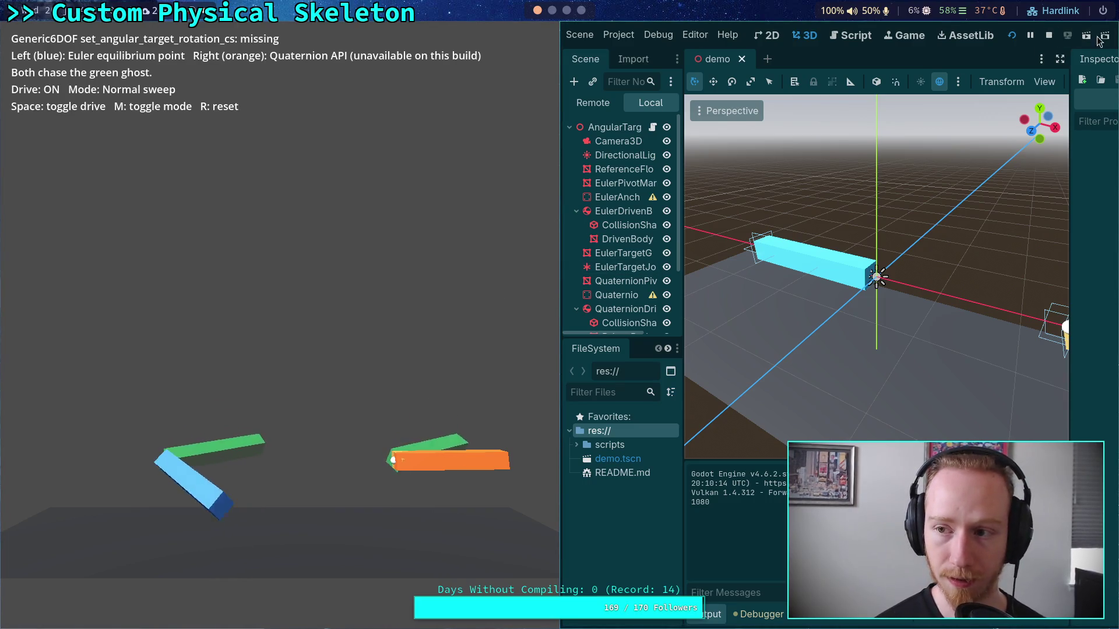
{"action": "left_click", "coordinate": [1044, 39]}
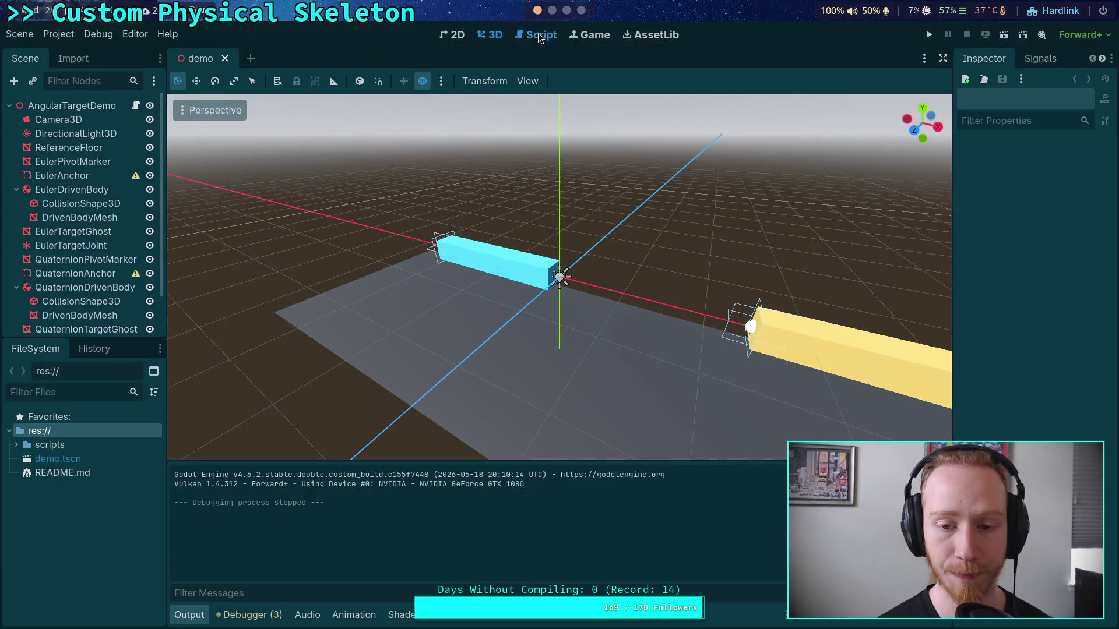
Open angular_target_demo.gd from the demo.tscn scene in the Script editor
{"action": "left_click", "coordinate": [538, 36]}
{"action": "left_click", "coordinate": [196, 616]}
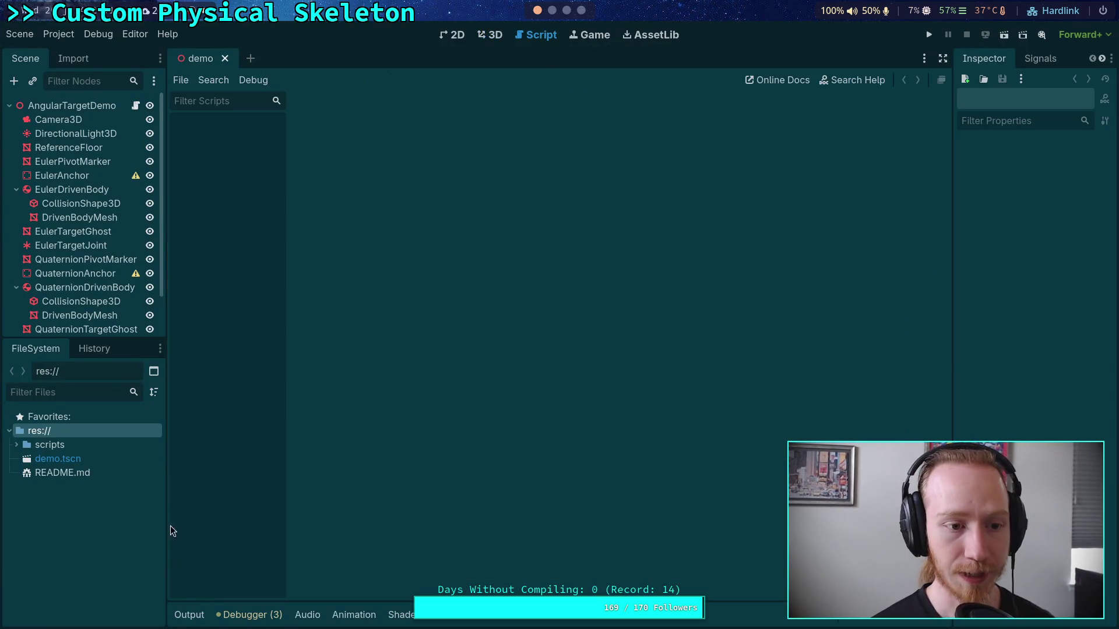
{"action": "left_click", "coordinate": [91, 274]}
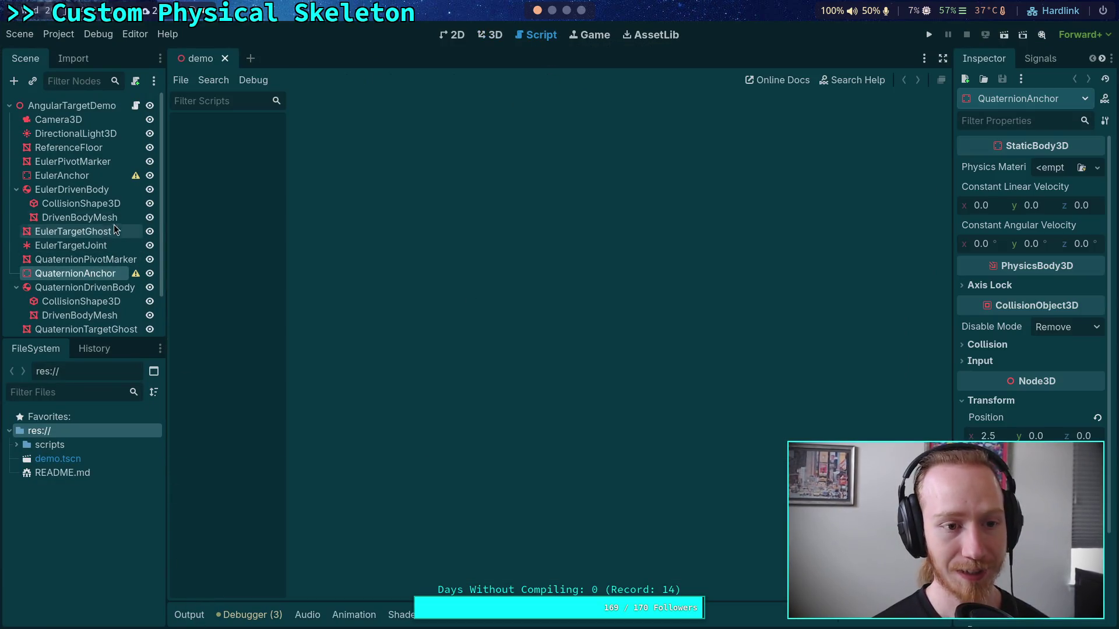
{"action": "left_click", "coordinate": [80, 457]}
{"action": "left_click", "coordinate": [136, 105]}
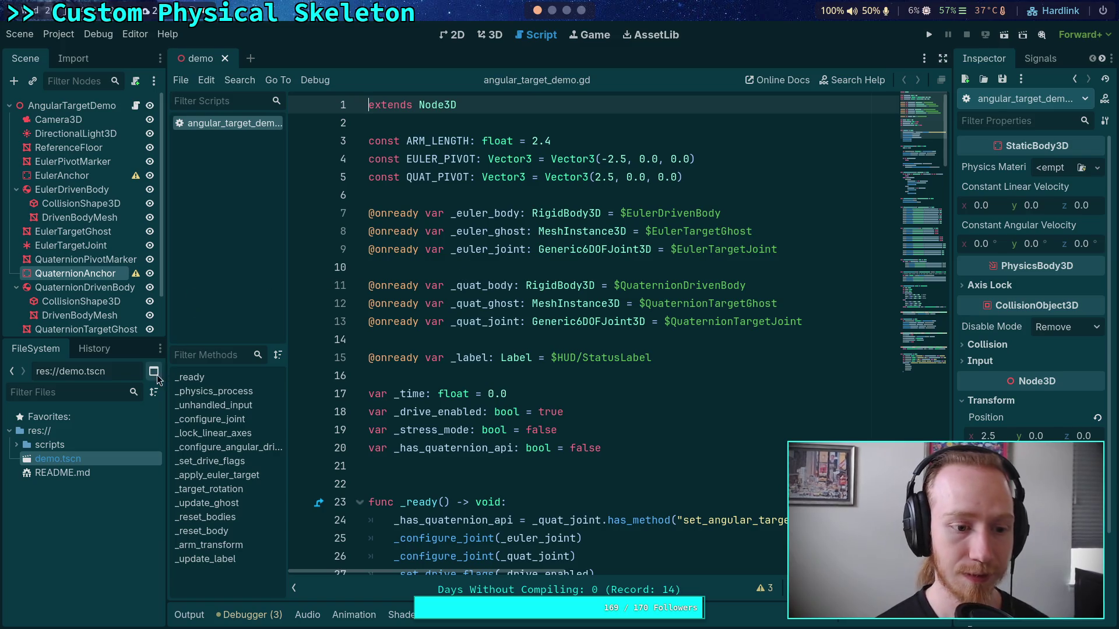
Change both set_angular_target_rotation_cs references to set_angular_target_rotation and run the demo
{"action": "scroll", "coordinate": [634, 375], "scroll_direction": "down", "scroll_amount": 9}
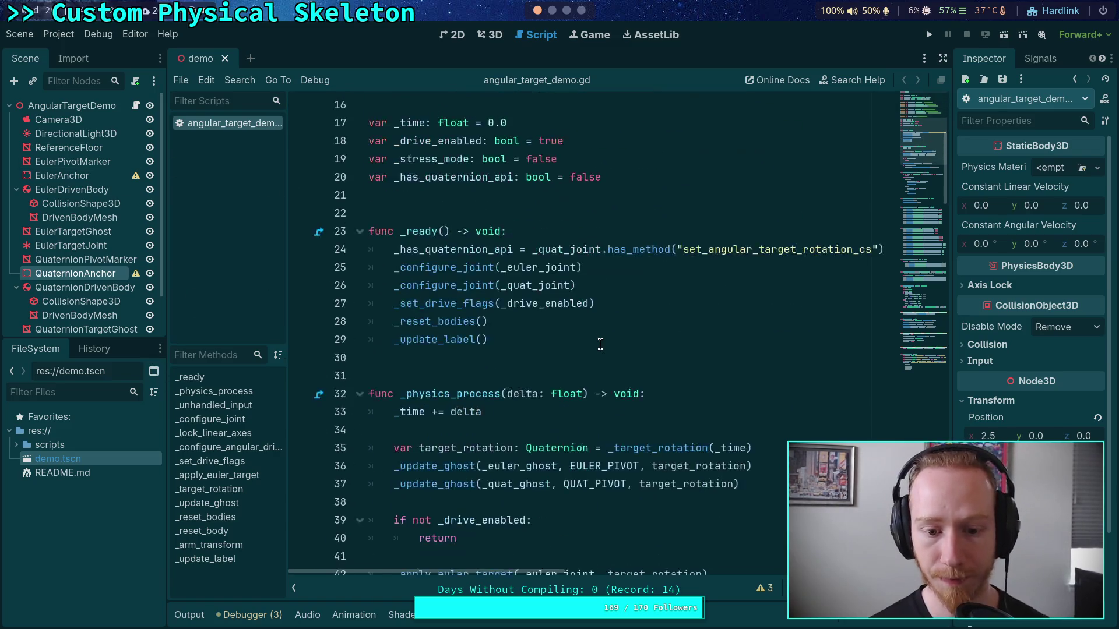
{"action": "scroll", "coordinate": [602, 338], "scroll_direction": "down", "scroll_amount": 1}
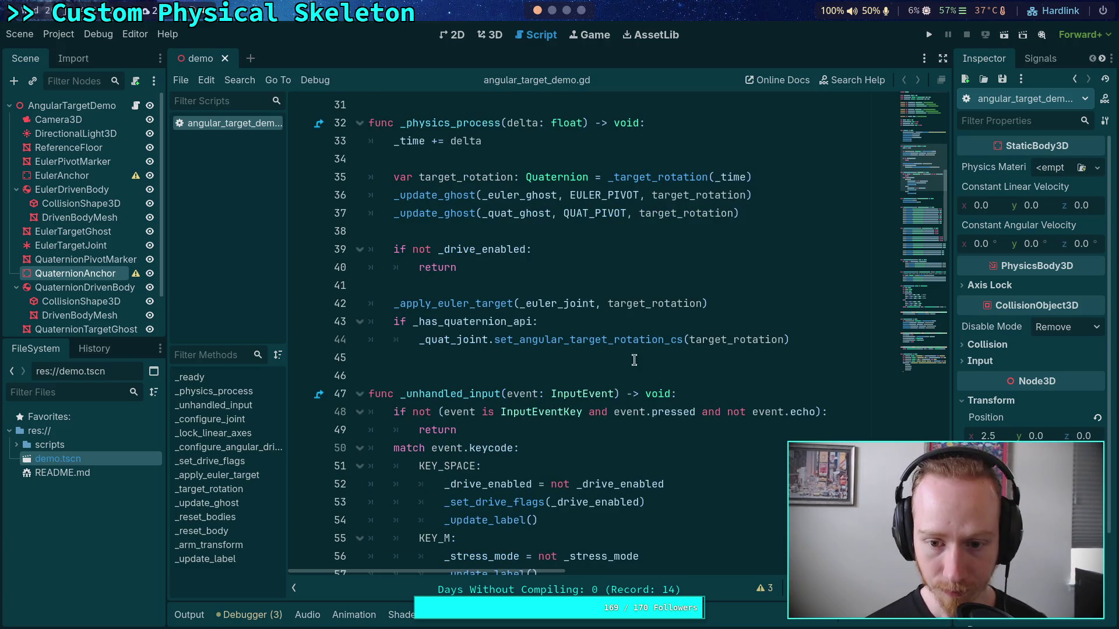
{"action": "left_click", "coordinate": [687, 339]}
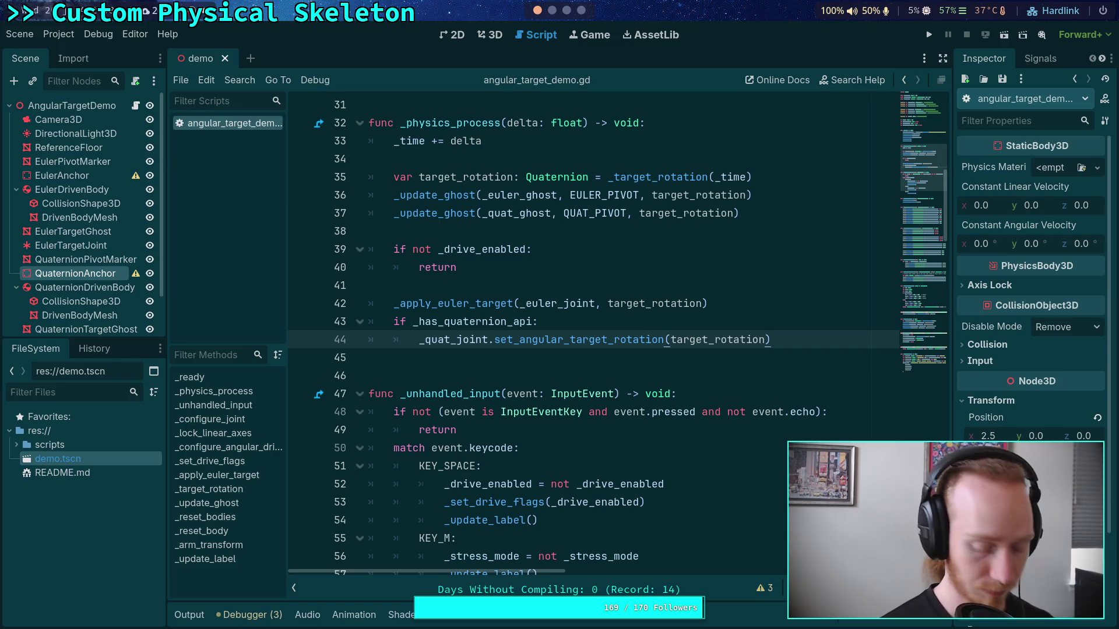
{"action": "type", "text": "n"}
{"action": "left_click", "coordinate": [717, 302]}
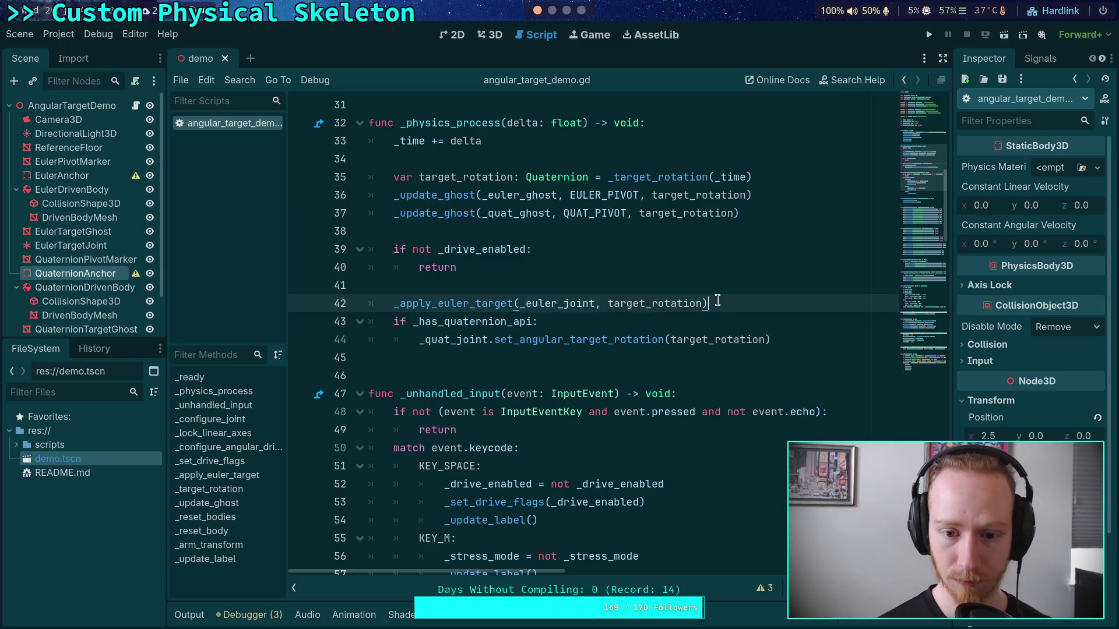
{"action": "left_click", "coordinate": [442, 322]}
{"action": "scroll", "coordinate": [586, 348], "scroll_direction": "up", "scroll_amount": 6}
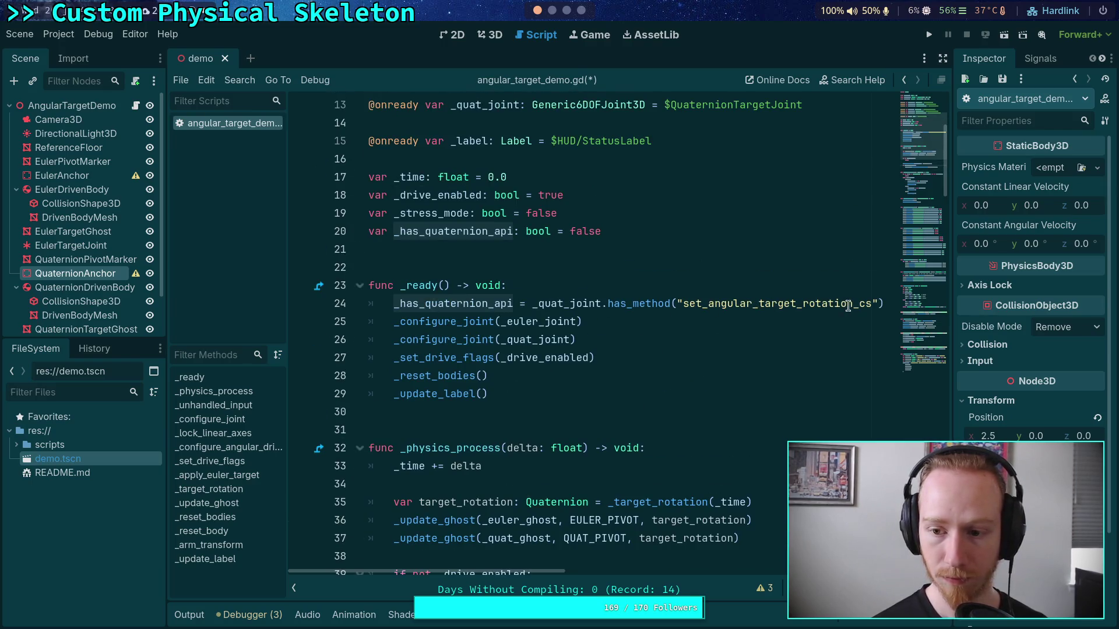
{"action": "left_click_drag", "start_coordinate": [854, 304], "coordinate": [865, 303]}
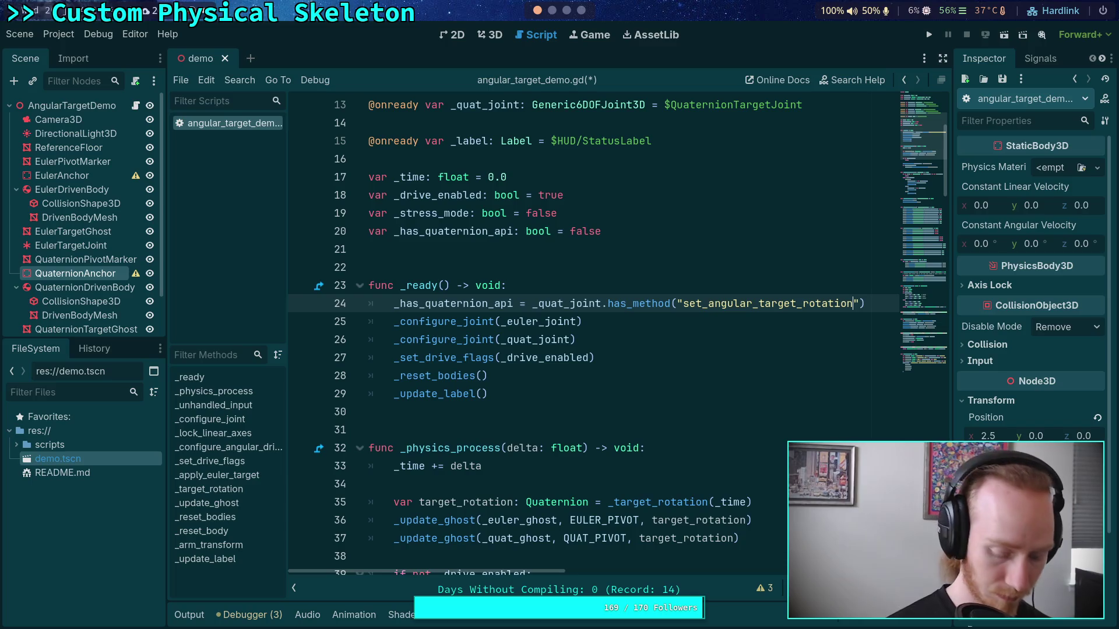
{"action": "left_click", "coordinate": [930, 38]}
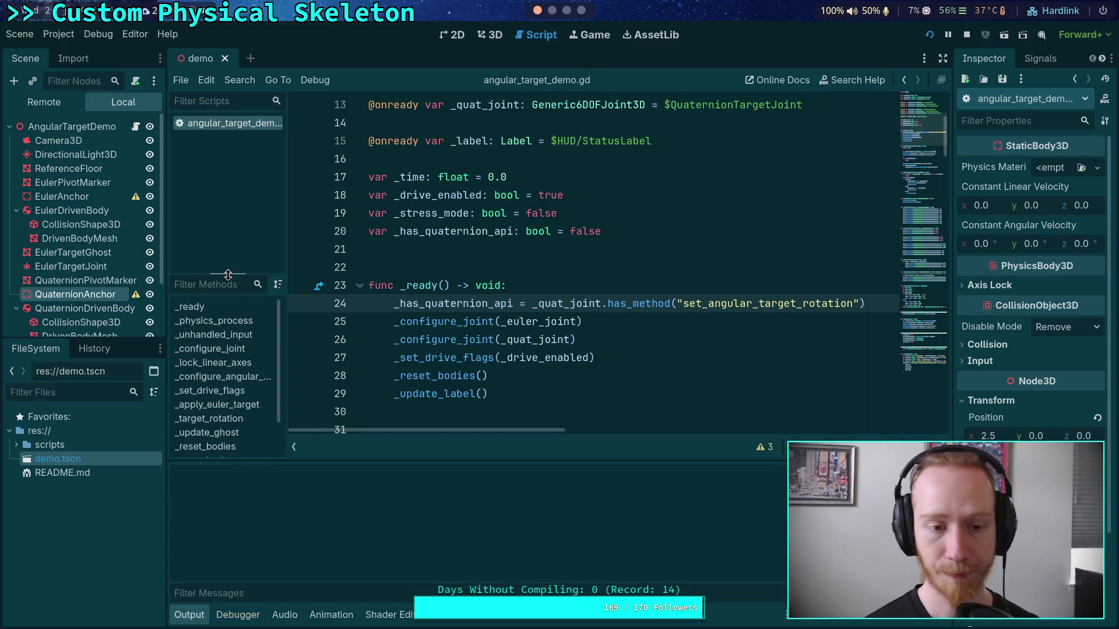
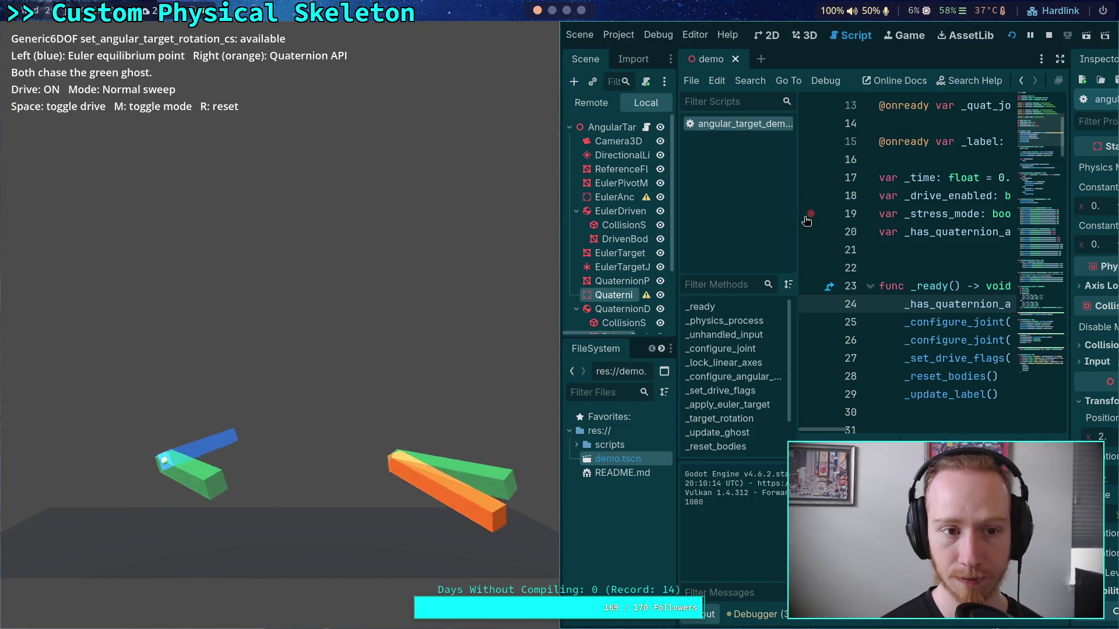
Stop the demo, widen the Inspector, and view QuaternionTargetJoint beside its _configure_angular_drive code
{"action": "left_click", "coordinate": [1049, 36]}
{"action": "left_click_drag", "start_coordinate": [948, 293], "coordinate": [819, 309]}
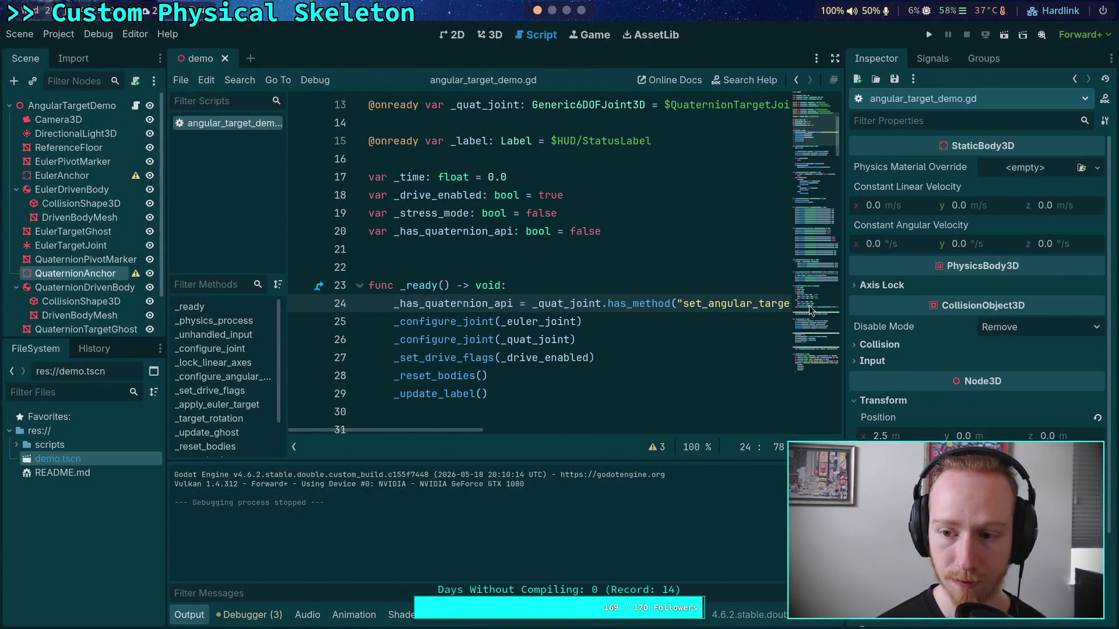
{"action": "left_click", "coordinate": [83, 291]}
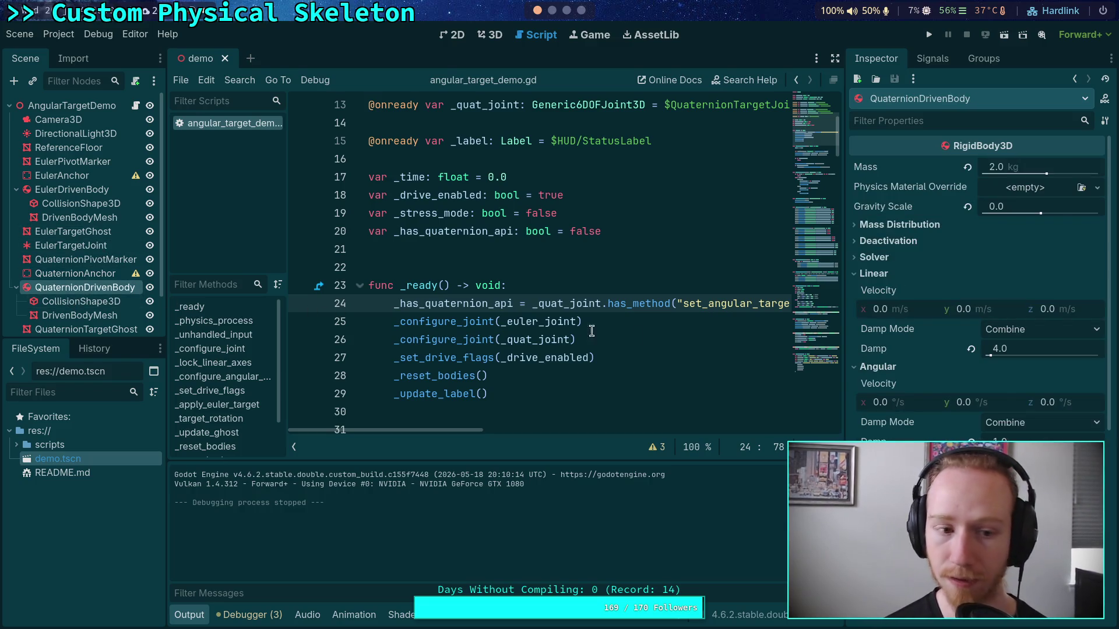
{"action": "scroll", "coordinate": [90, 247], "scroll_direction": "down", "scroll_amount": 2}
{"action": "left_click", "coordinate": [85, 296]}
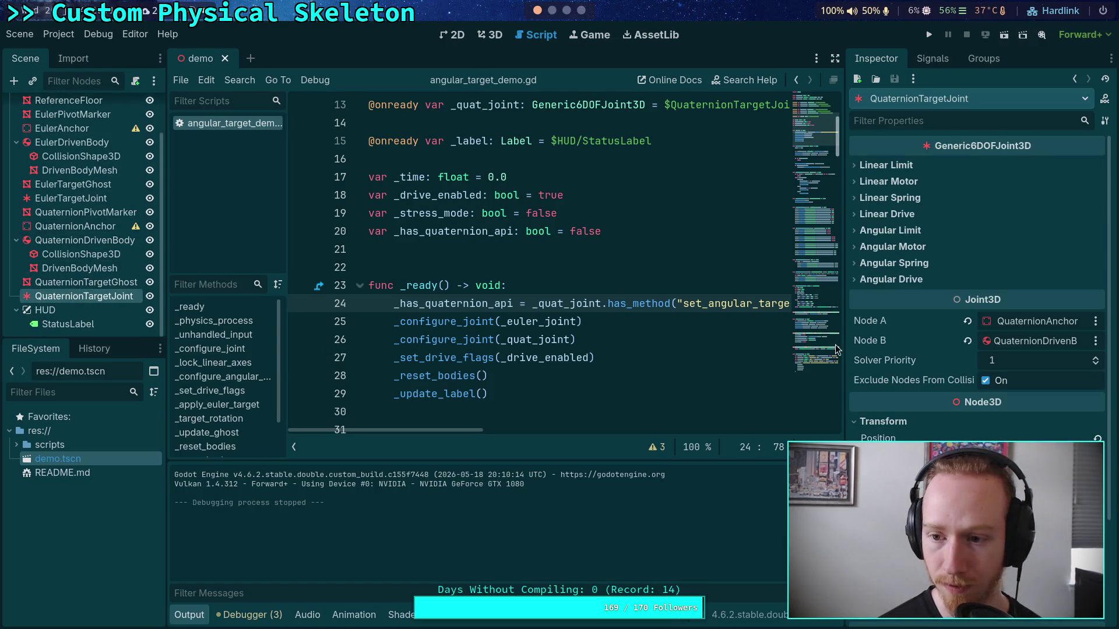
{"action": "scroll", "coordinate": [608, 328], "scroll_direction": "down", "scroll_amount": 12}
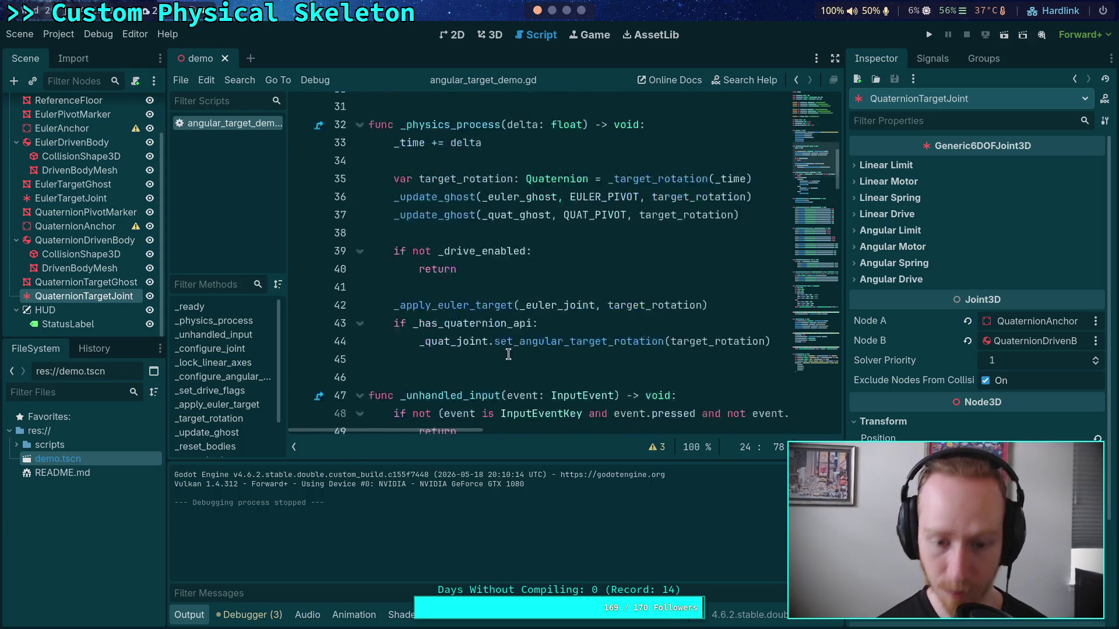
{"action": "scroll", "coordinate": [508, 354], "scroll_direction": "down", "scroll_amount": 4}
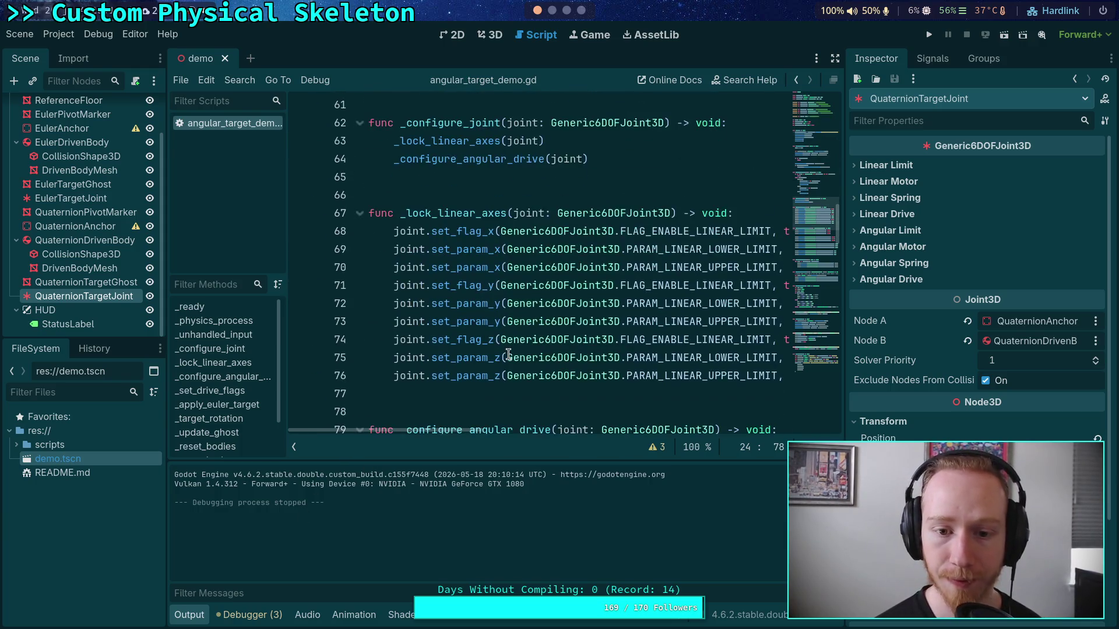
{"action": "scroll", "coordinate": [508, 354], "scroll_direction": "down", "scroll_amount": 9}
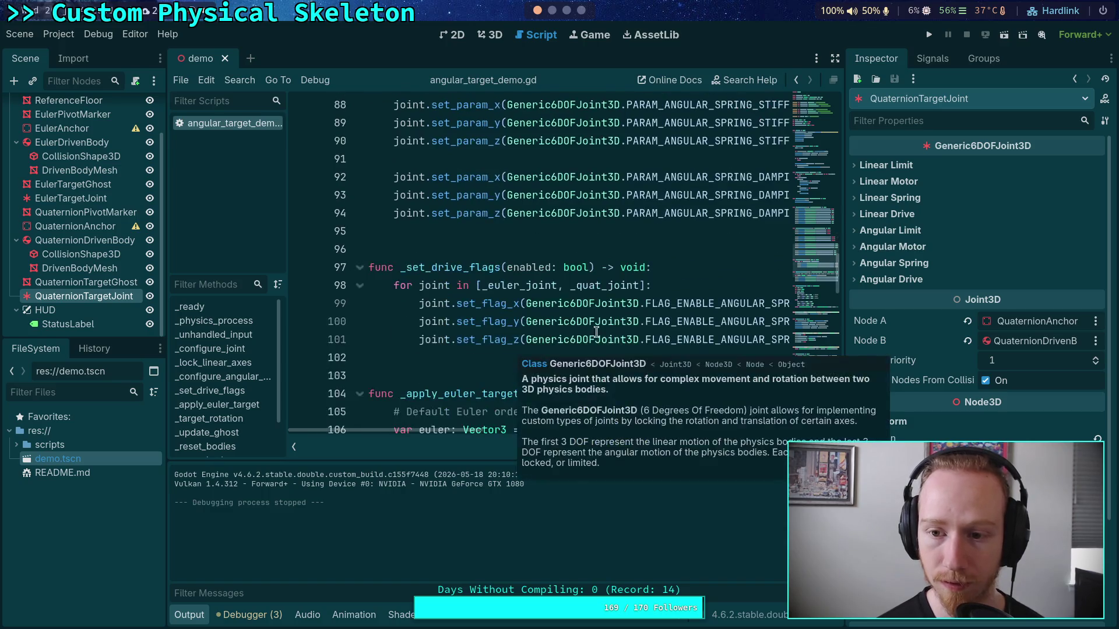
{"action": "scroll", "coordinate": [359, 380], "scroll_direction": "up", "scroll_amount": 3}
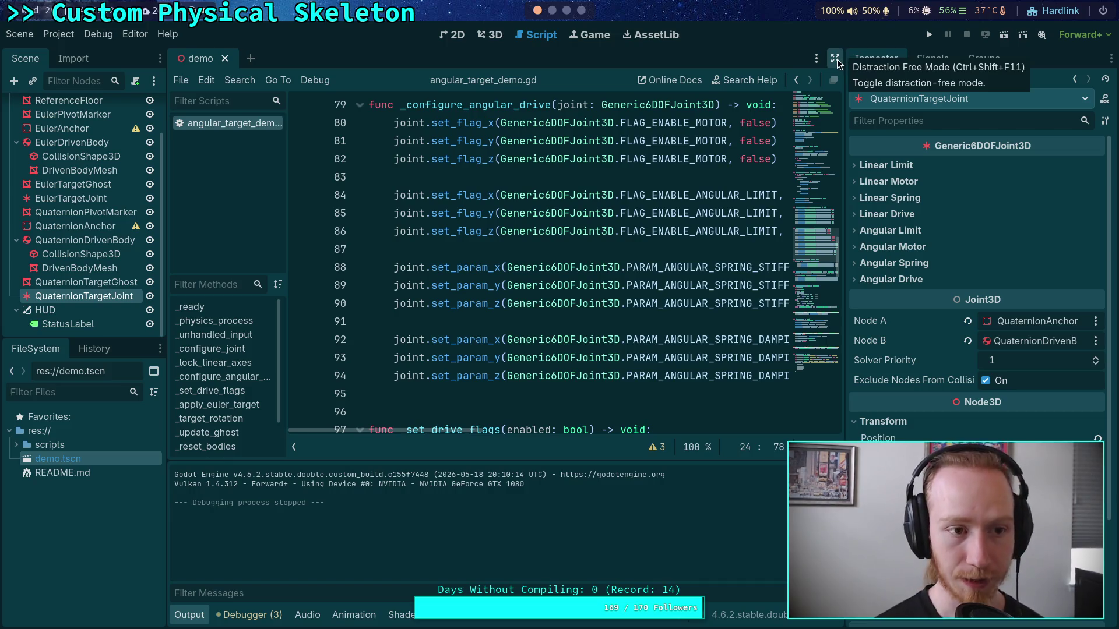
Collapse the script list and switch to the Code editor layout
{"action": "left_click", "coordinate": [294, 448]}
{"action": "left_click", "coordinate": [135, 34]}
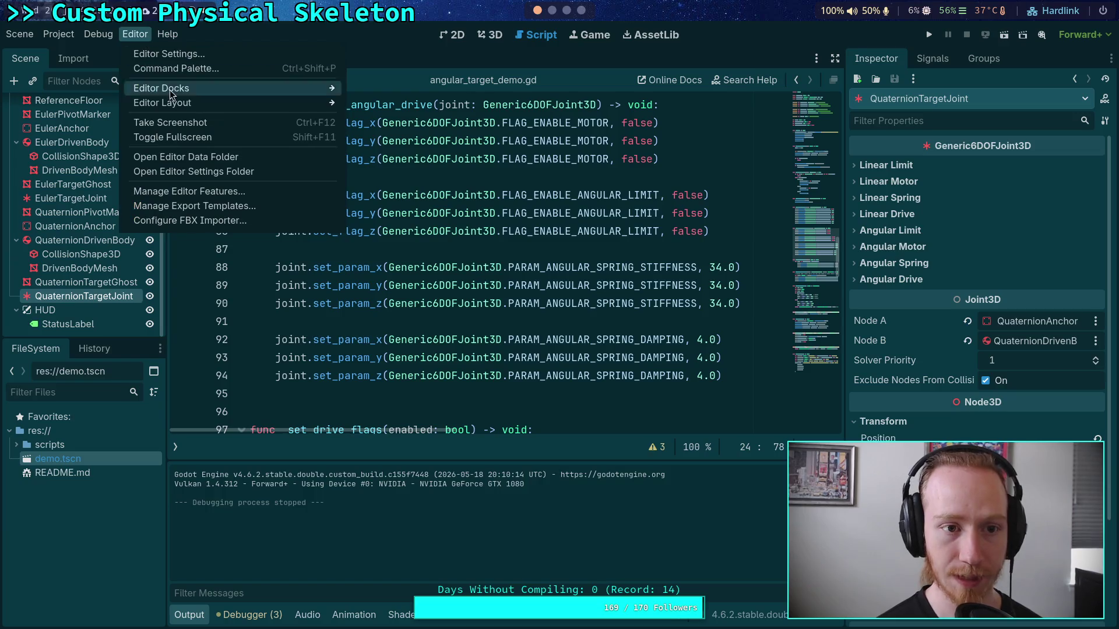
{"action": "mouse_move", "coordinate": [275, 106]}
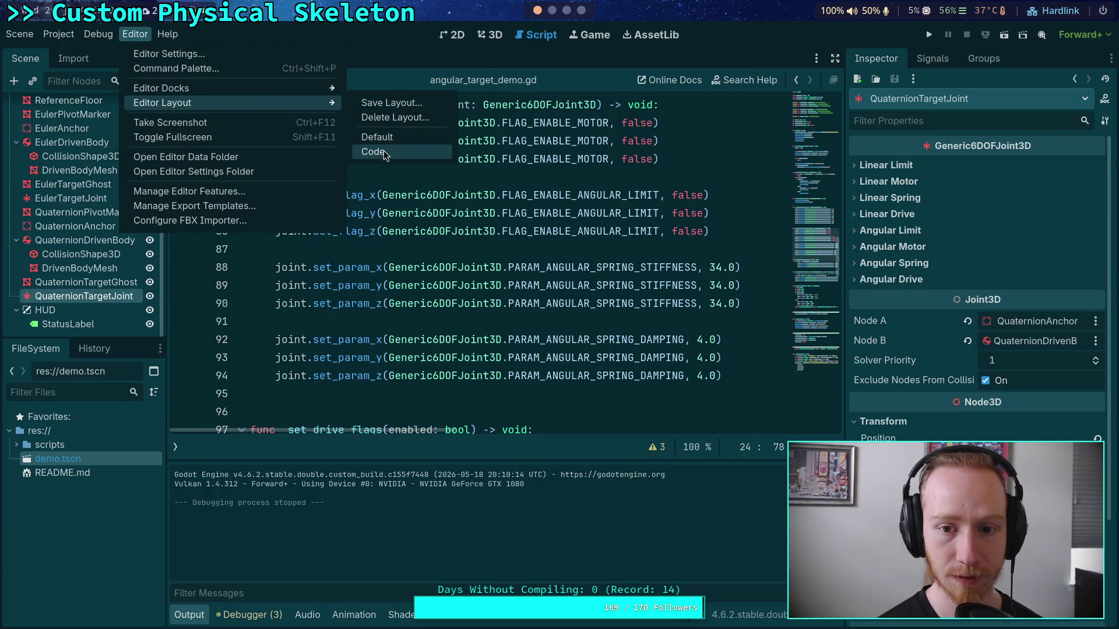
{"action": "left_click", "coordinate": [383, 151]}
{"action": "scroll", "coordinate": [653, 330], "scroll_direction": "up", "scroll_amount": 2}
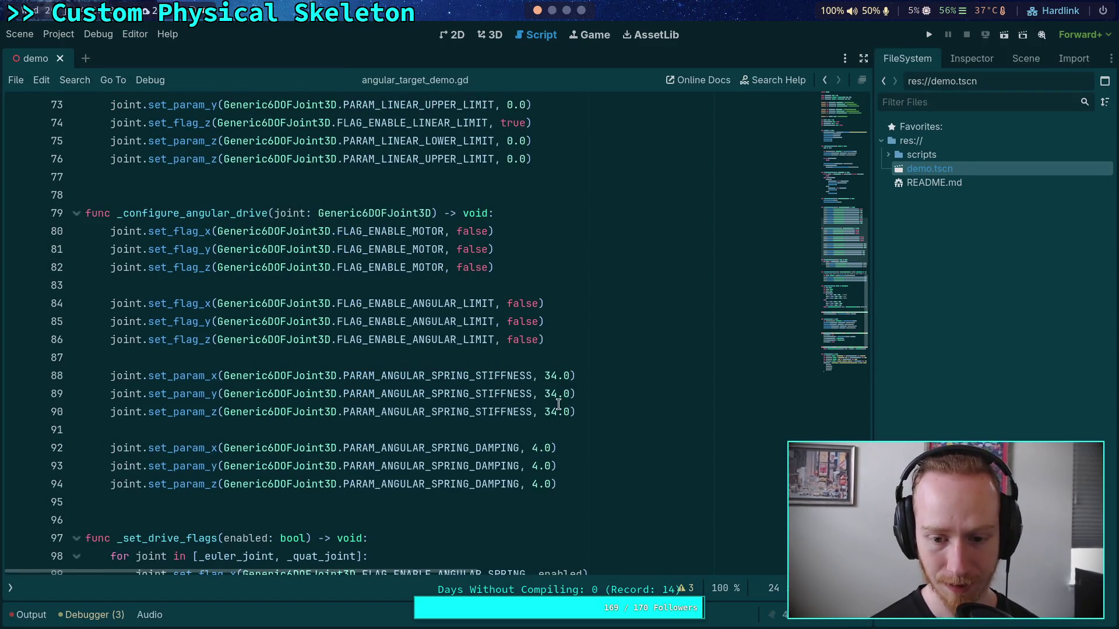
Change the x, y and z angular stiffness on lines 88–90 from 34.0 to 177.0
{"action": "double_click", "coordinate": [554, 376]}
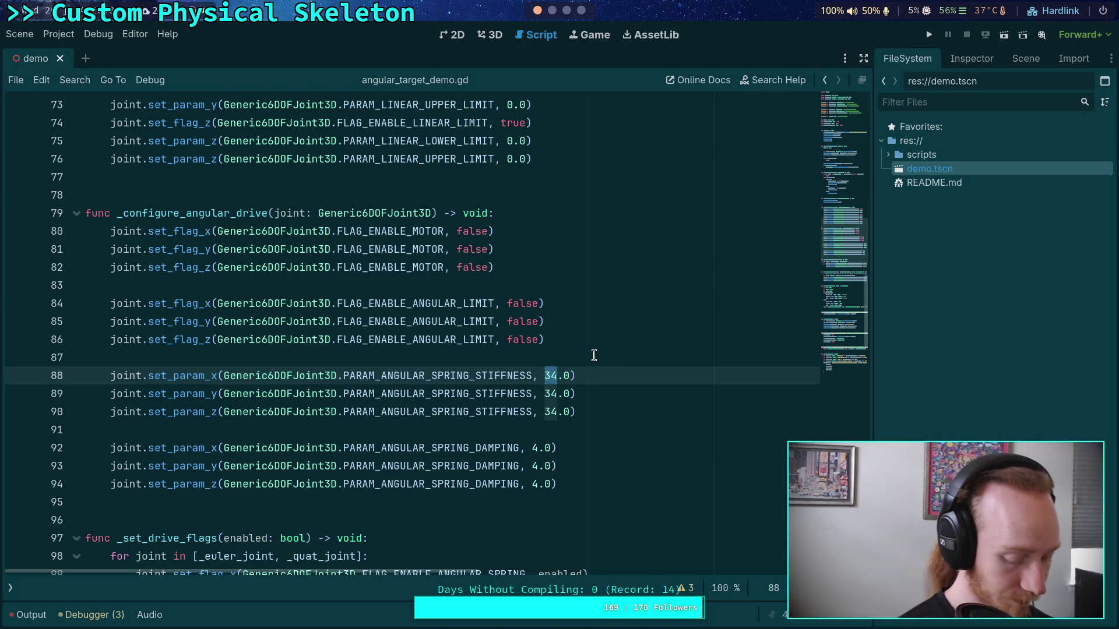
{"action": "type", "text": "188"}
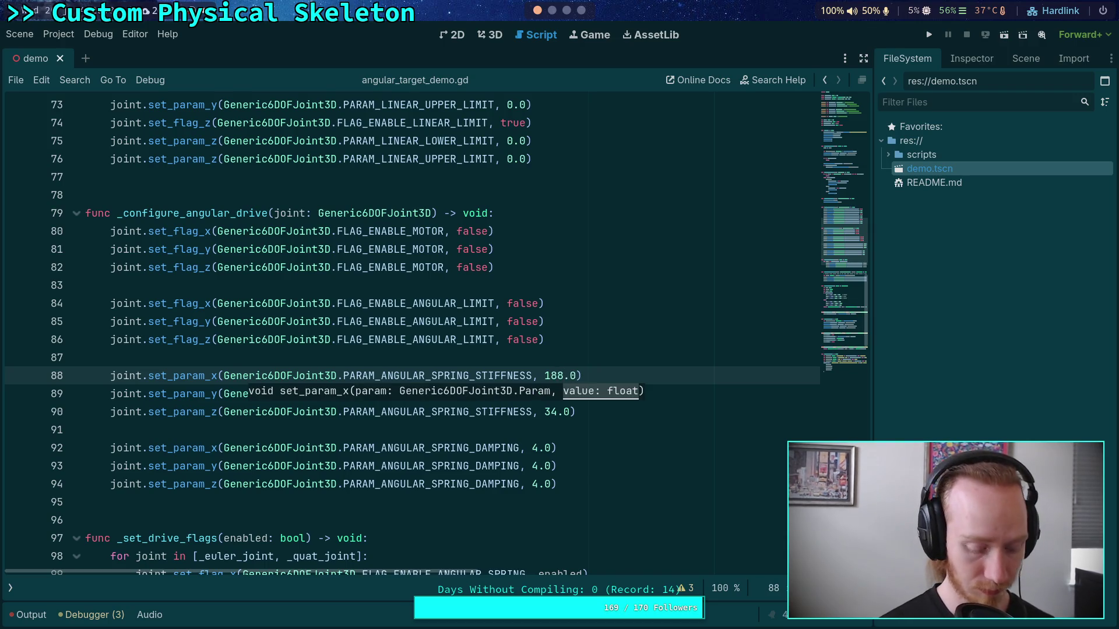
{"action": "type", "text": "77"}
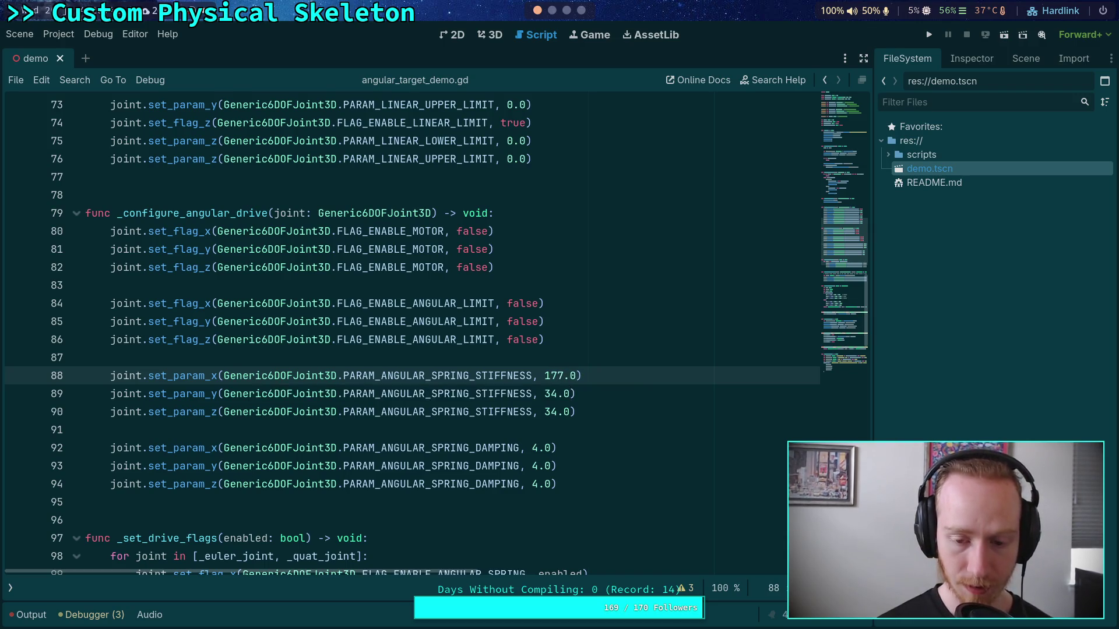
{"action": "key", "text": "Down"}
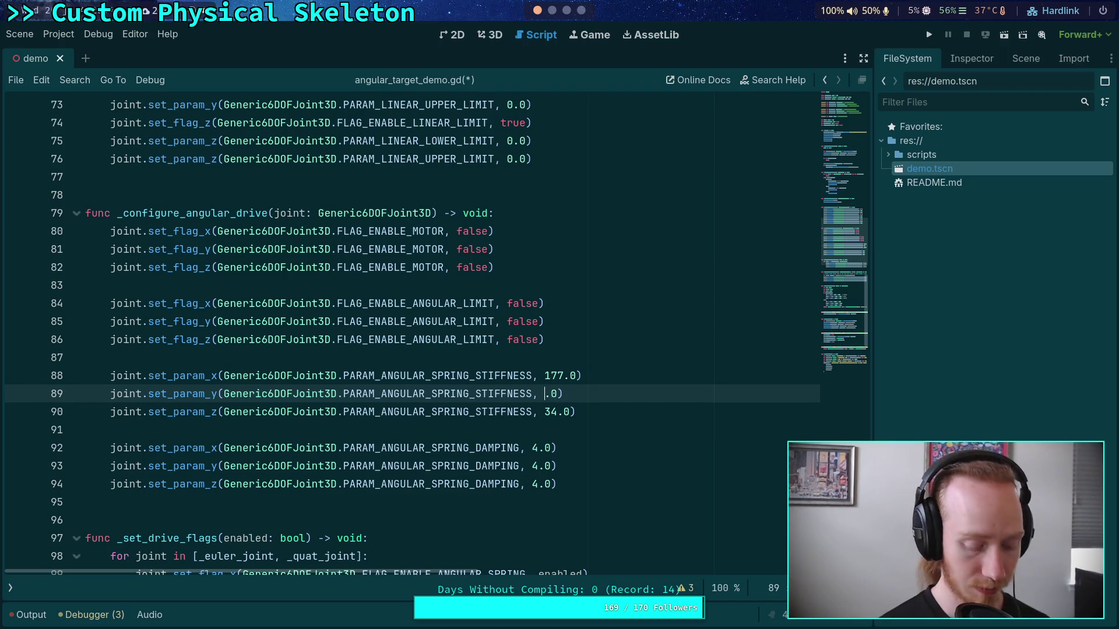
{"action": "key", "text": "BackSpace"}
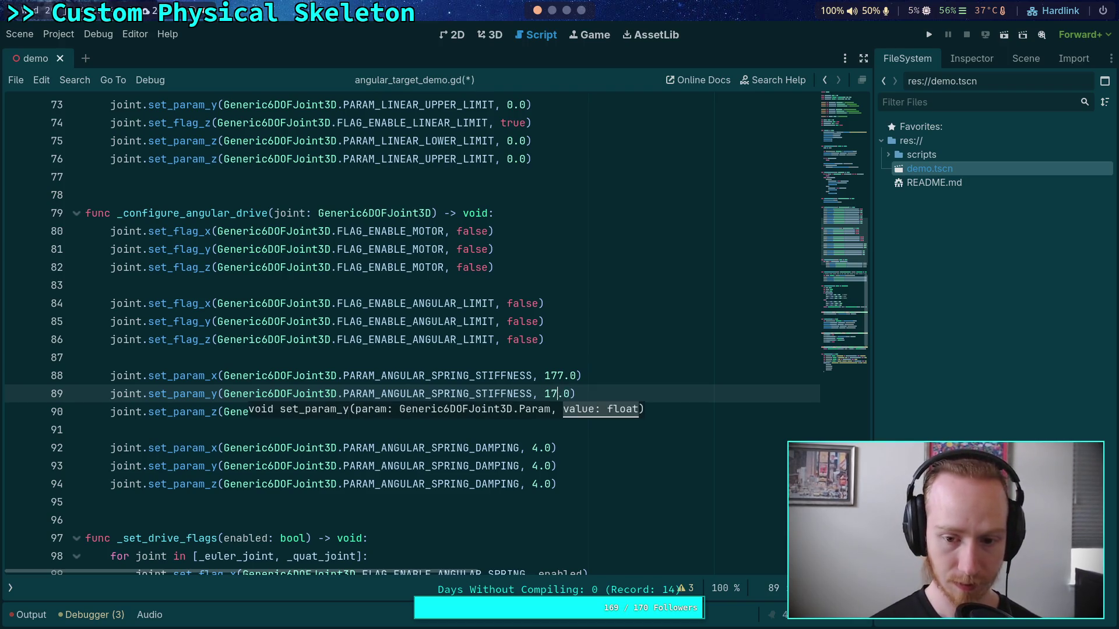
{"action": "type", "text": "7"}
{"action": "left_click", "coordinate": [552, 373]}
{"action": "double_click", "coordinate": [546, 412]}
{"action": "key", "text": "BackSpace"}
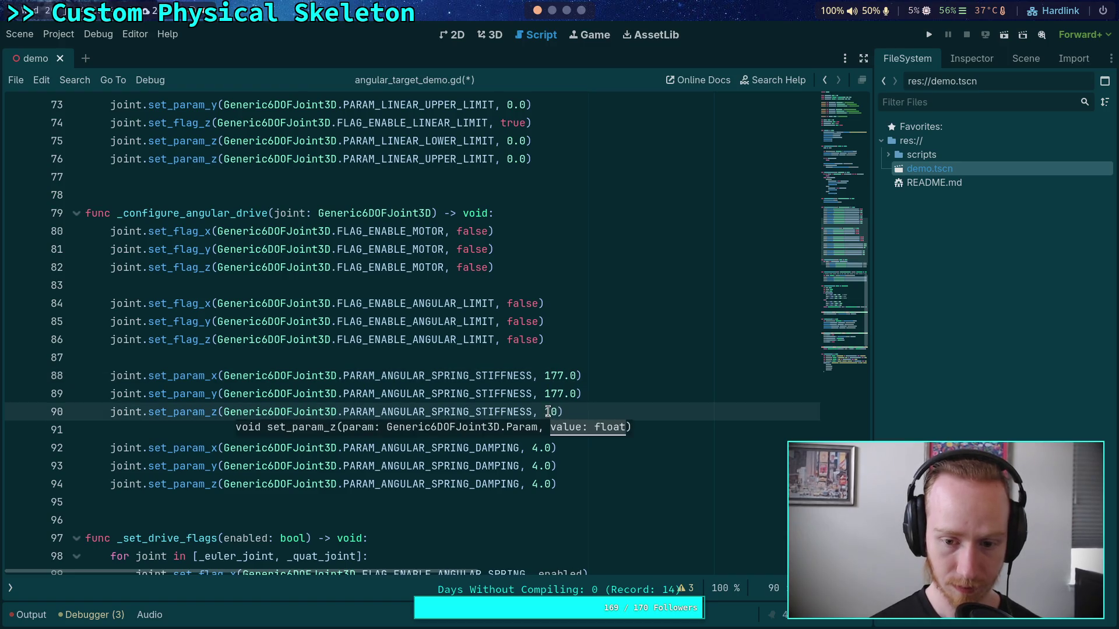
{"action": "type", "text": "77."}
{"action": "left_click", "coordinate": [552, 483]}
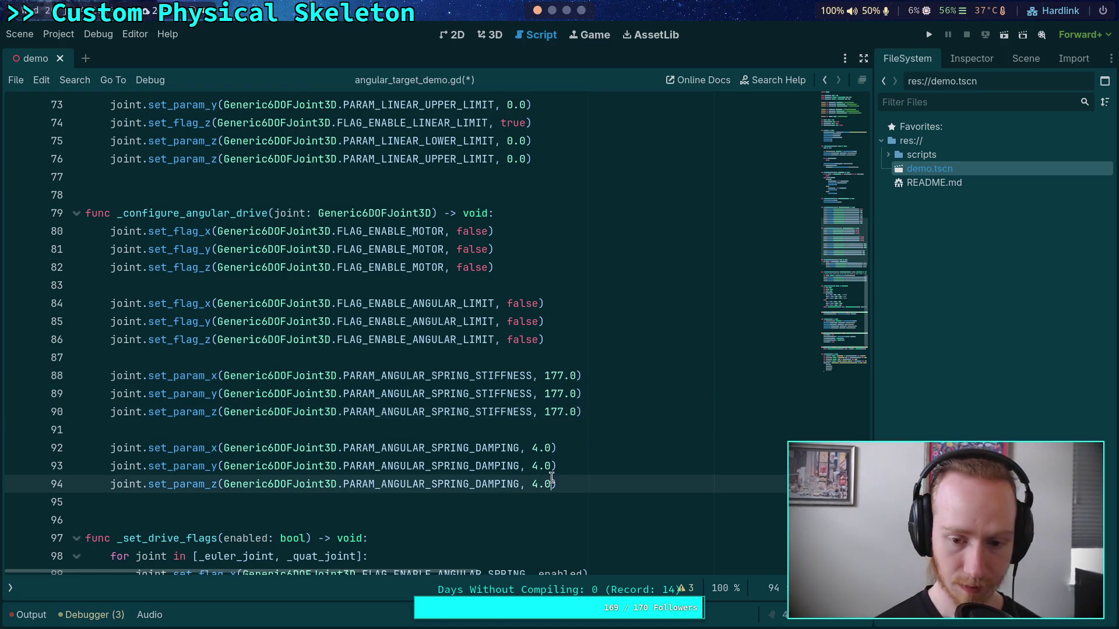
{"action": "left_click", "coordinate": [533, 447]}
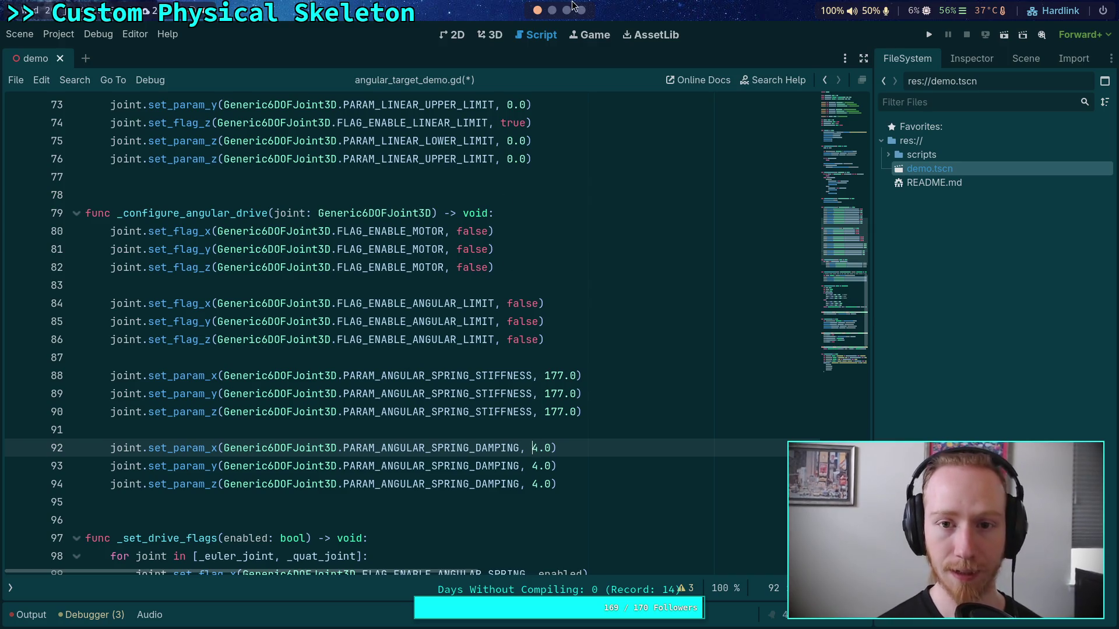
After checking the git diff, set x stiffness to 177.653 and paste it into y
{"action": "left_click", "coordinate": [557, 8]}
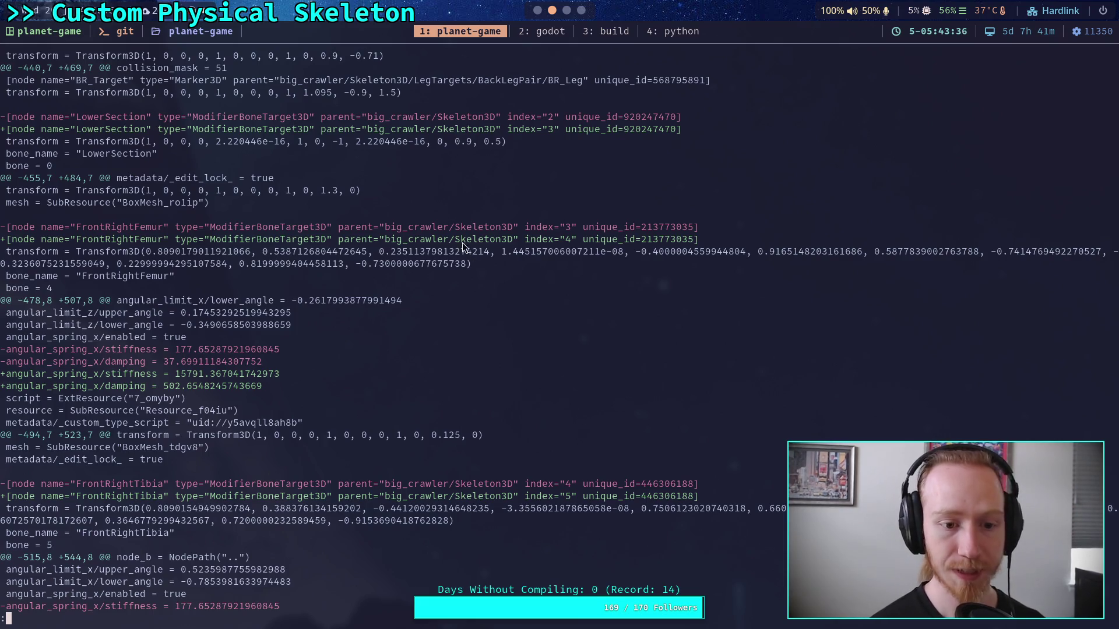
{"action": "left_click", "coordinate": [537, 10]}
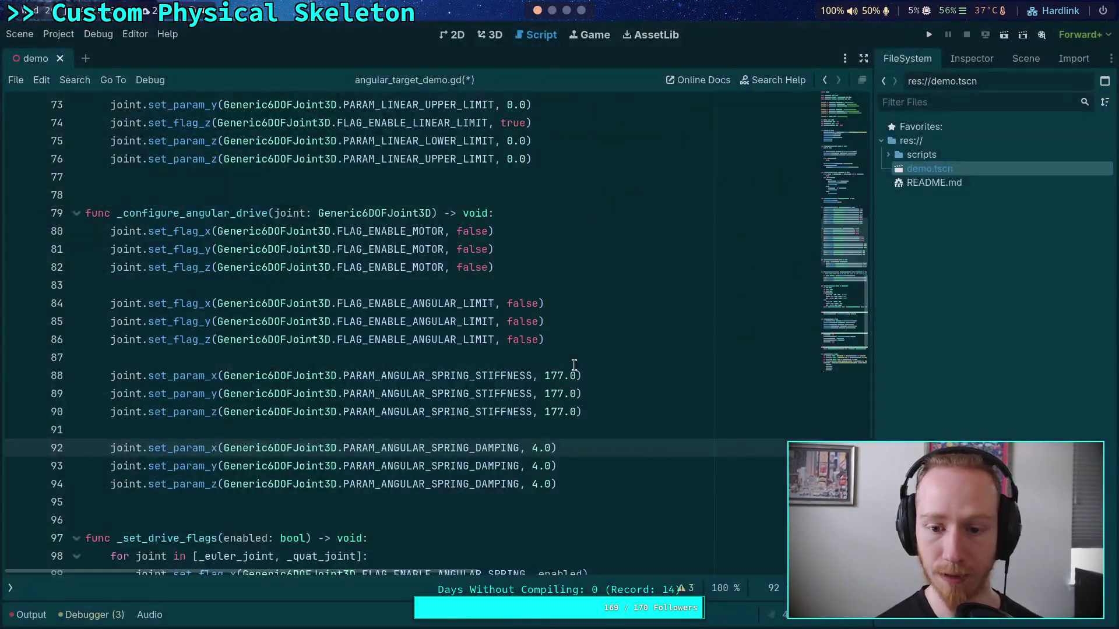
{"action": "left_click", "coordinate": [573, 375]}
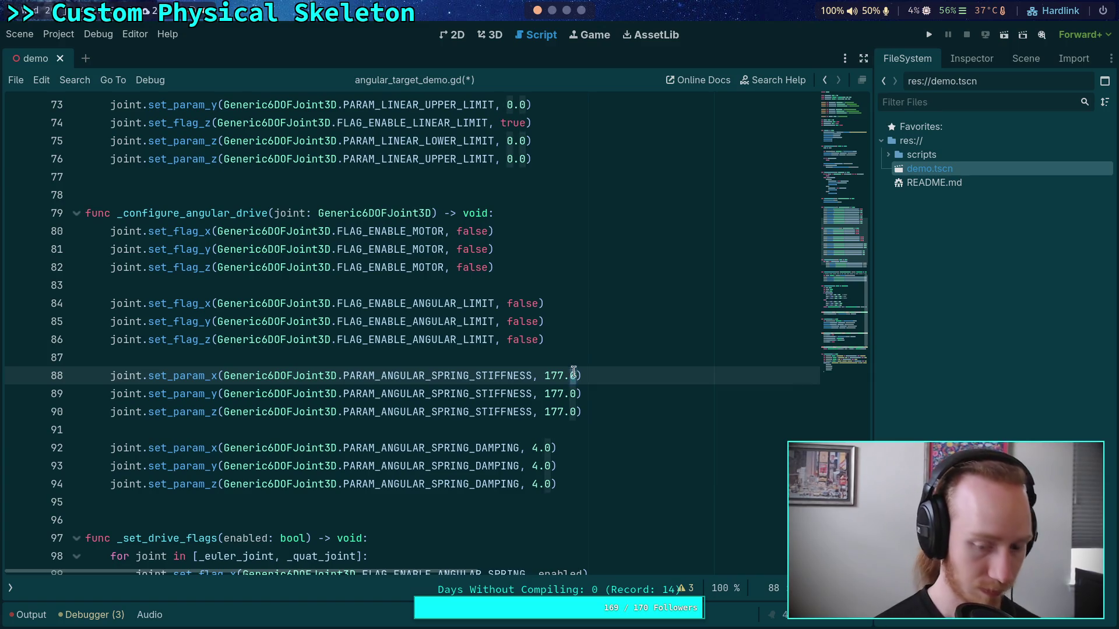
{"action": "type", "text": "653"}
{"action": "left_click", "coordinate": [589, 321]}
{"action": "left_click_drag", "start_coordinate": [545, 375], "coordinate": [588, 375]}
{"action": "right_click", "coordinate": [578, 378]}
{"action": "left_click", "coordinate": [599, 436]}
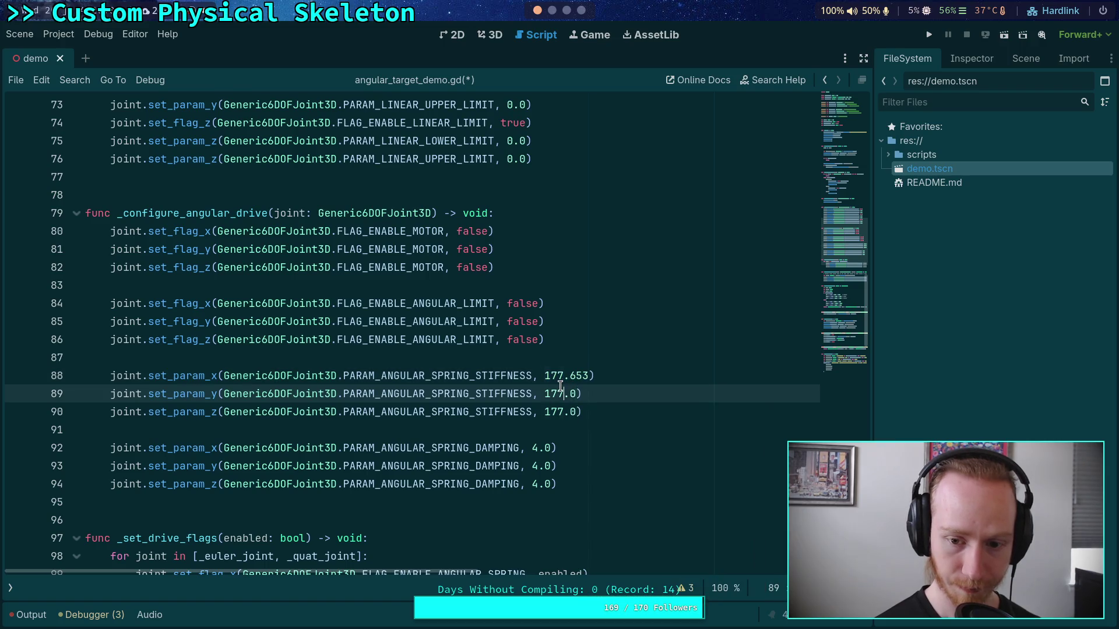
{"action": "mouse_move", "coordinate": [546, 394]}
{"action": "left_mouse_down"}
{"action": "mouse_move", "coordinate": [574, 396]}
{"action": "mouse_move", "coordinate": [580, 413]}
{"action": "left_mouse_up"}
{"action": "key", "text": "ctrl+v"}
{"action": "key", "text": "ctrl+v"}
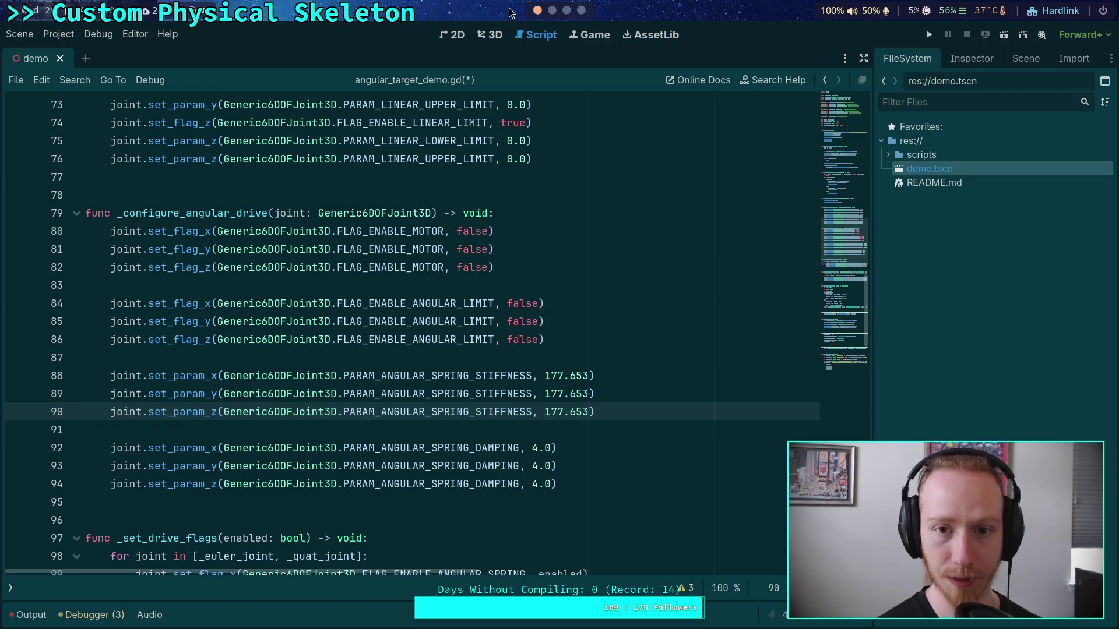
Replace the 4.0 angular damping with 37.699 on the x, y and z axes
{"action": "left_click", "coordinate": [565, 10]}
{"action": "left_click", "coordinate": [553, 10]}
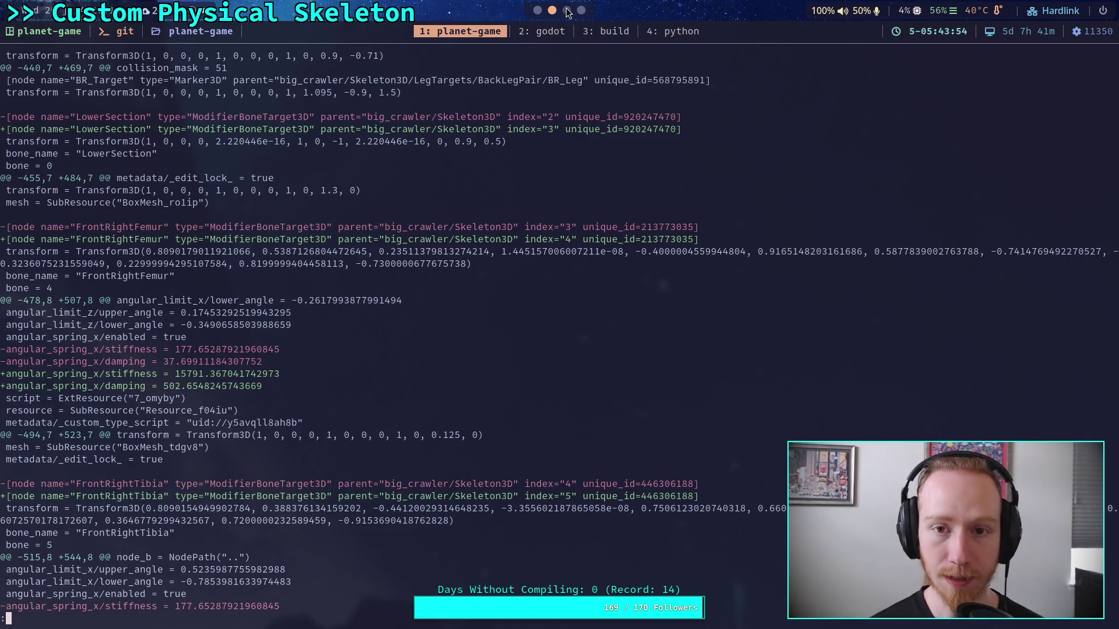
{"action": "left_click", "coordinate": [535, 12]}
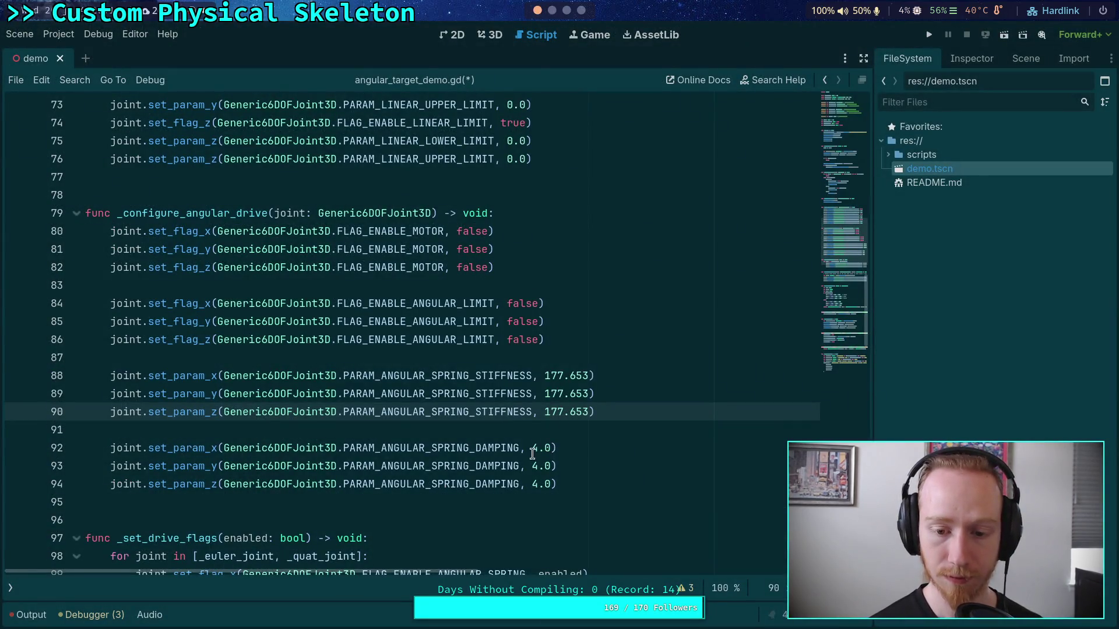
{"action": "left_click_drag", "start_coordinate": [532, 449], "coordinate": [552, 448]}
{"action": "type", "text": "37"}
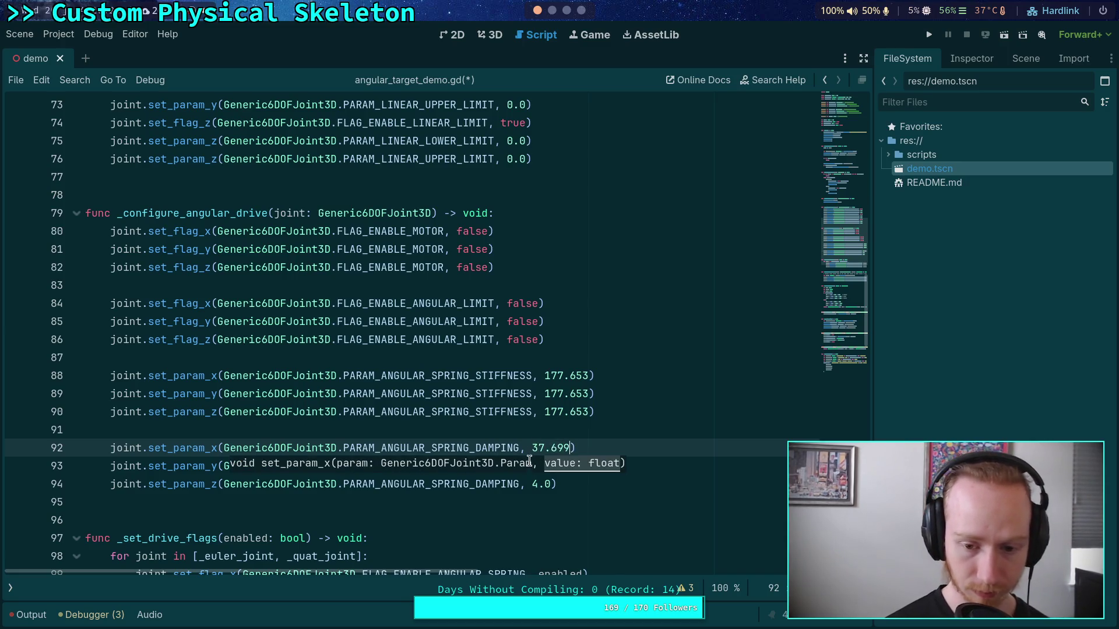
{"action": "left_click_drag", "start_coordinate": [532, 448], "coordinate": [568, 450]}
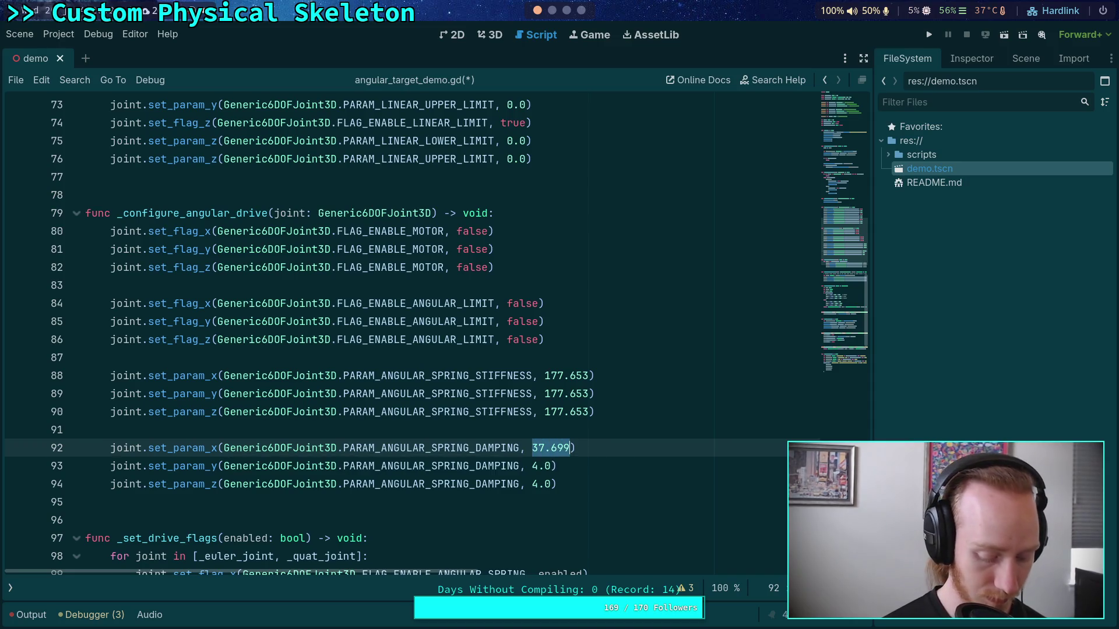
{"action": "key", "text": "ctrl+r"}
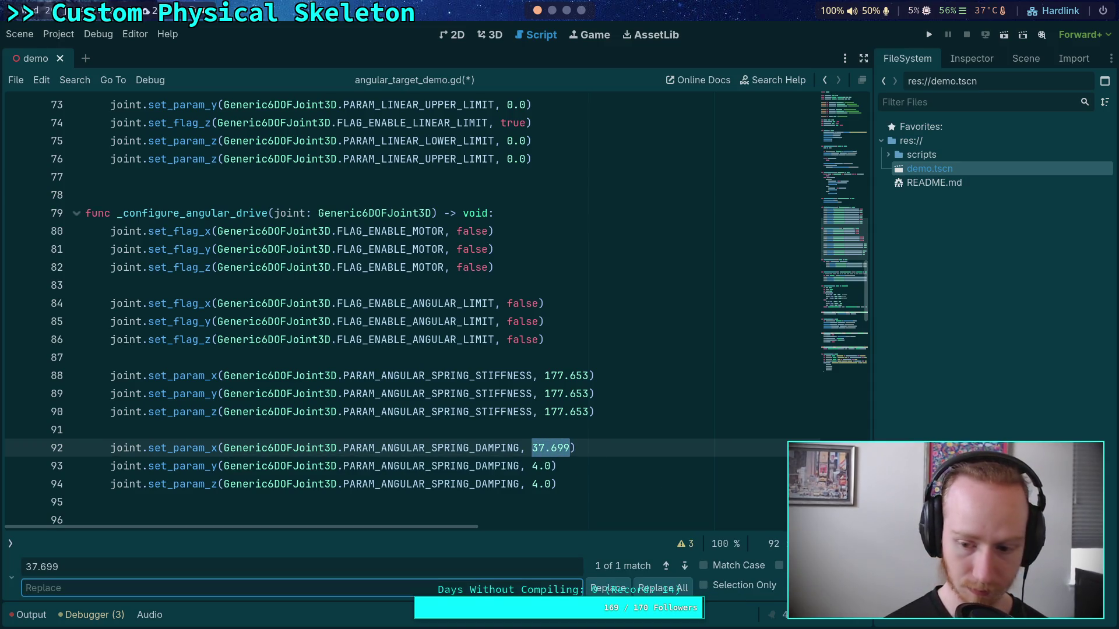
{"action": "key", "text": "Escape"}
{"action": "mouse_move", "coordinate": [532, 466]}
{"action": "left_mouse_down"}
{"action": "mouse_move", "coordinate": [548, 469]}
{"action": "mouse_move", "coordinate": [549, 486]}
{"action": "left_mouse_up"}
{"action": "key", "text": "ctrl+v"}
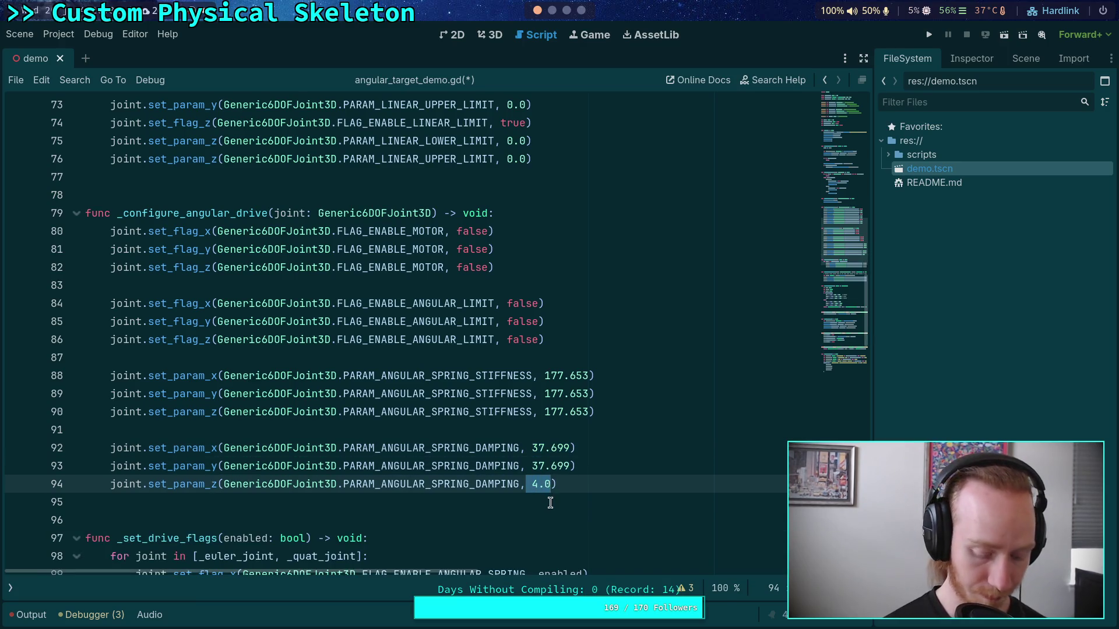
{"action": "key", "text": "BackSpace"}
Save angular_target_demo.gd and show the Scene dock
{"action": "left_click", "coordinate": [582, 431]}
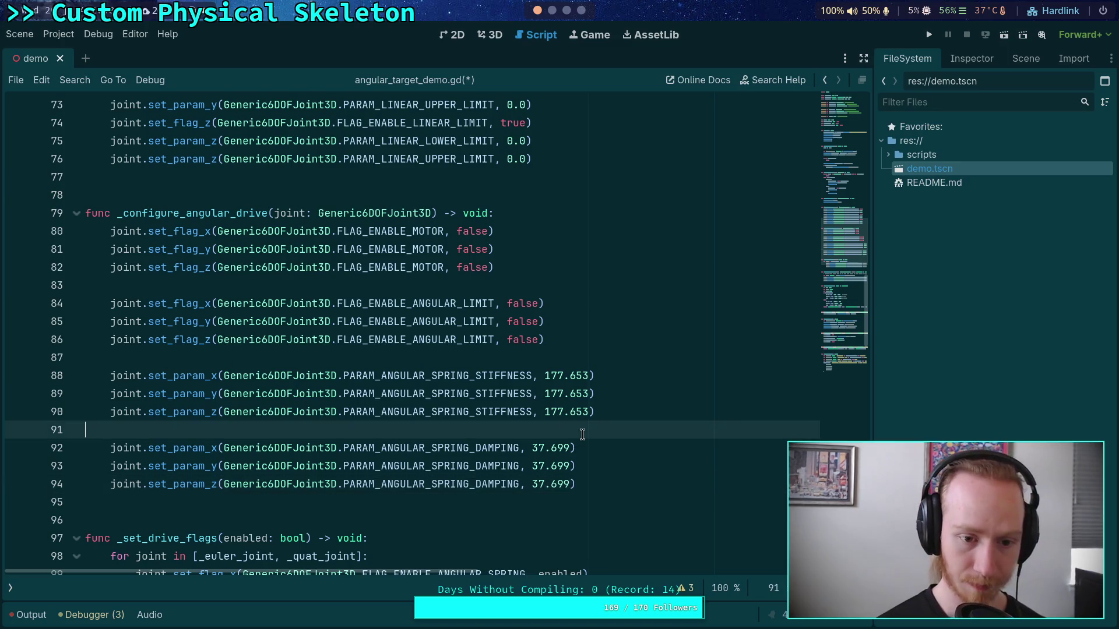
{"action": "key", "text": "ctrl+s"}
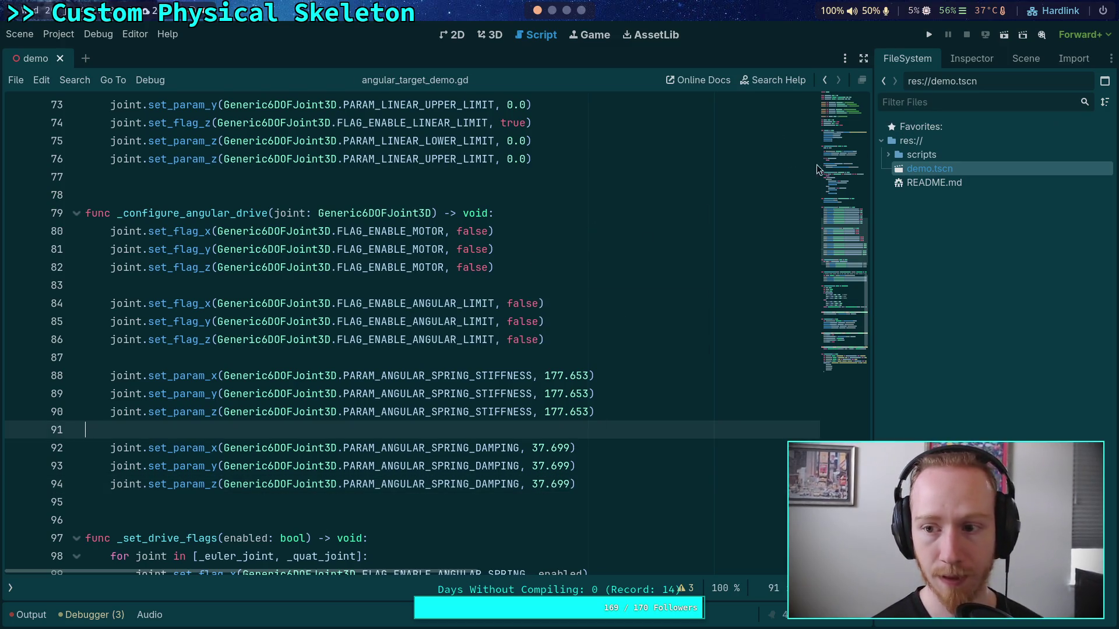
{"action": "left_click", "coordinate": [1025, 61]}
Inspect QuaternionDrivenBody's properties, checking its 2.0 kg mass
{"action": "left_click", "coordinate": [938, 288]}
{"action": "left_click", "coordinate": [971, 59]}
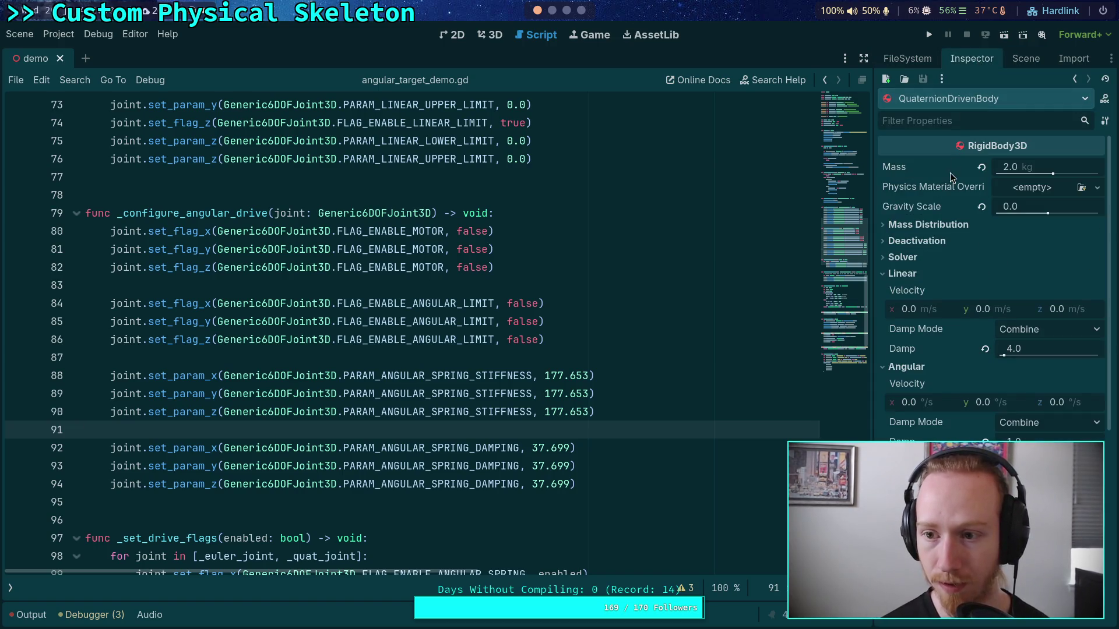
{"action": "left_click", "coordinate": [1017, 169]}
{"action": "left_click", "coordinate": [700, 231]}
Run the demo with F5 to test the tuning, stop it, and return to the script
{"action": "key", "text": "F5"}
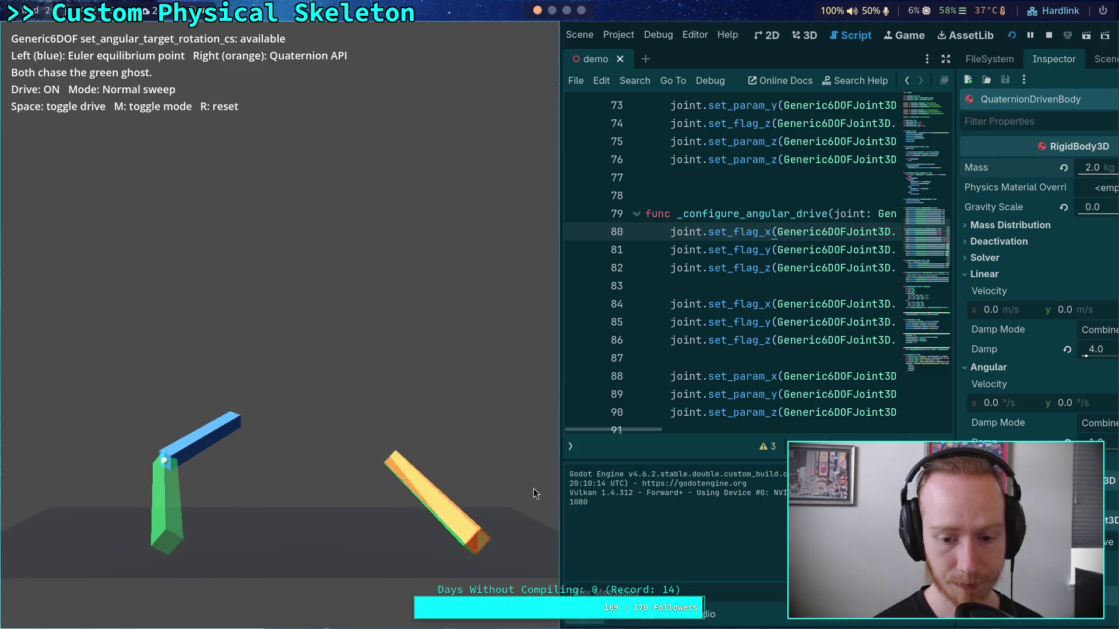
{"action": "left_click", "coordinate": [1048, 36]}
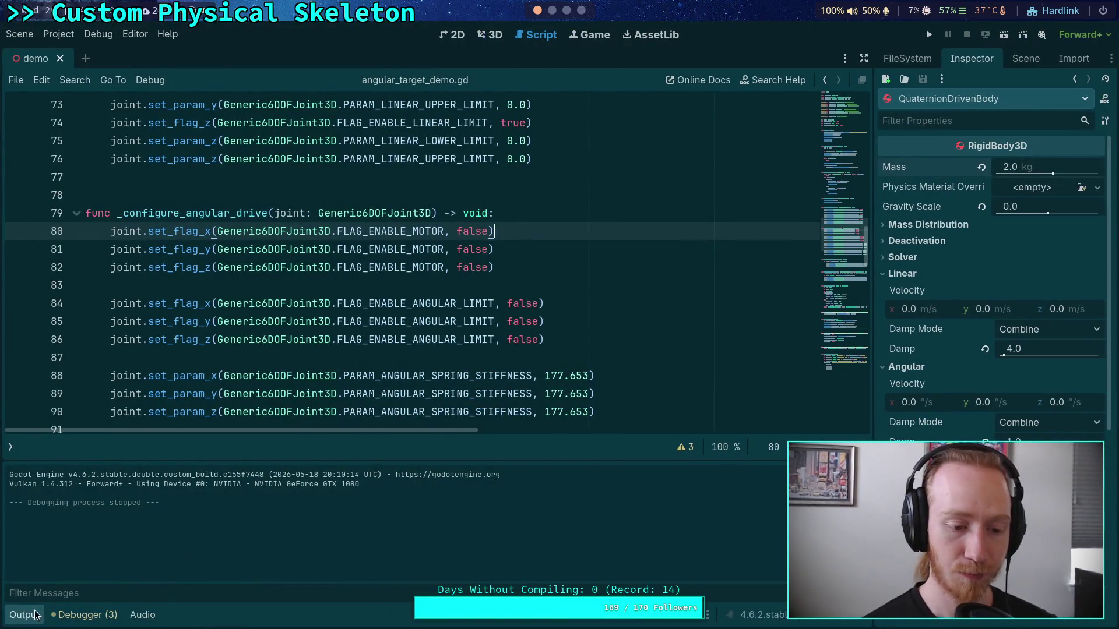
{"action": "left_click", "coordinate": [39, 612]}
{"action": "left_click", "coordinate": [489, 33]}
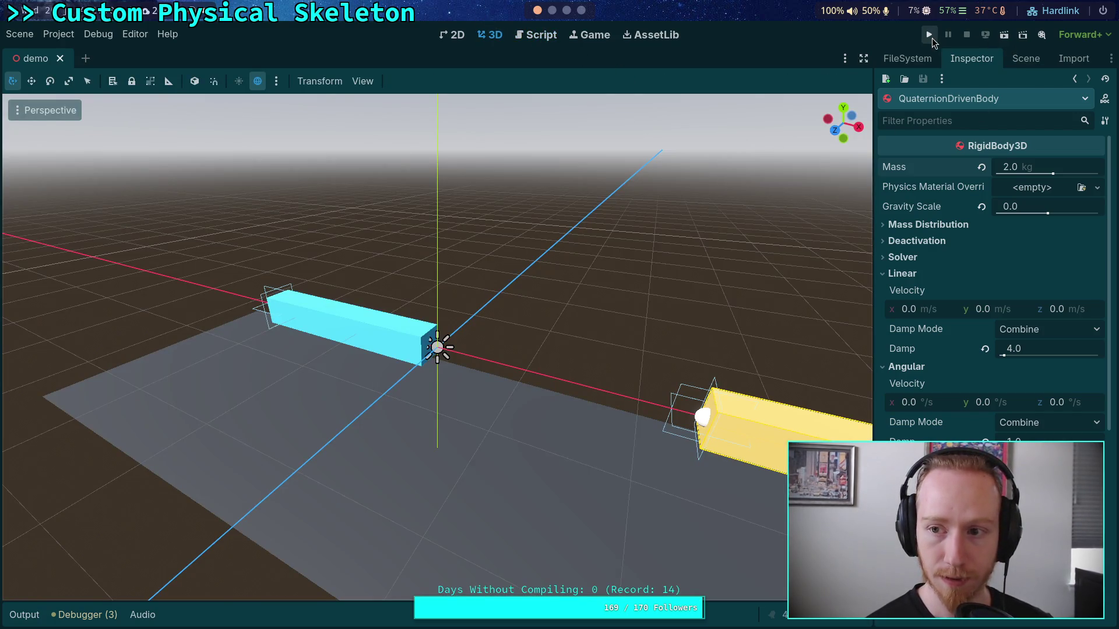
{"action": "left_click", "coordinate": [533, 35]}
{"action": "scroll", "coordinate": [549, 242], "scroll_direction": "up", "scroll_amount": 15}
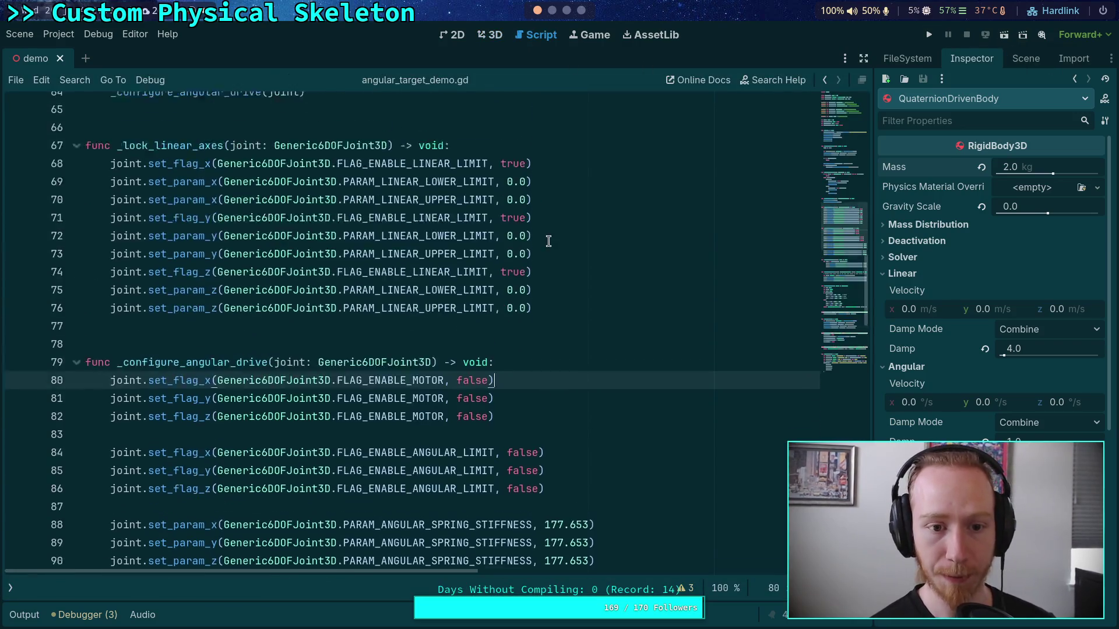
{"action": "scroll", "coordinate": [548, 241], "scroll_direction": "up", "scroll_amount": 3}
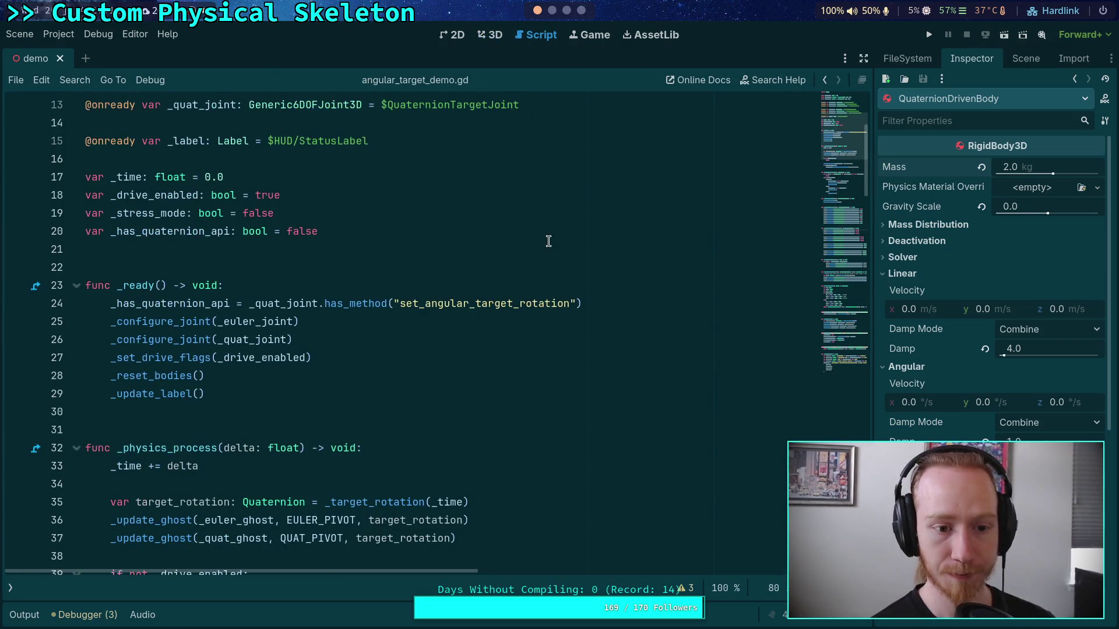
Scroll down to the _unhandled_input handler, then run the demo again with Play
{"action": "scroll", "coordinate": [297, 293], "scroll_direction": "down", "scroll_amount": 6}
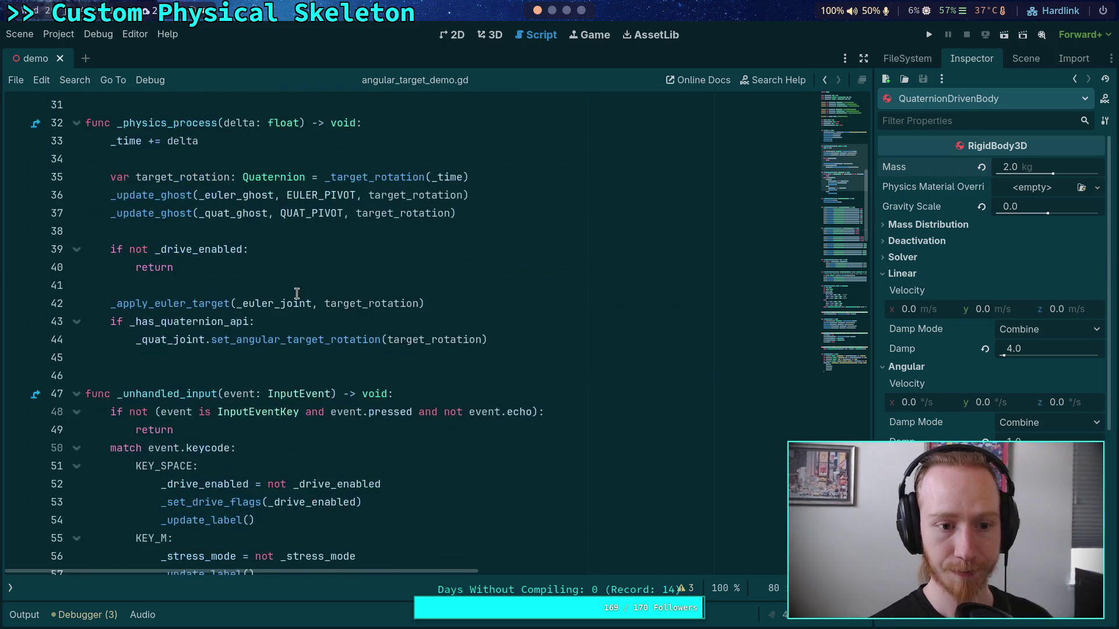
{"action": "scroll", "coordinate": [297, 293], "scroll_direction": "down", "scroll_amount": 4}
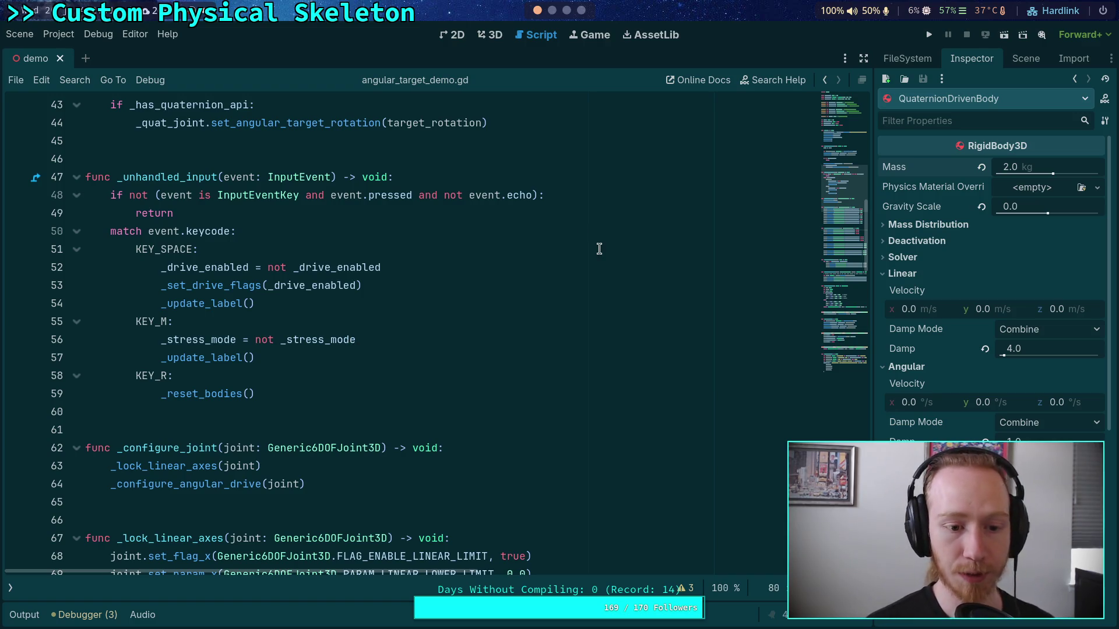
{"action": "left_click", "coordinate": [930, 36]}
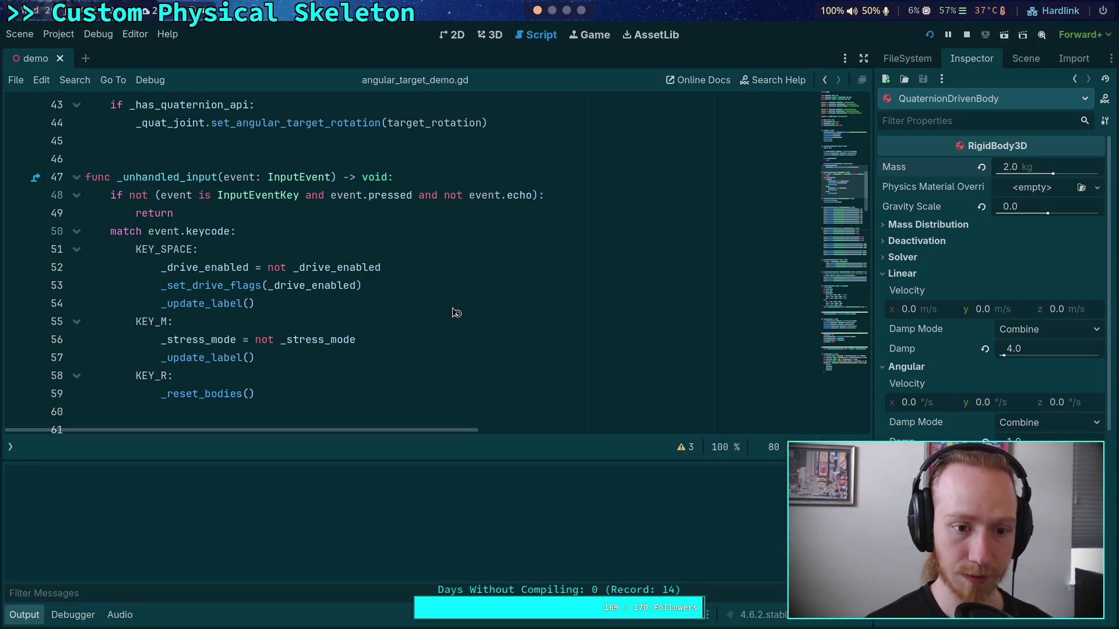
Toggle the drive with Space, switch to STRESS mode with M, then stop the demo
{"action": "key", "text": "space"}
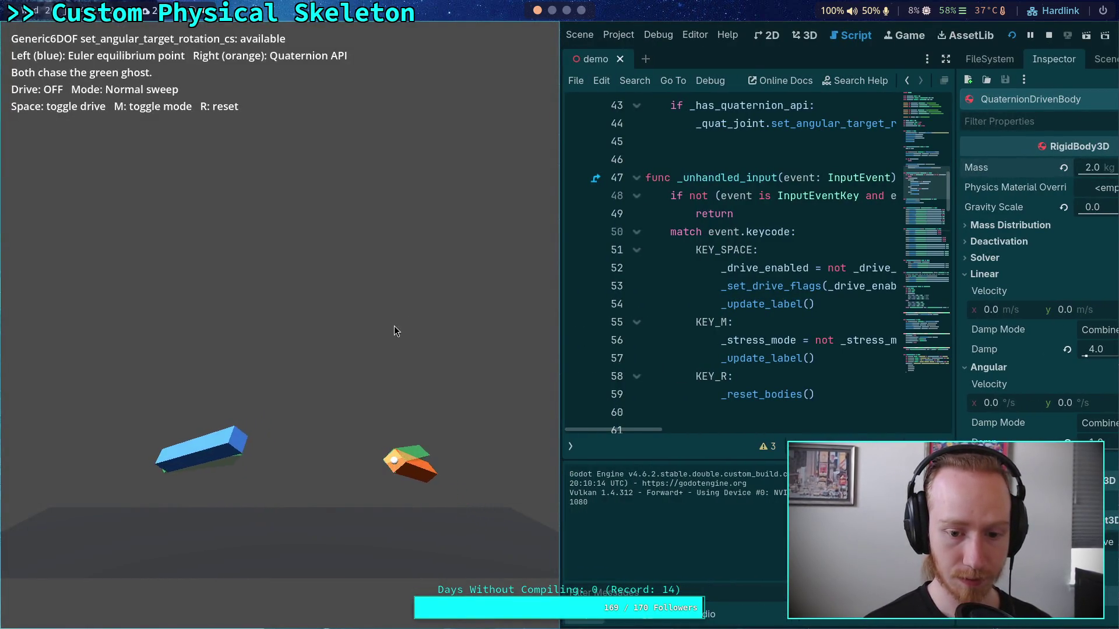
{"action": "key", "text": "space"}
{"action": "key", "text": "space"}
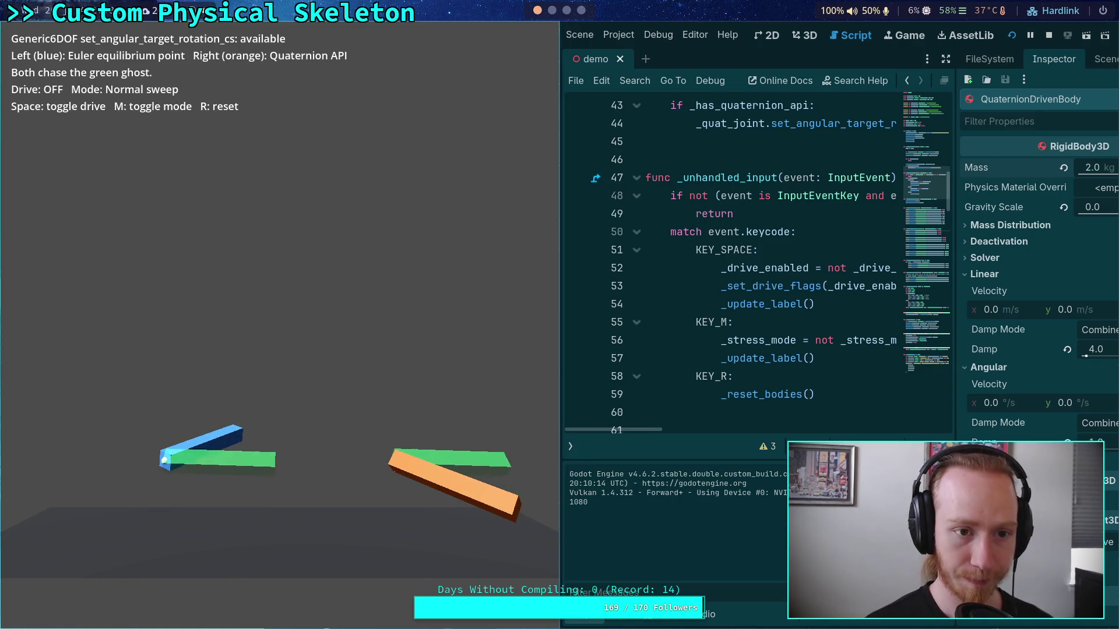
{"action": "key", "text": "m"}
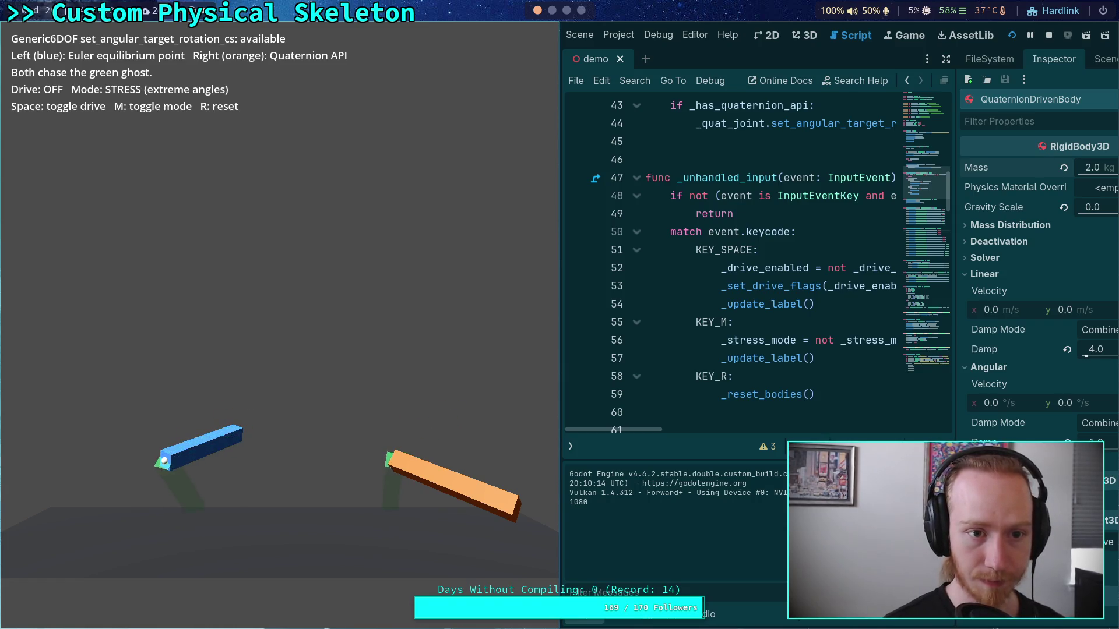
{"action": "key", "text": "space"}
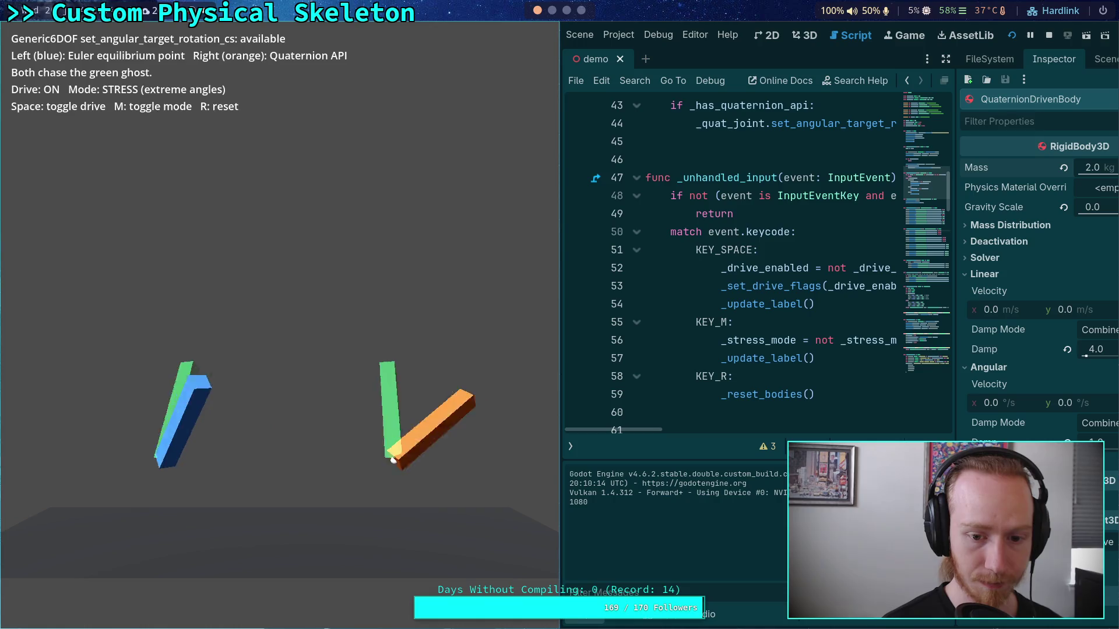
{"action": "key", "text": "space"}
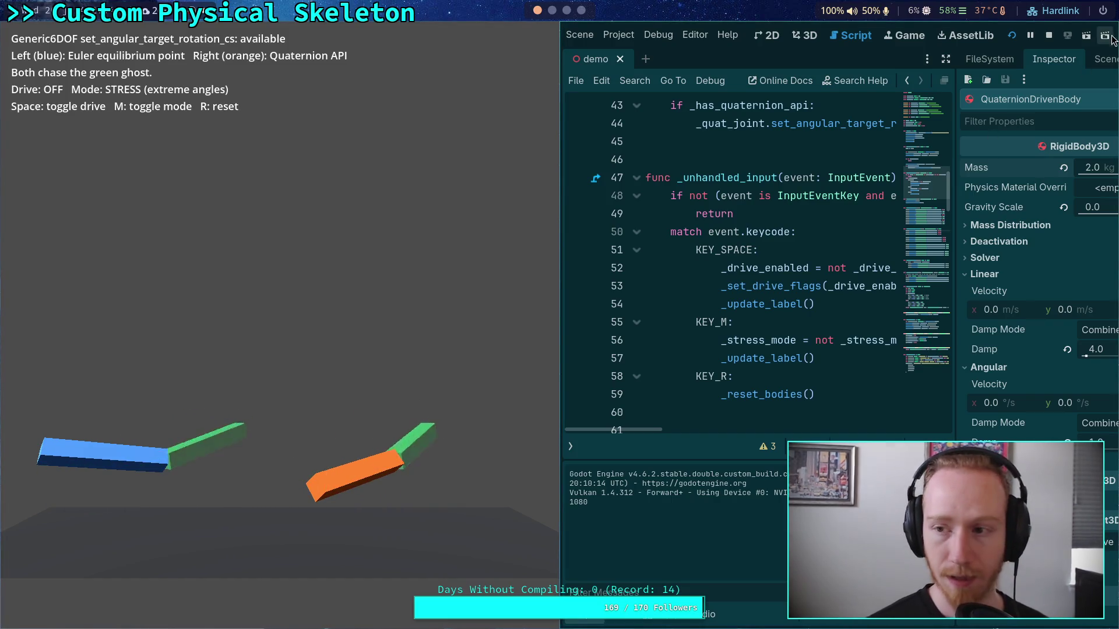
{"action": "left_click", "coordinate": [1049, 35]}
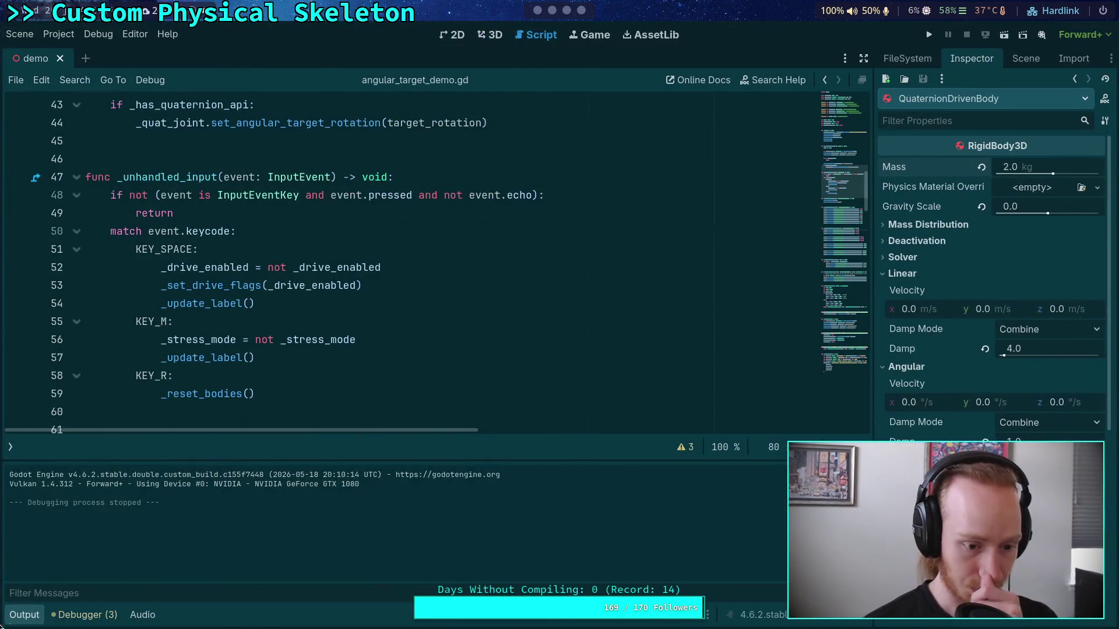
Hide the output panel and step through every _drive_enabled match with Ctrl+F
{"action": "left_click", "coordinate": [4, 620]}
{"action": "double_click", "coordinate": [211, 265]}
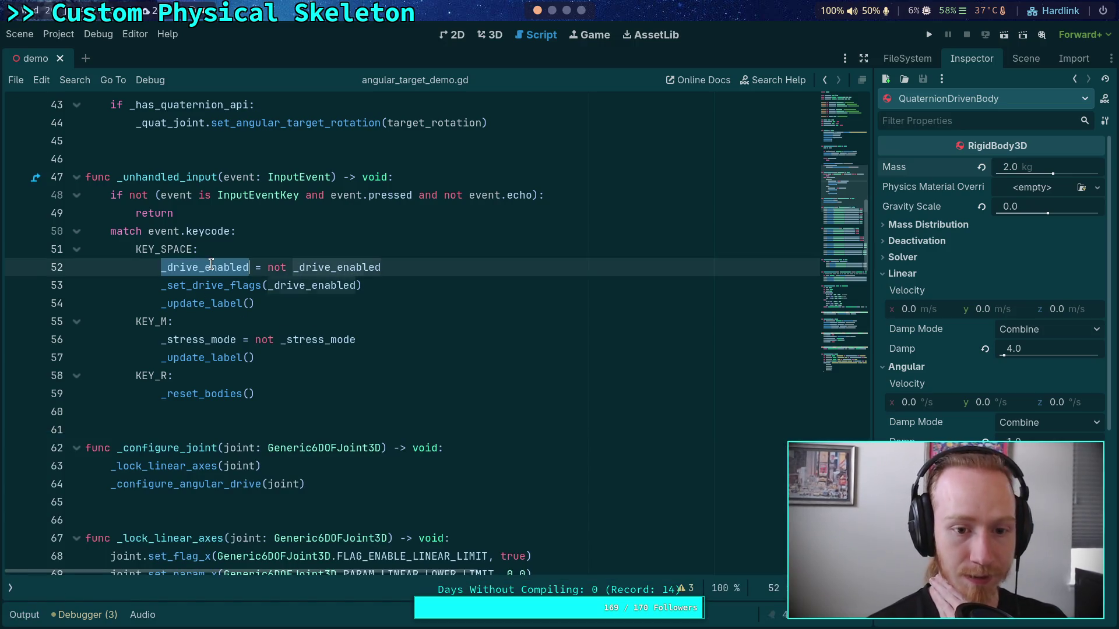
{"action": "key", "text": "ctrl+f"}
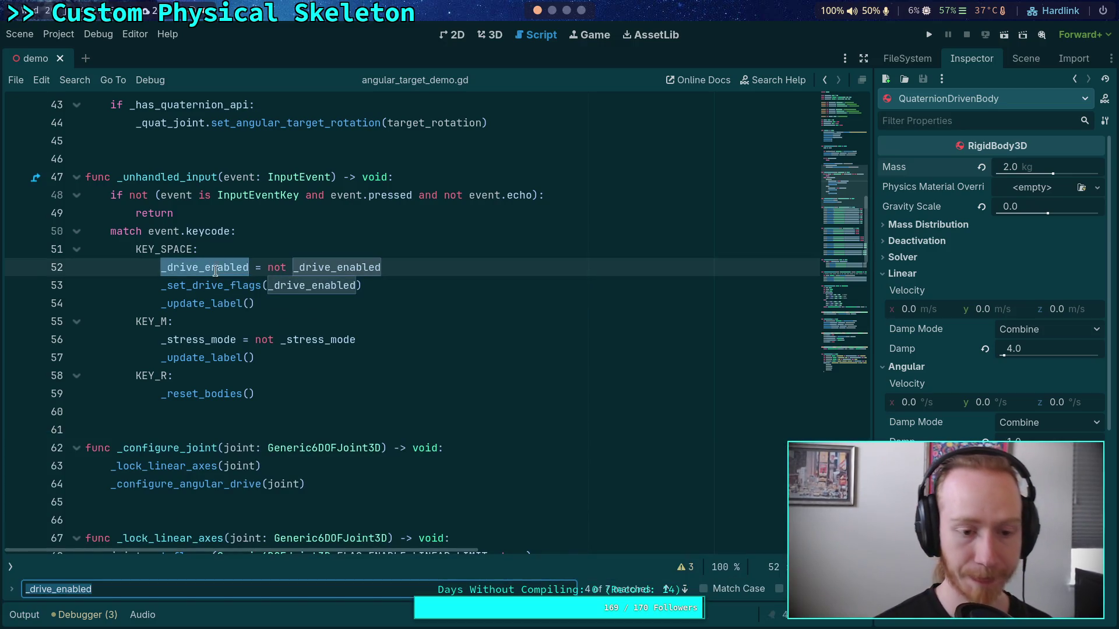
{"action": "left_click", "coordinate": [685, 590]}
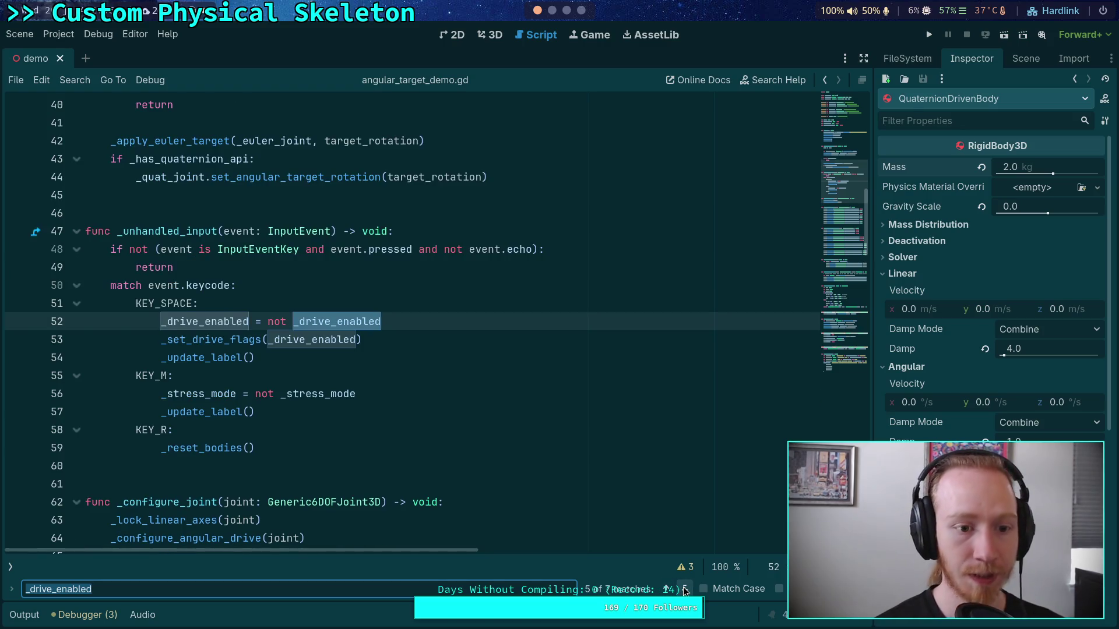
{"action": "left_click", "coordinate": [685, 589]}
{"action": "left_click", "coordinate": [685, 590]}
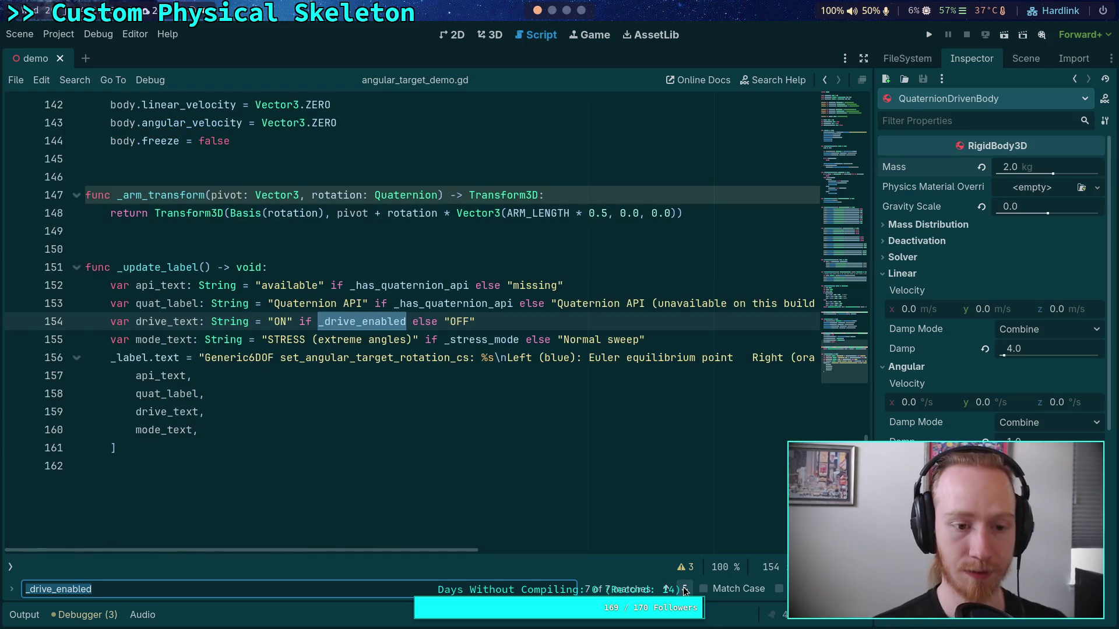
{"action": "left_click", "coordinate": [686, 590]}
Review _physics_process, highlighting the _update_ghost call and the uses of target_rotation
{"action": "scroll", "coordinate": [510, 495], "scroll_direction": "down", "scroll_amount": 5}
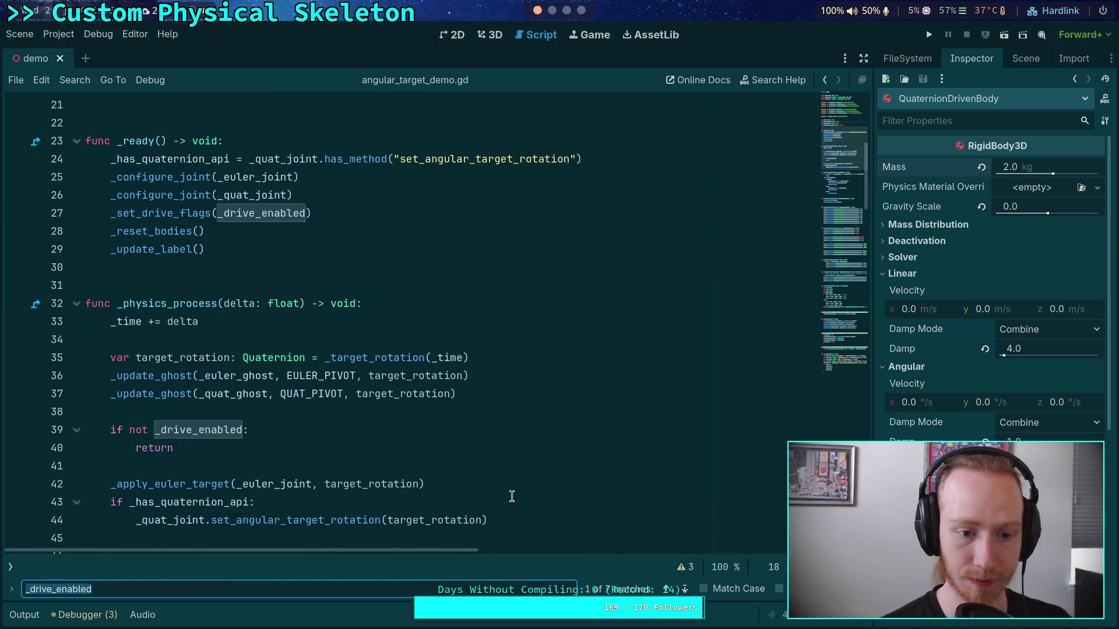
{"action": "scroll", "coordinate": [497, 493], "scroll_direction": "down", "scroll_amount": 6}
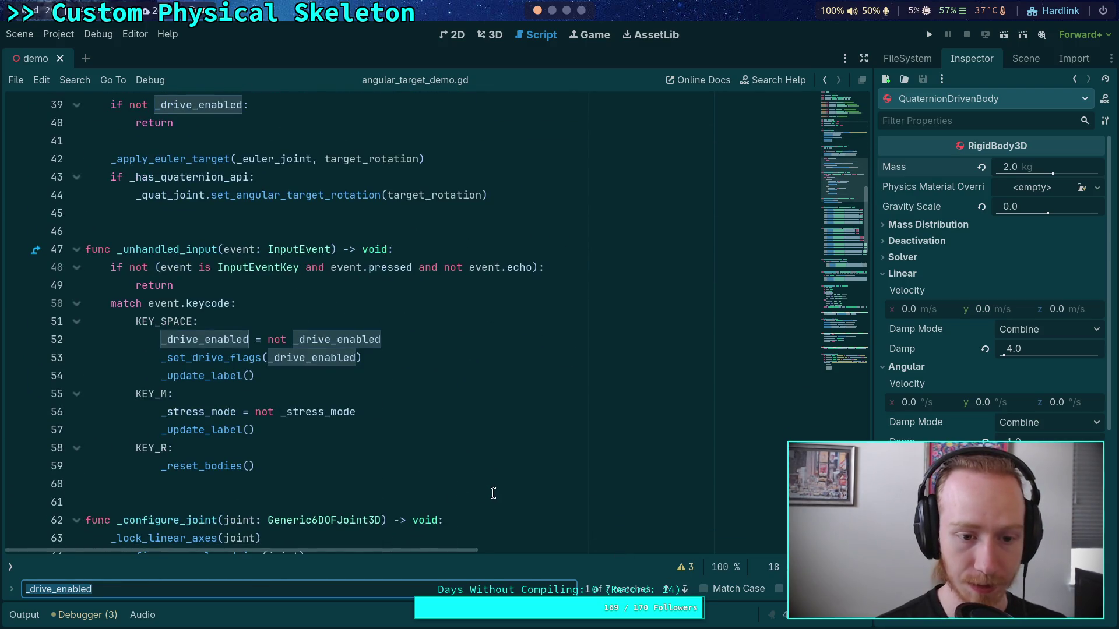
{"action": "scroll", "coordinate": [348, 470], "scroll_direction": "down", "scroll_amount": 3}
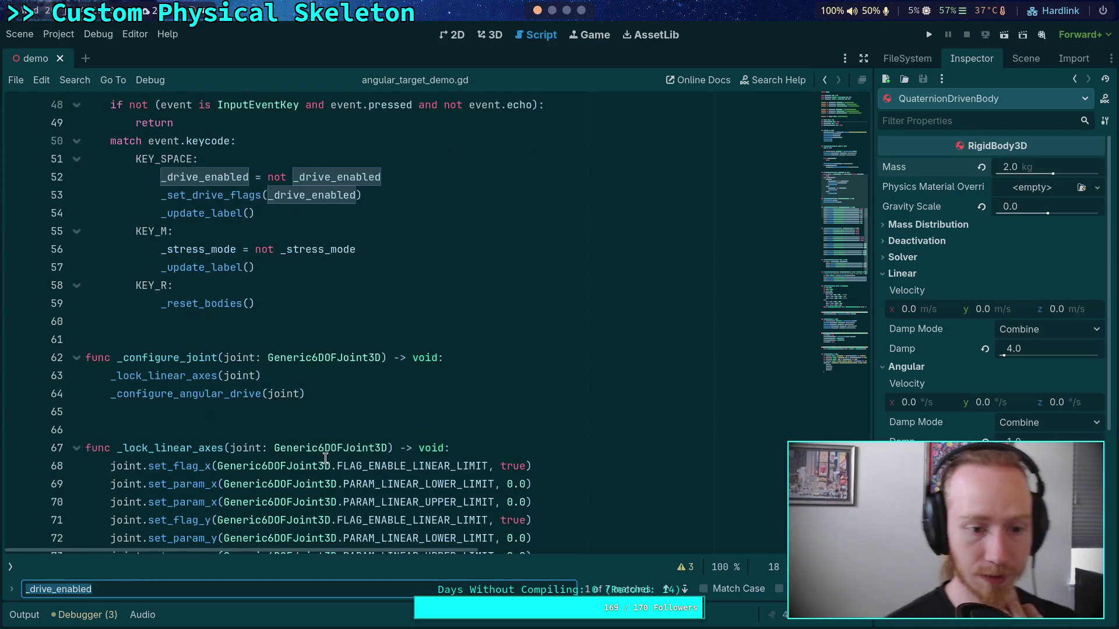
{"action": "scroll", "coordinate": [315, 463], "scroll_direction": "down", "scroll_amount": 20}
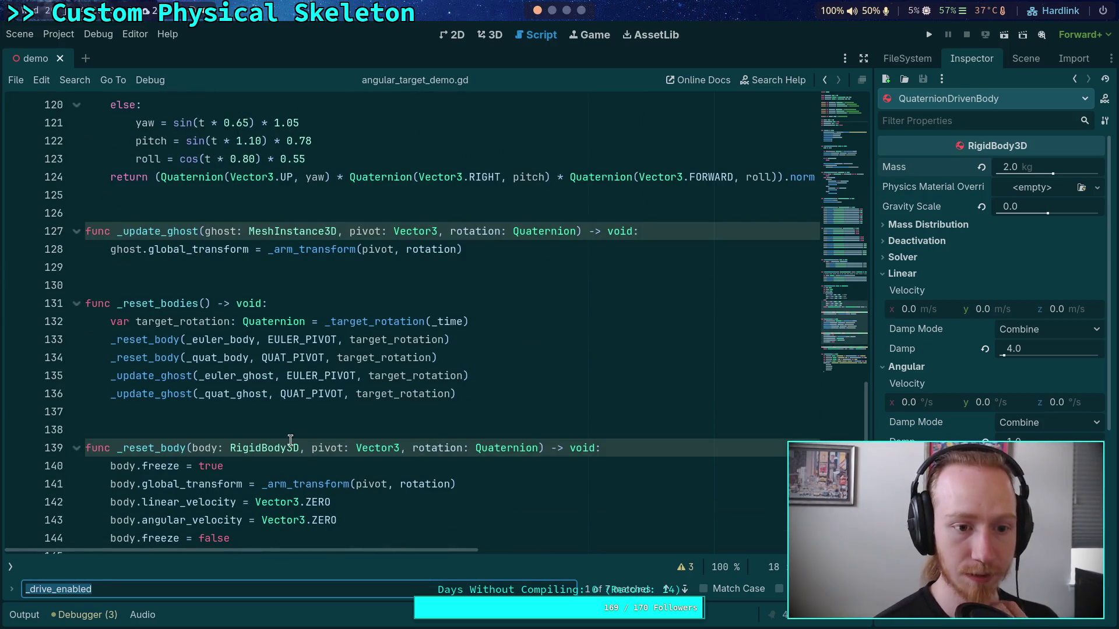
{"action": "scroll", "coordinate": [204, 373], "scroll_direction": "up", "scroll_amount": 9}
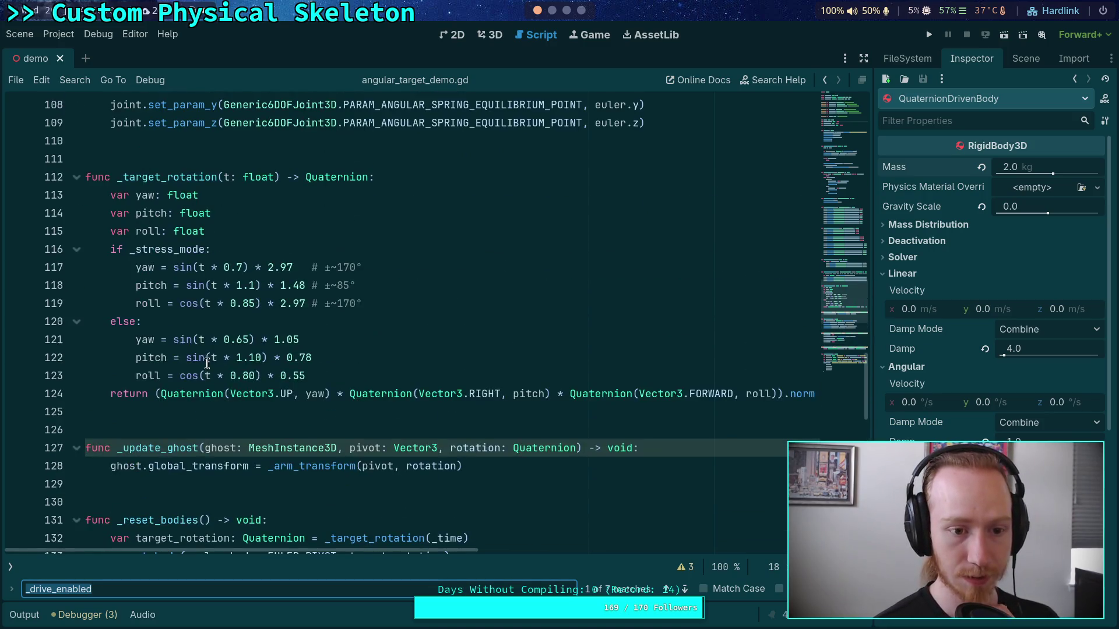
{"action": "scroll", "coordinate": [203, 373], "scroll_direction": "up", "scroll_amount": 20}
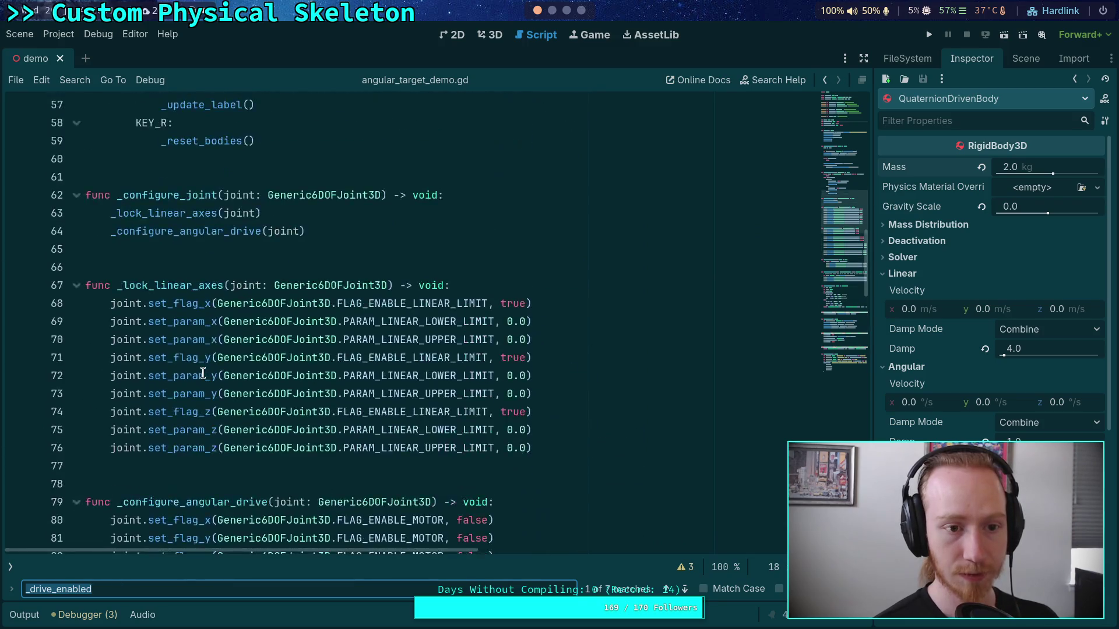
{"action": "scroll", "coordinate": [202, 373], "scroll_direction": "up", "scroll_amount": 4}
{"action": "scroll", "coordinate": [202, 370], "scroll_direction": "down", "scroll_amount": 4}
{"action": "double_click", "coordinate": [183, 269]}
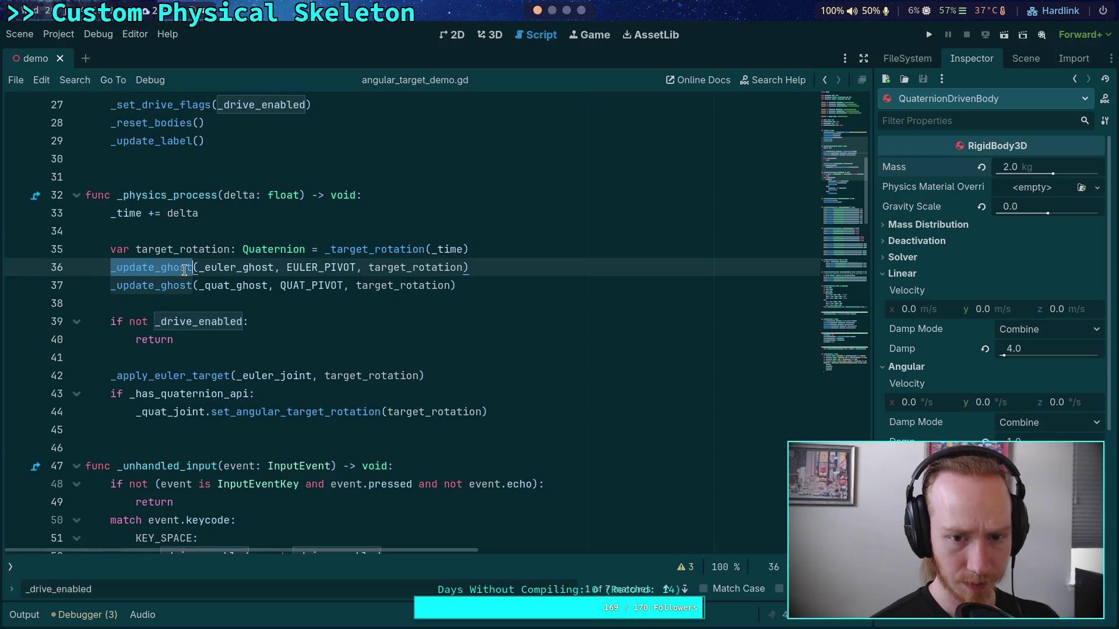
{"action": "left_click", "coordinate": [504, 243]}
{"action": "double_click", "coordinate": [169, 254]}
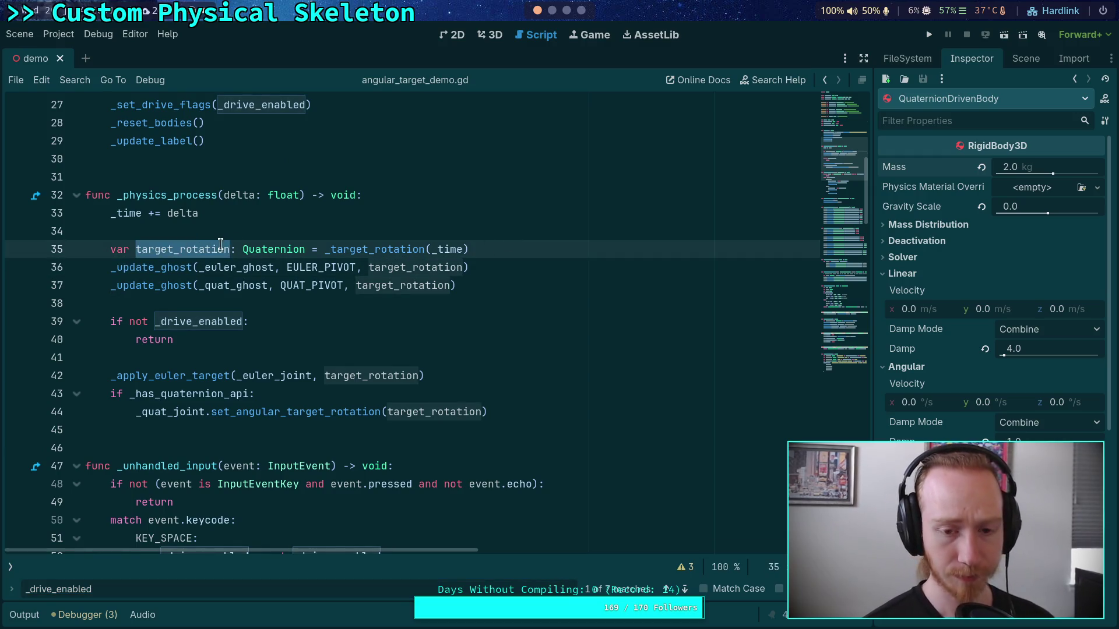
{"action": "left_click", "coordinate": [292, 239]}
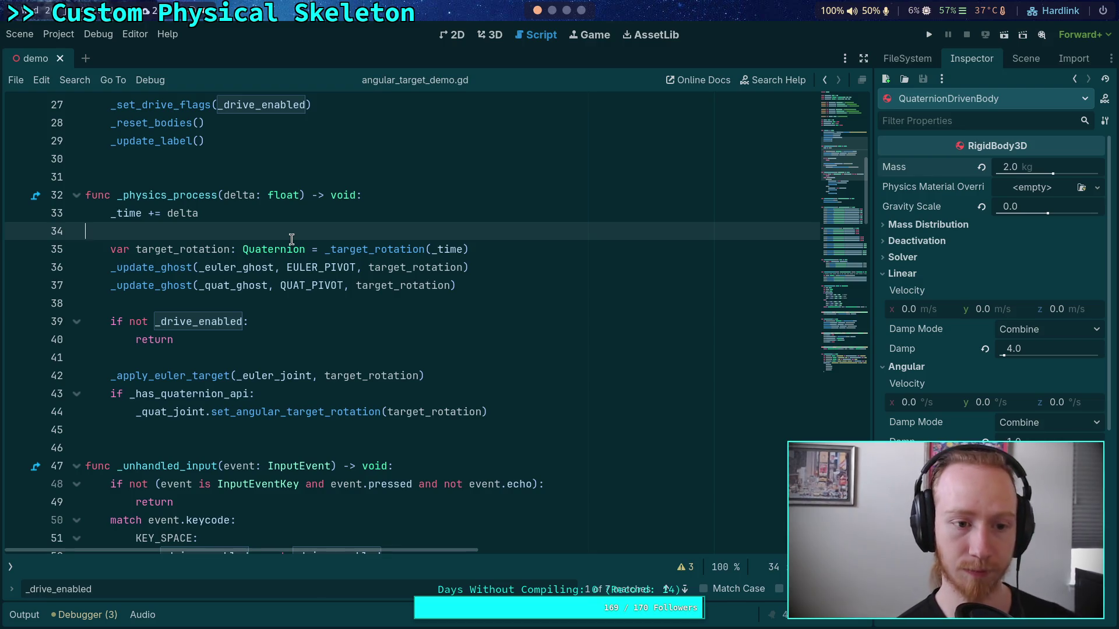
{"action": "left_click", "coordinate": [393, 198]}
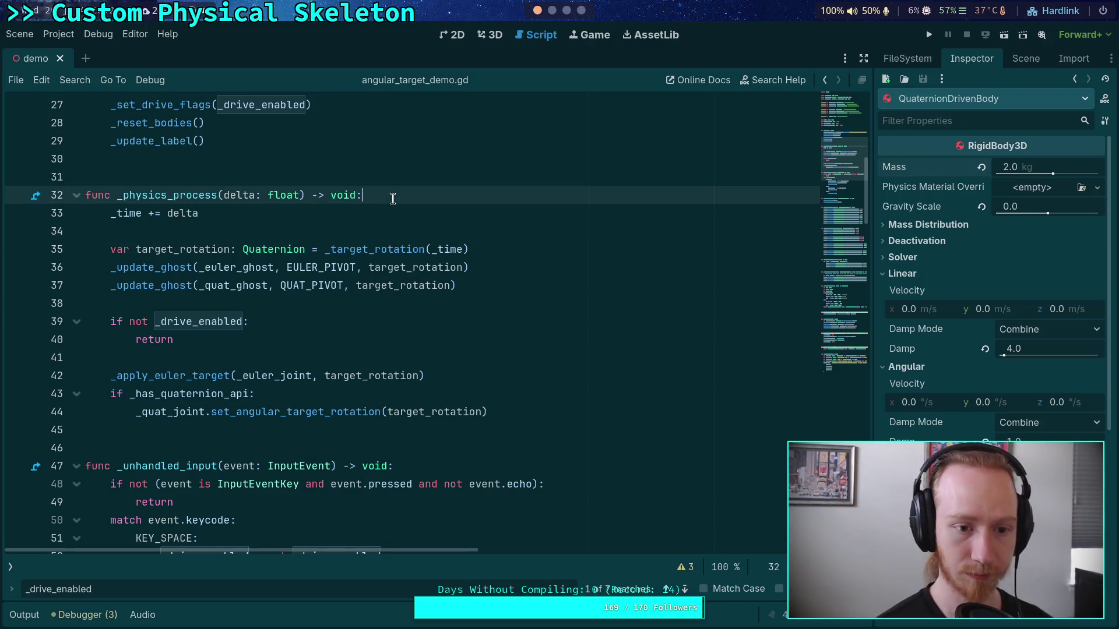
Move the _time and _update_ghost lines below 'if not _drive_enabled: return' and tidy blank lines
{"action": "mouse_move", "coordinate": [488, 286]}
{"action": "left_mouse_down"}
{"action": "mouse_move", "coordinate": [104, 247]}
{"action": "mouse_move", "coordinate": [111, 220]}
{"action": "left_mouse_up"}
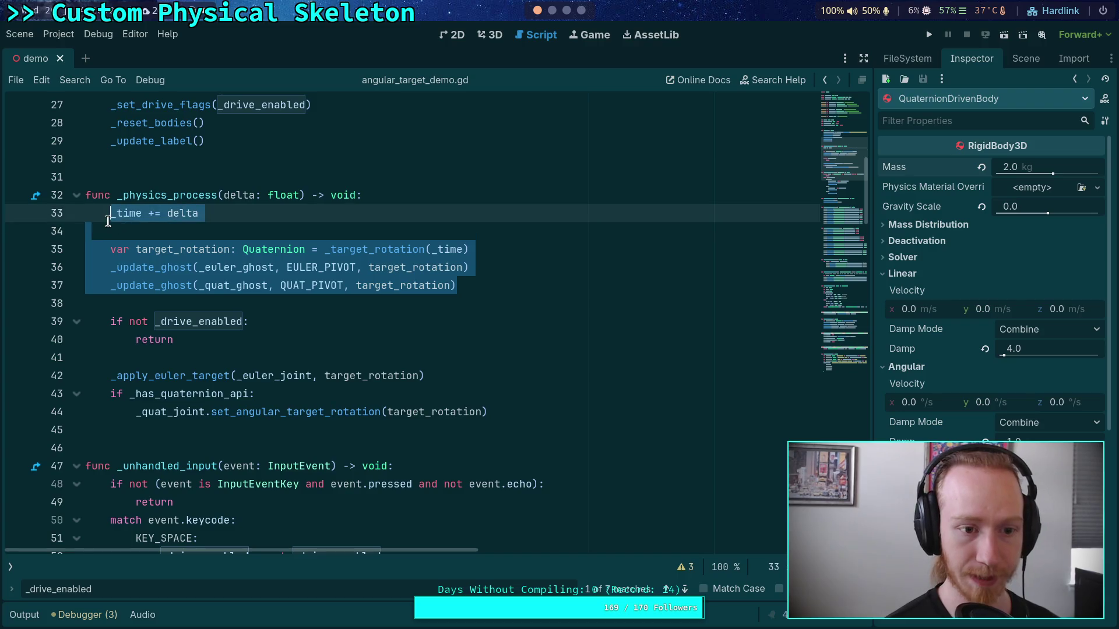
{"action": "key", "text": "alt+Down"}
{"action": "key", "text": "alt+Down"}
{"action": "key", "text": "alt+Down"}
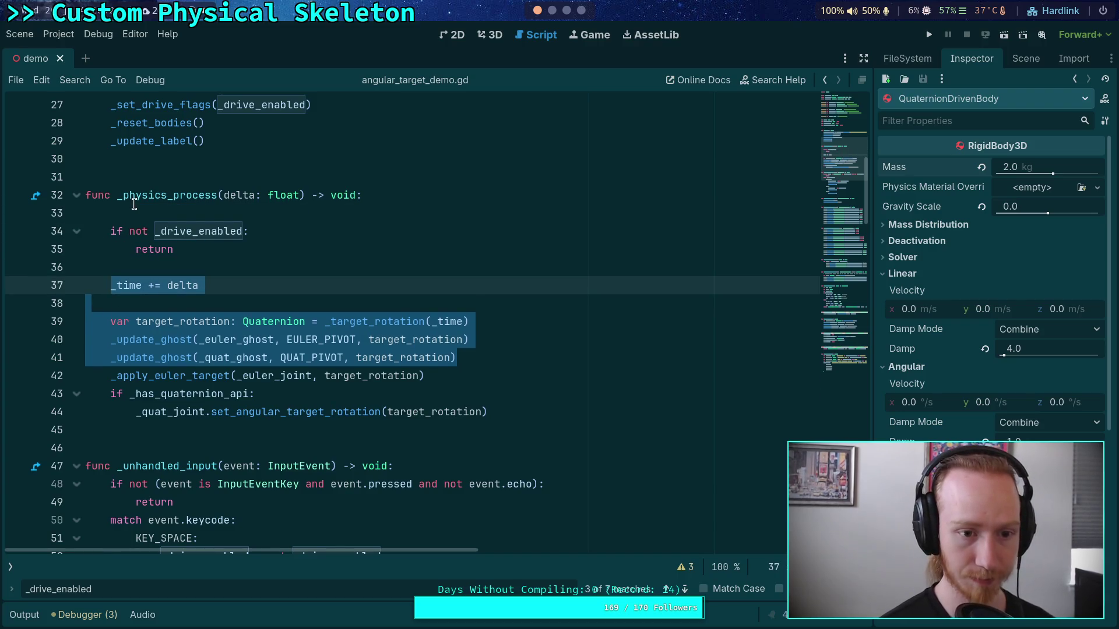
{"action": "left_click", "coordinate": [152, 213]}
{"action": "key", "text": "BackSpace"}
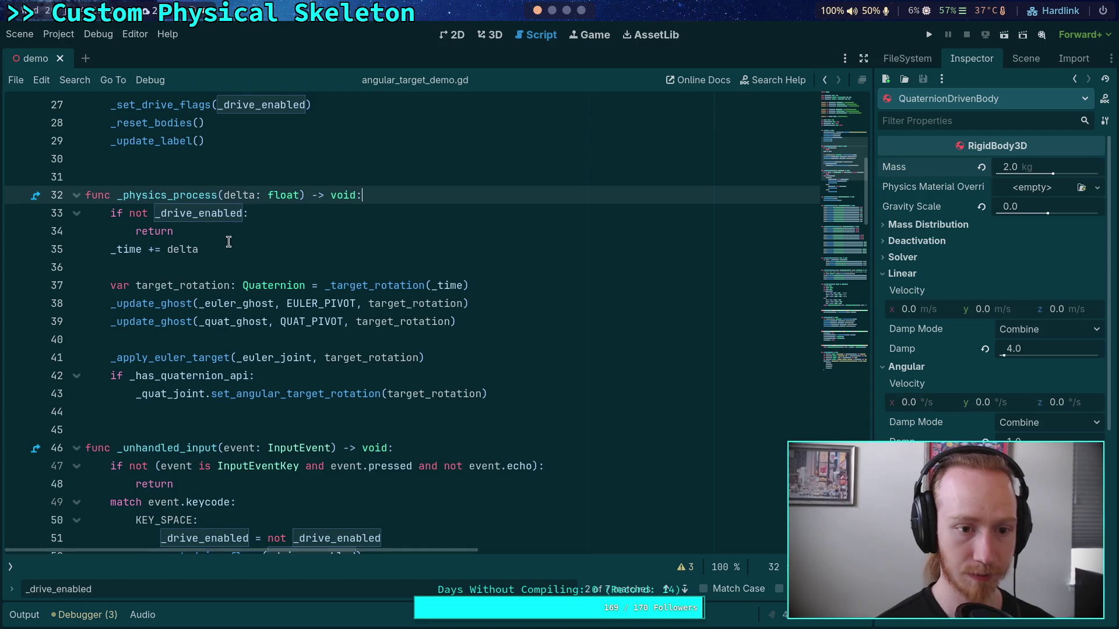
{"action": "left_click", "coordinate": [215, 231]}
{"action": "key", "text": "Return"}
Run the project, toggle the drive with Space in normal and STRESS modes, then stop it
{"action": "key", "text": "F5"}
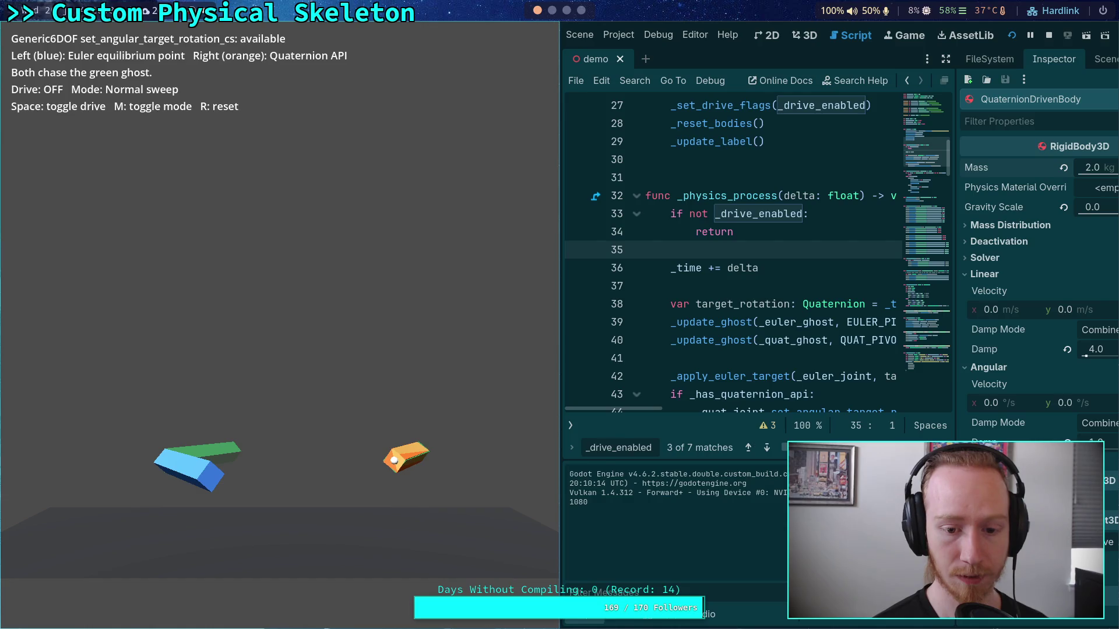
{"action": "key", "text": "space"}
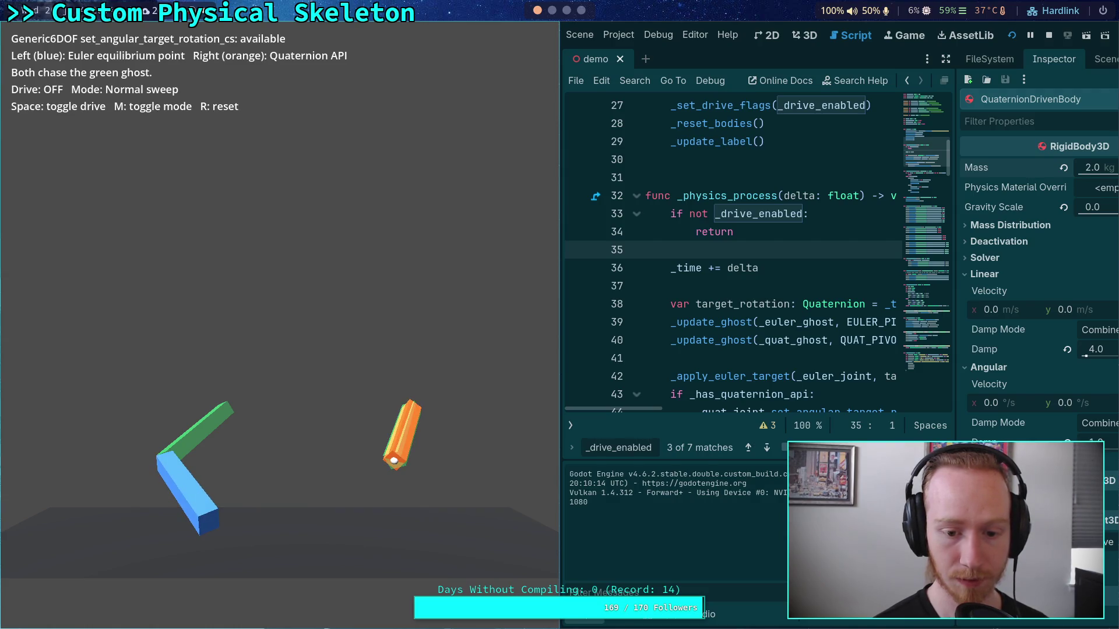
{"action": "key", "text": "space"}
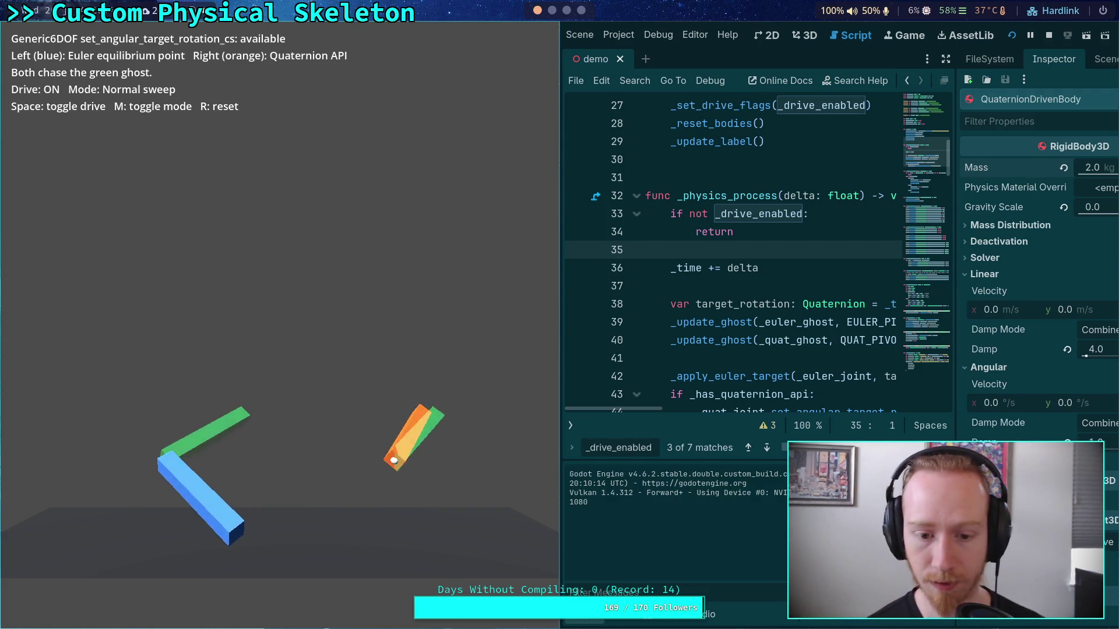
{"action": "key", "text": "space"}
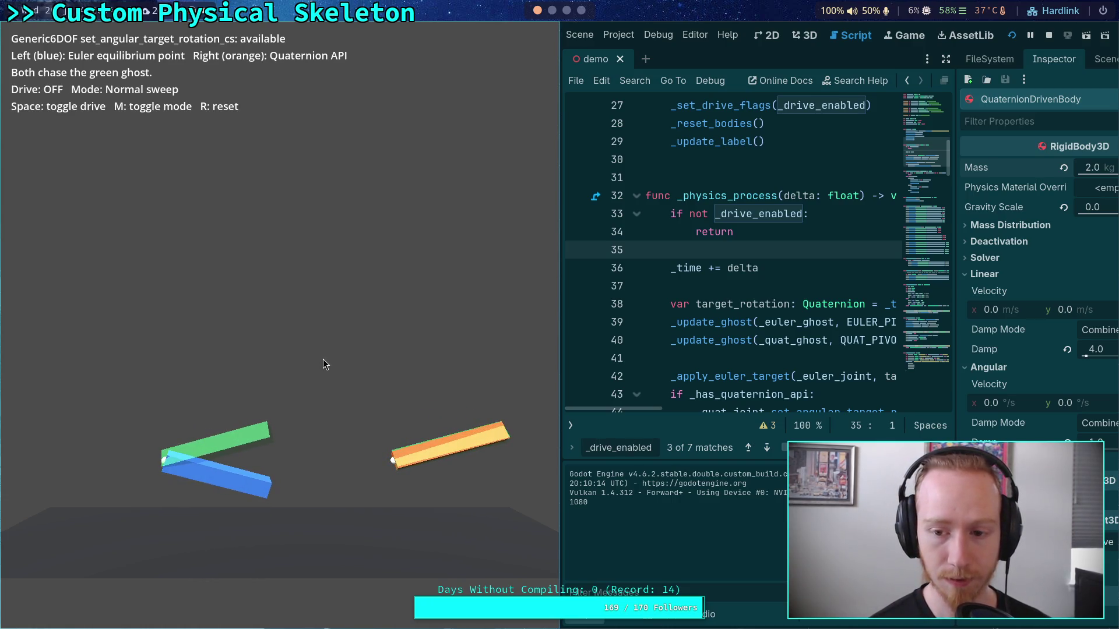
{"action": "key", "text": "space"}
{"action": "key", "text": "space"}
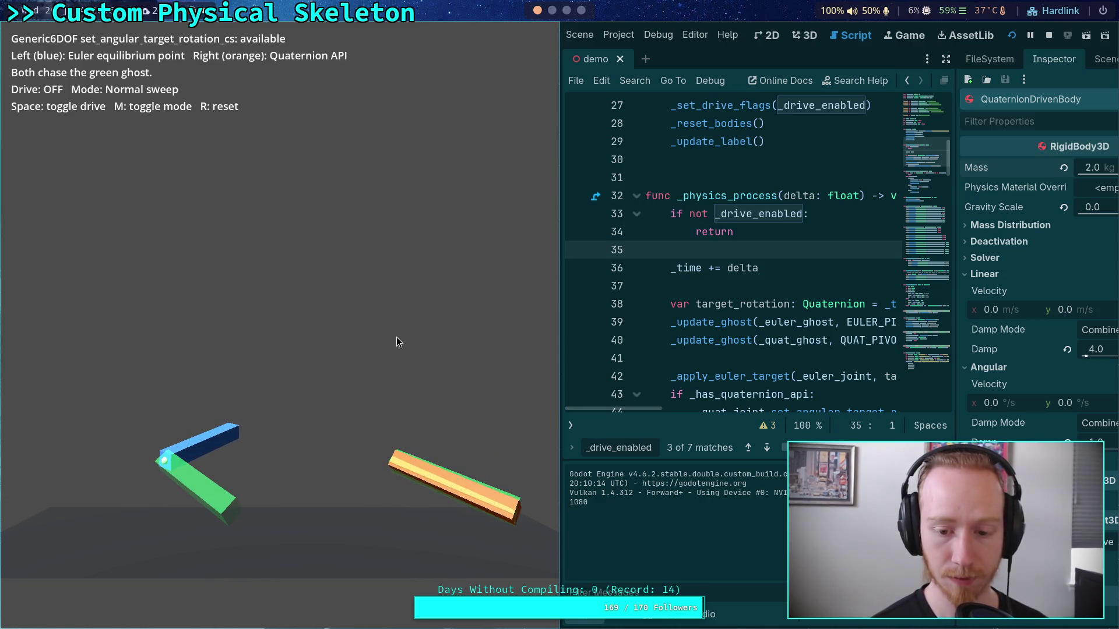
{"action": "key", "text": "m"}
{"action": "key", "text": "m"}
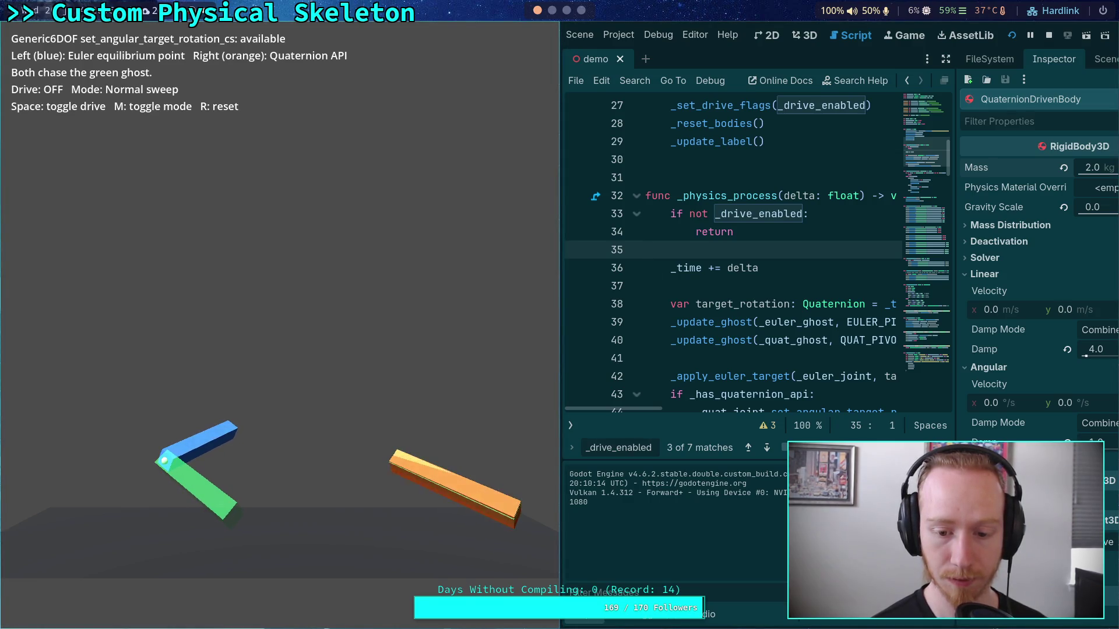
{"action": "key", "text": "space"}
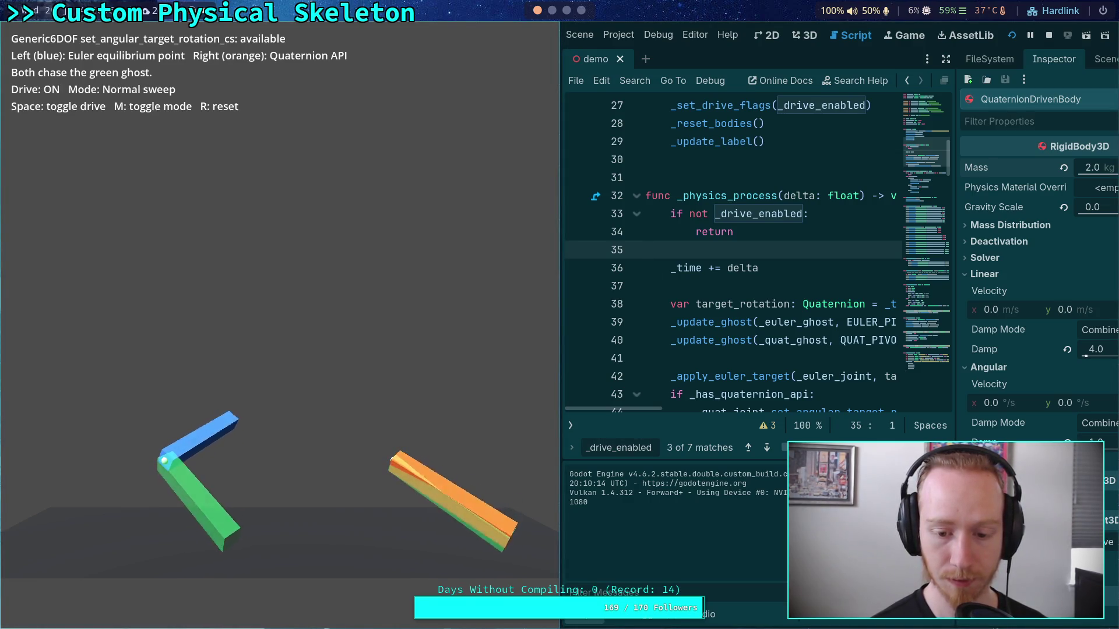
{"action": "key", "text": "m"}
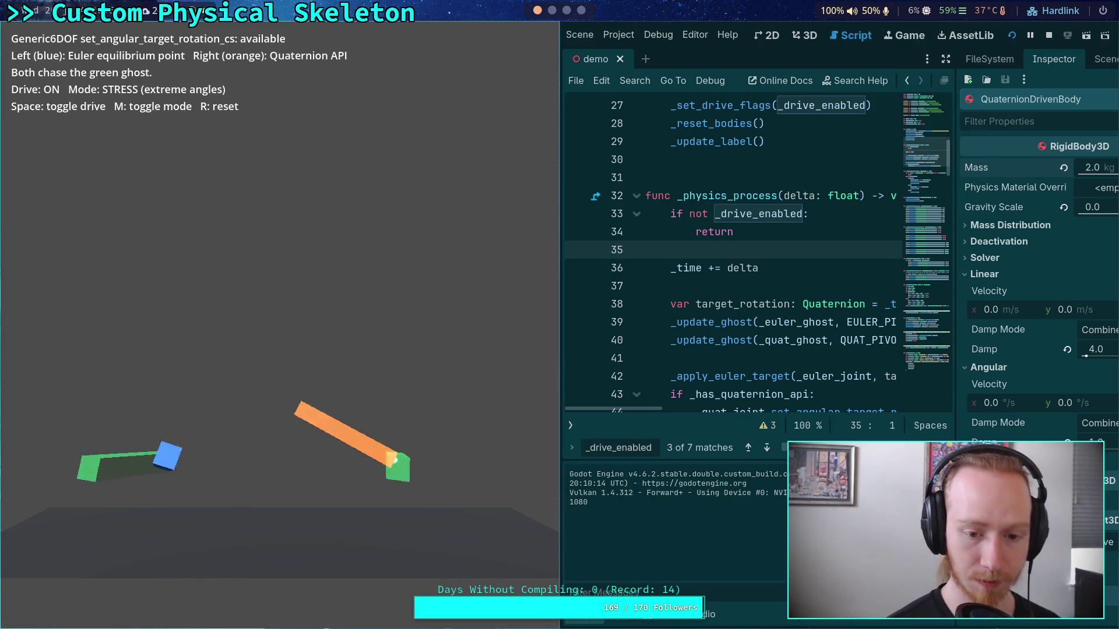
{"action": "key", "text": "space"}
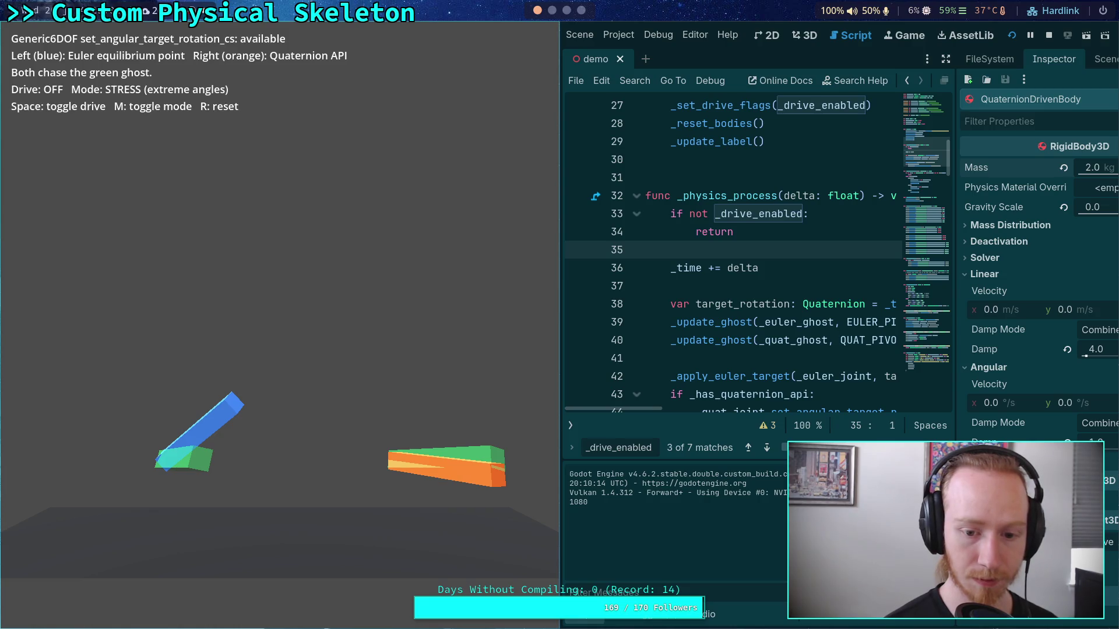
{"action": "scroll", "coordinate": [778, 325], "scroll_direction": "down", "scroll_amount": 2}
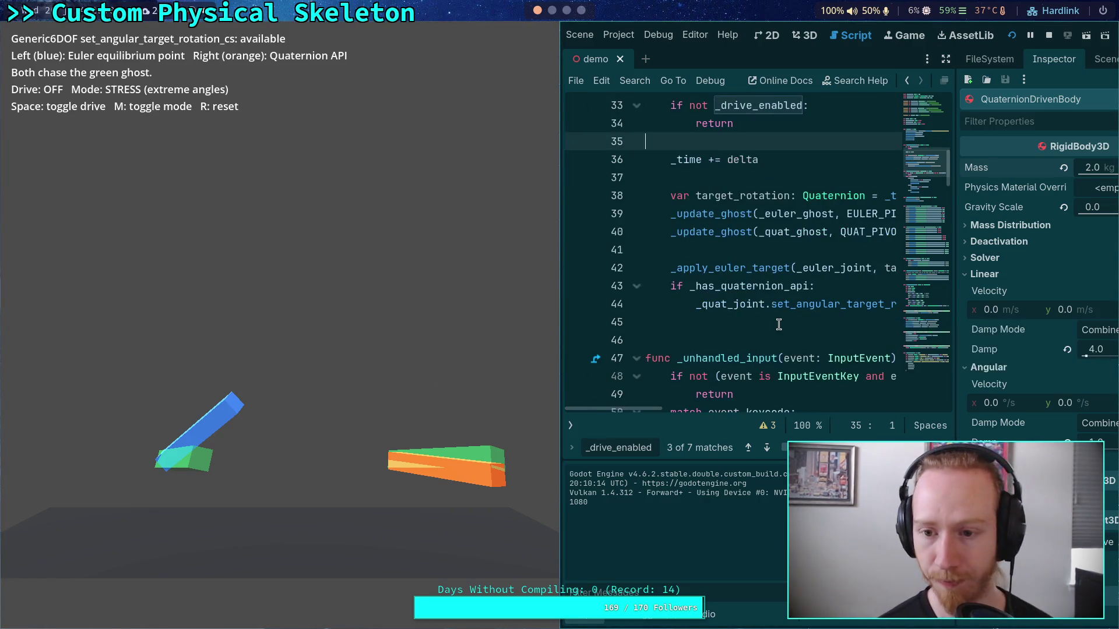
{"action": "left_click", "coordinate": [1047, 36]}
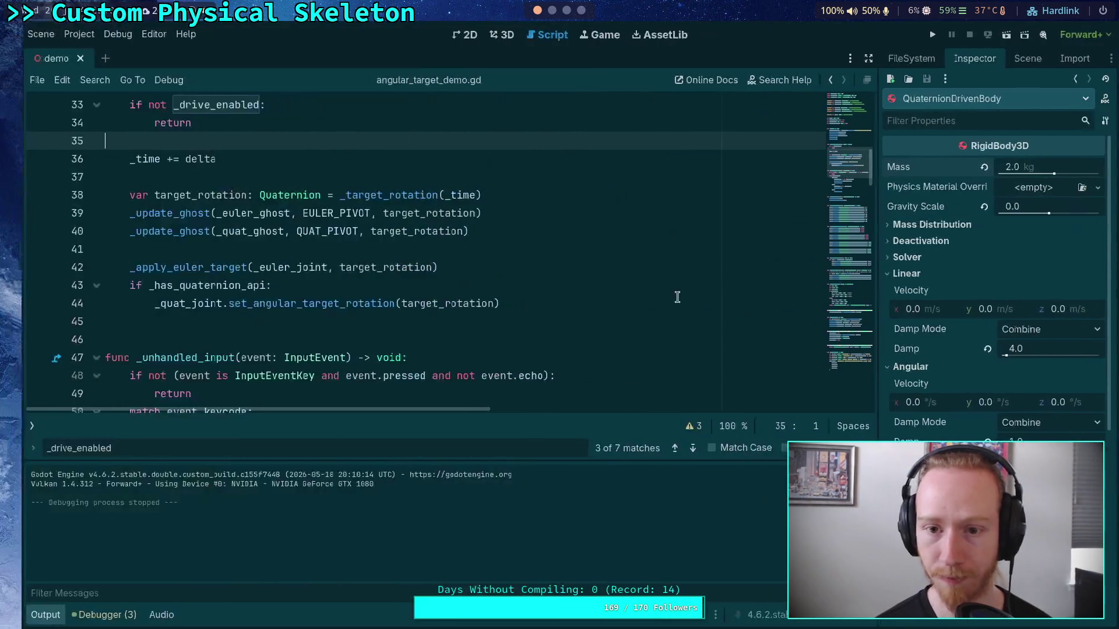
Go to the _apply_euler_target line and collapse the Output panel
{"action": "scroll", "coordinate": [393, 387], "scroll_direction": "up", "scroll_amount": 1}
{"action": "left_click", "coordinate": [280, 376]}
{"action": "scroll", "coordinate": [464, 370], "scroll_direction": "down", "scroll_amount": 1}
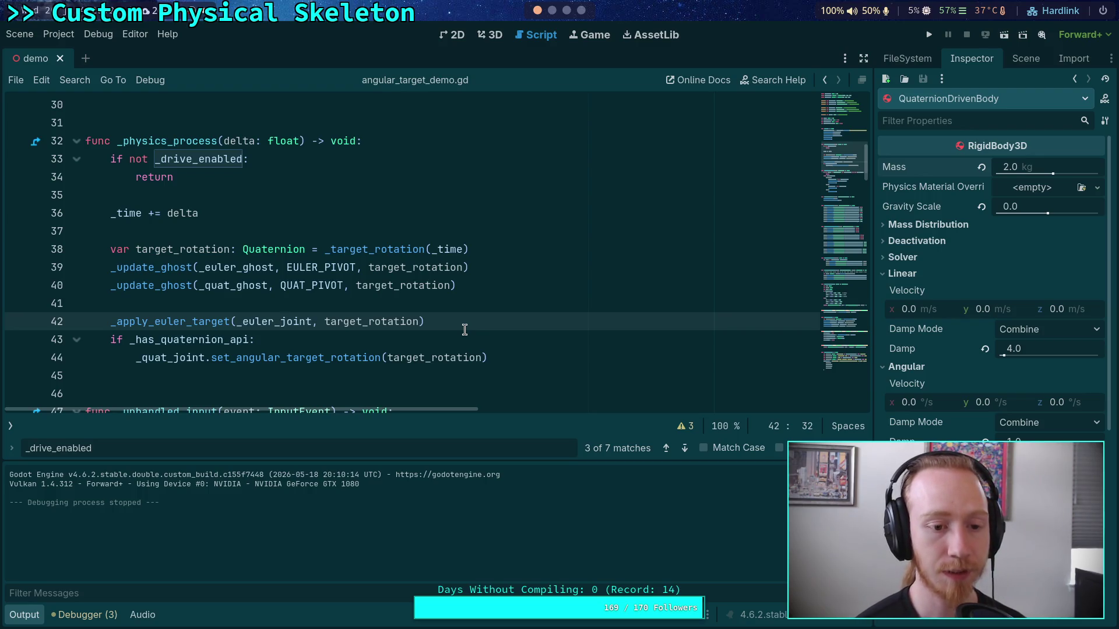
{"action": "left_click", "coordinate": [26, 616]}
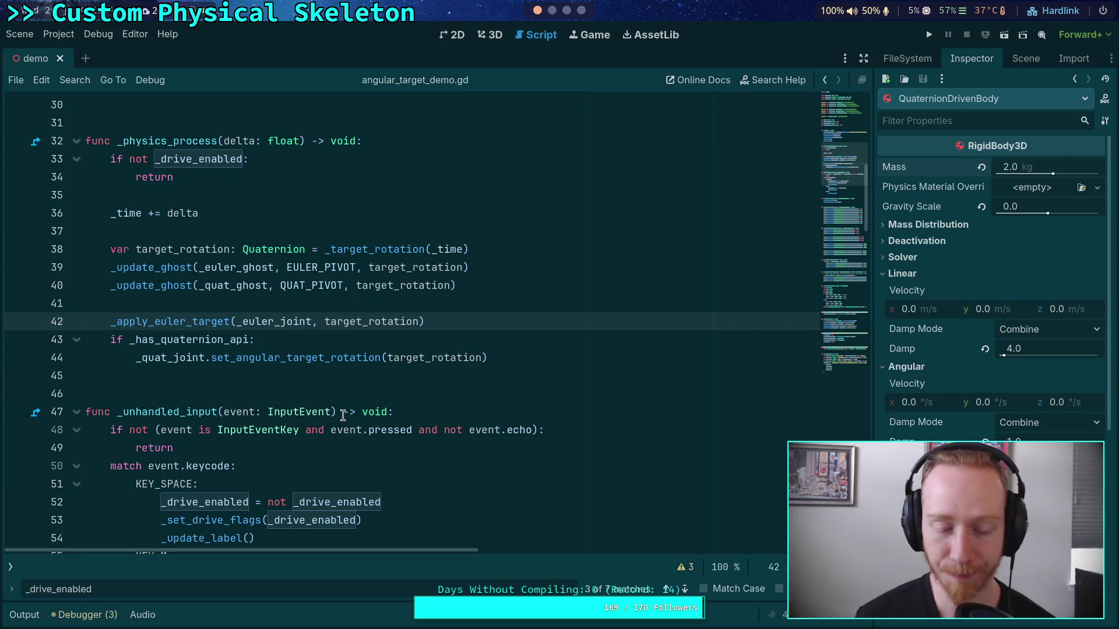
Scroll through the script reviewing the joint configuration and target-application functions
{"action": "scroll", "coordinate": [343, 414], "scroll_direction": "down", "scroll_amount": 14}
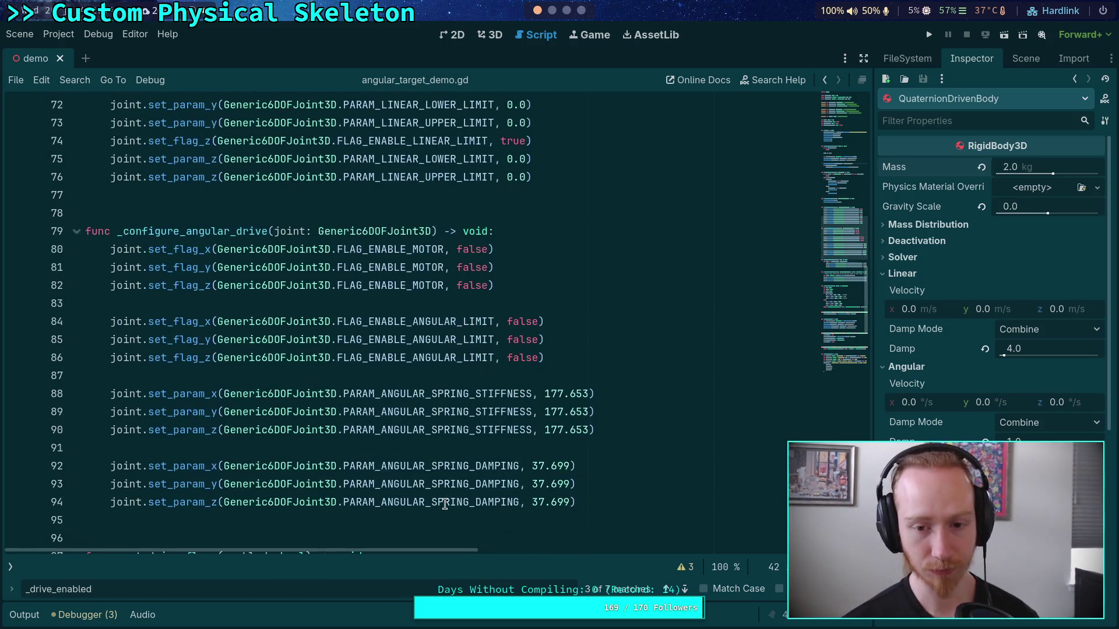
{"action": "scroll", "coordinate": [444, 504], "scroll_direction": "up", "scroll_amount": 4}
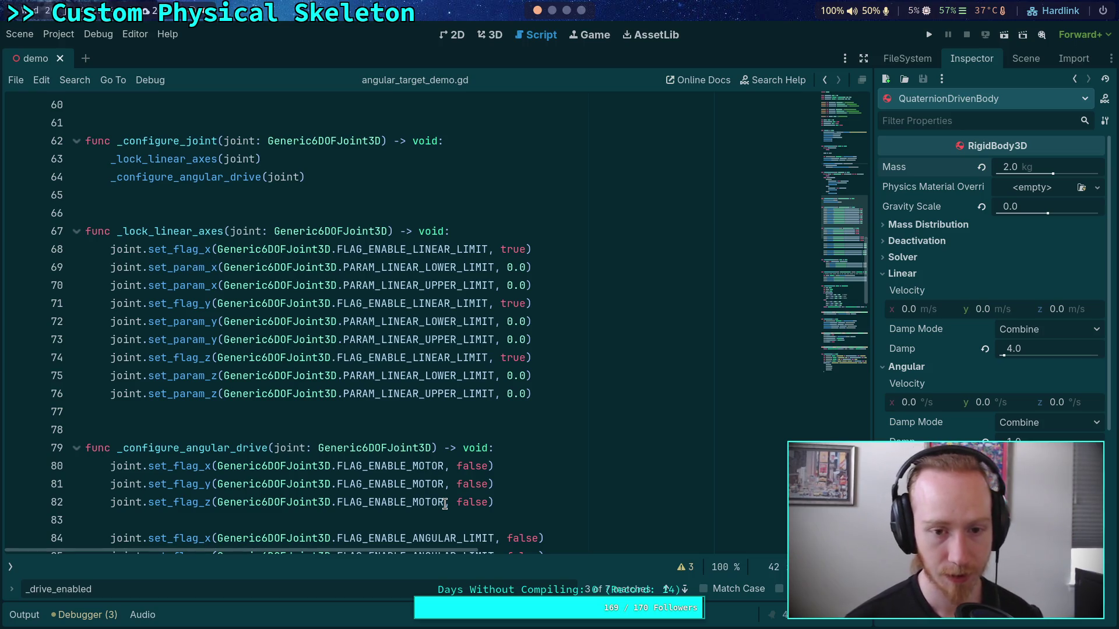
{"action": "scroll", "coordinate": [444, 504], "scroll_direction": "down", "scroll_amount": 4}
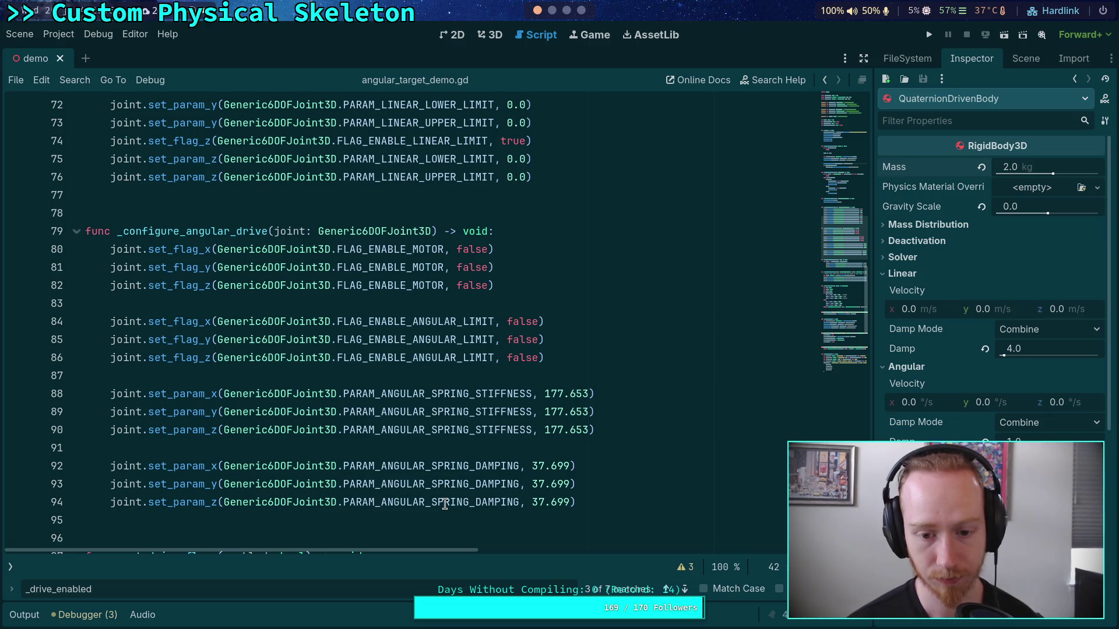
{"action": "scroll", "coordinate": [444, 504], "scroll_direction": "down", "scroll_amount": 1}
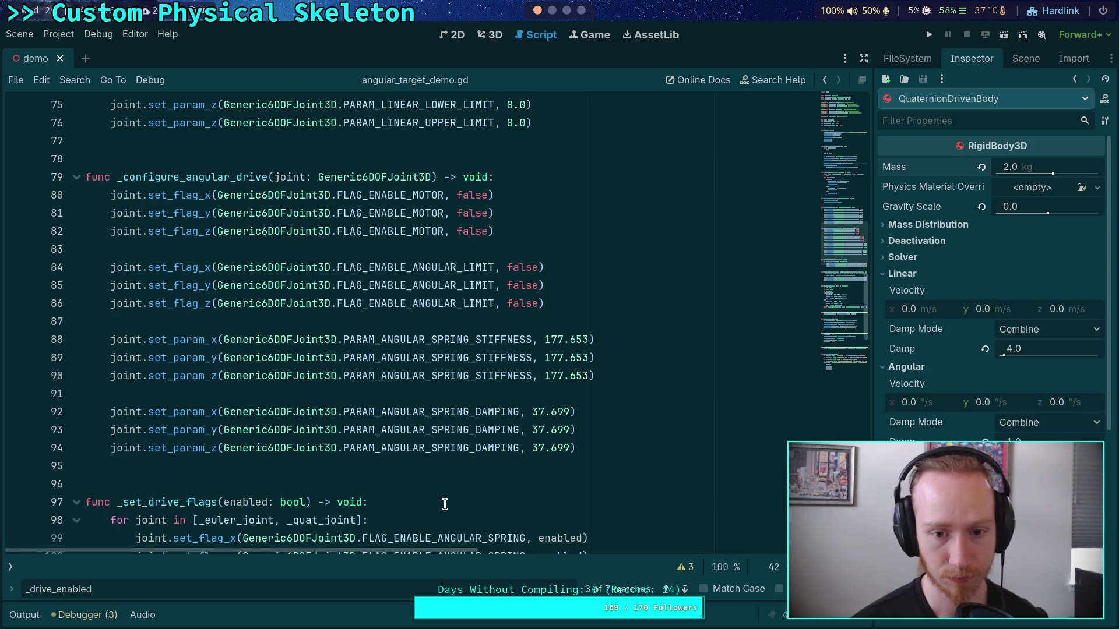
{"action": "scroll", "coordinate": [445, 504], "scroll_direction": "down", "scroll_amount": 5}
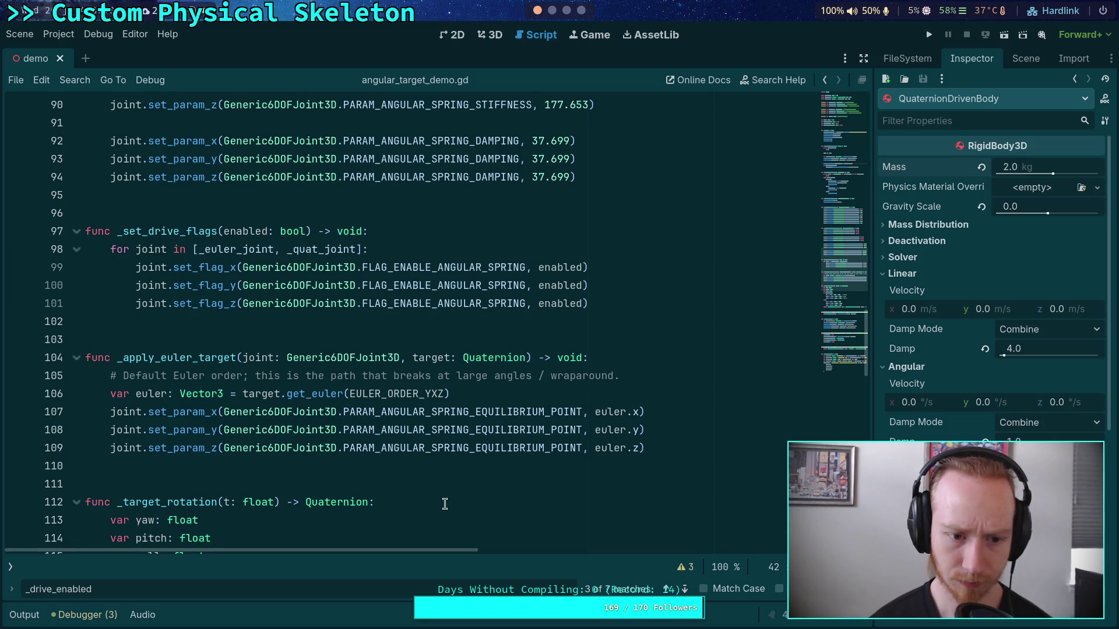
{"action": "scroll", "coordinate": [445, 504], "scroll_direction": "up", "scroll_amount": 15}
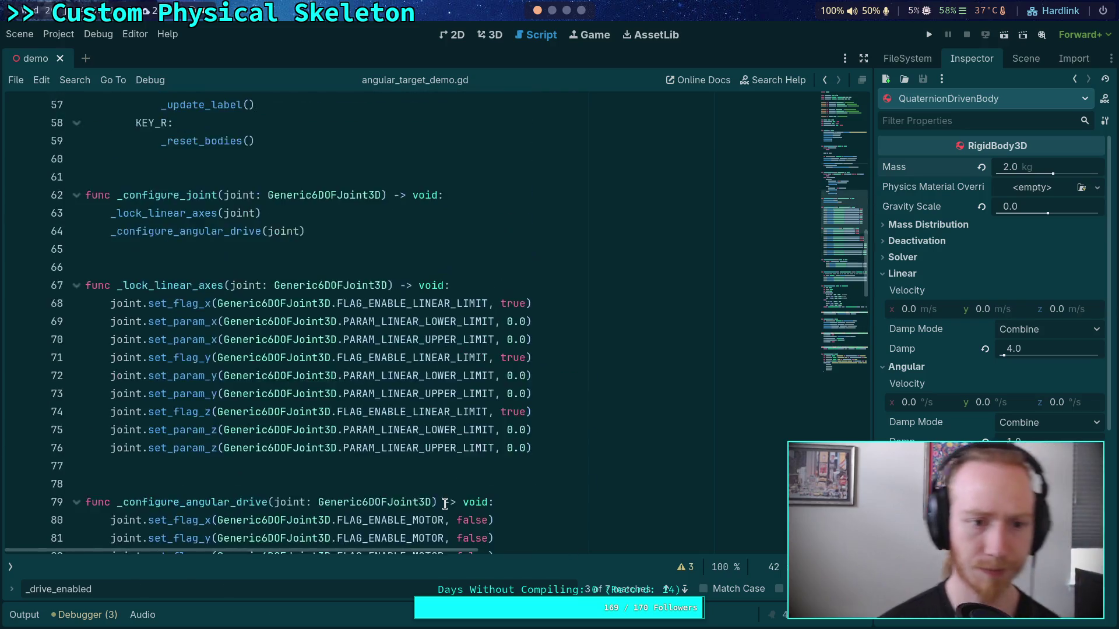
{"action": "scroll", "coordinate": [445, 504], "scroll_direction": "up", "scroll_amount": 4}
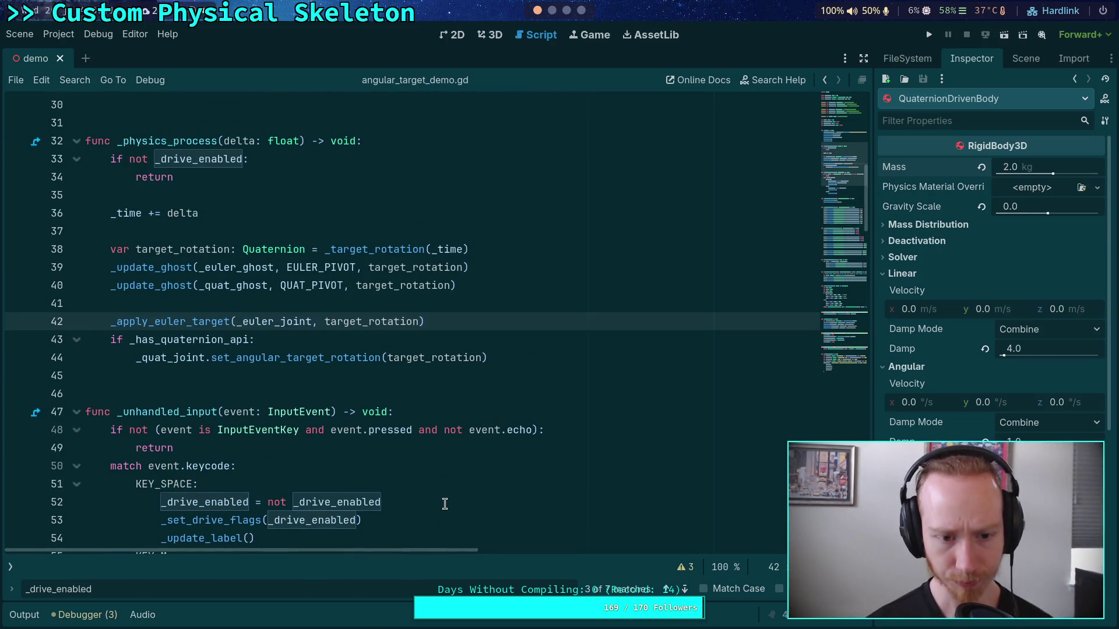
{"action": "scroll", "coordinate": [445, 504], "scroll_direction": "down", "scroll_amount": 3}
{"action": "scroll", "coordinate": [445, 504], "scroll_direction": "up", "scroll_amount": 2}
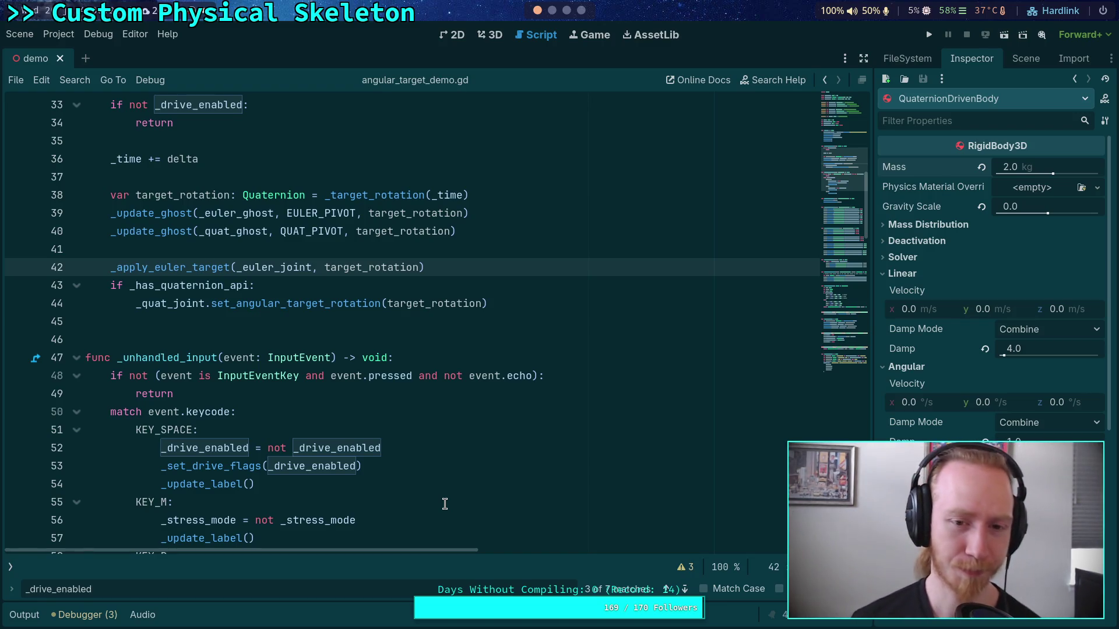
{"action": "scroll", "coordinate": [444, 504], "scroll_direction": "up", "scroll_amount": 1}
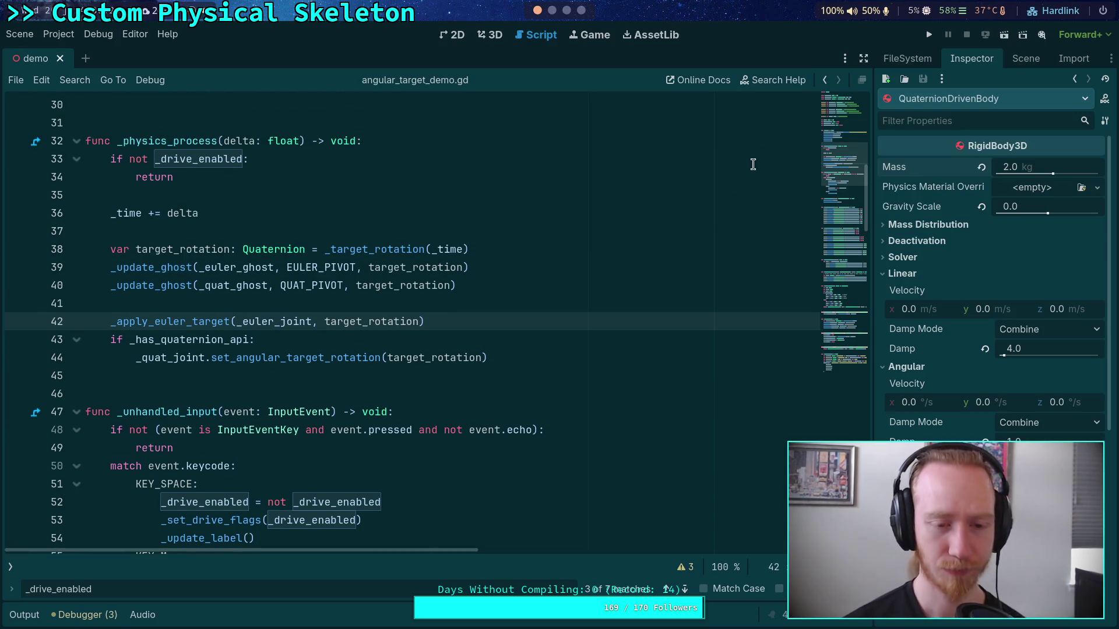
Rerun the demo and switch to extreme-angle stress mode with the drive turned off
{"action": "left_click", "coordinate": [928, 36]}
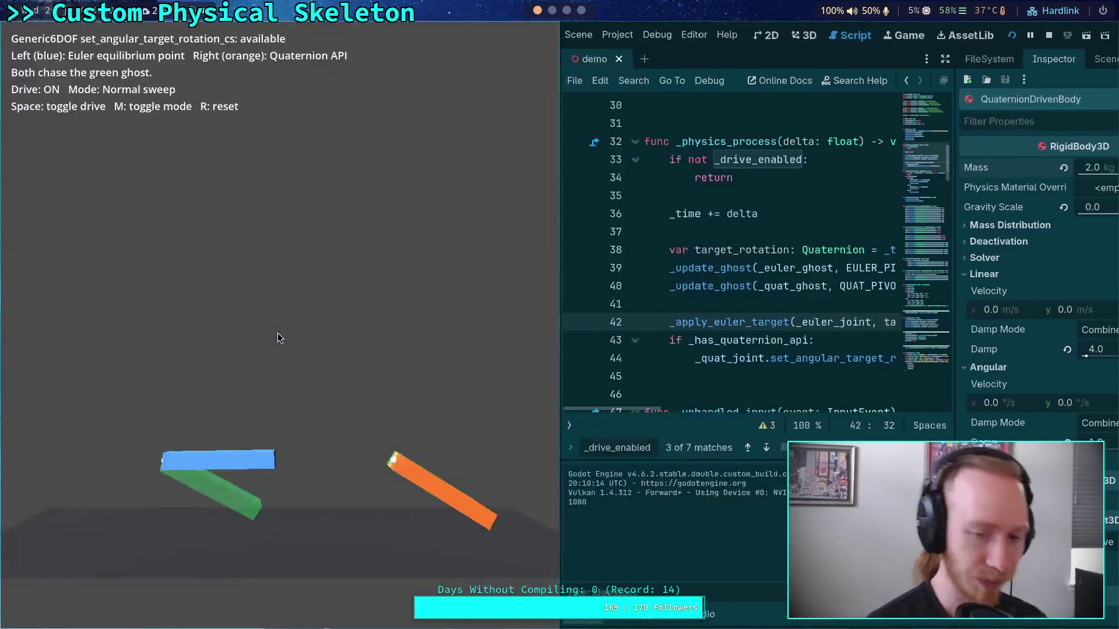
{"action": "key", "text": "m"}
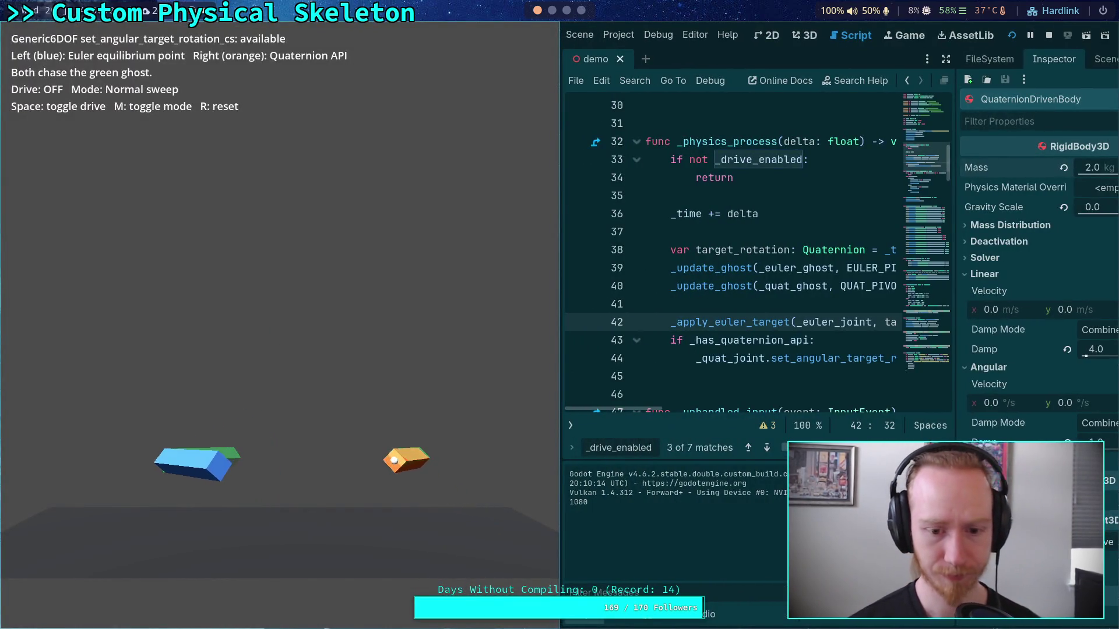
{"action": "key", "text": "m"}
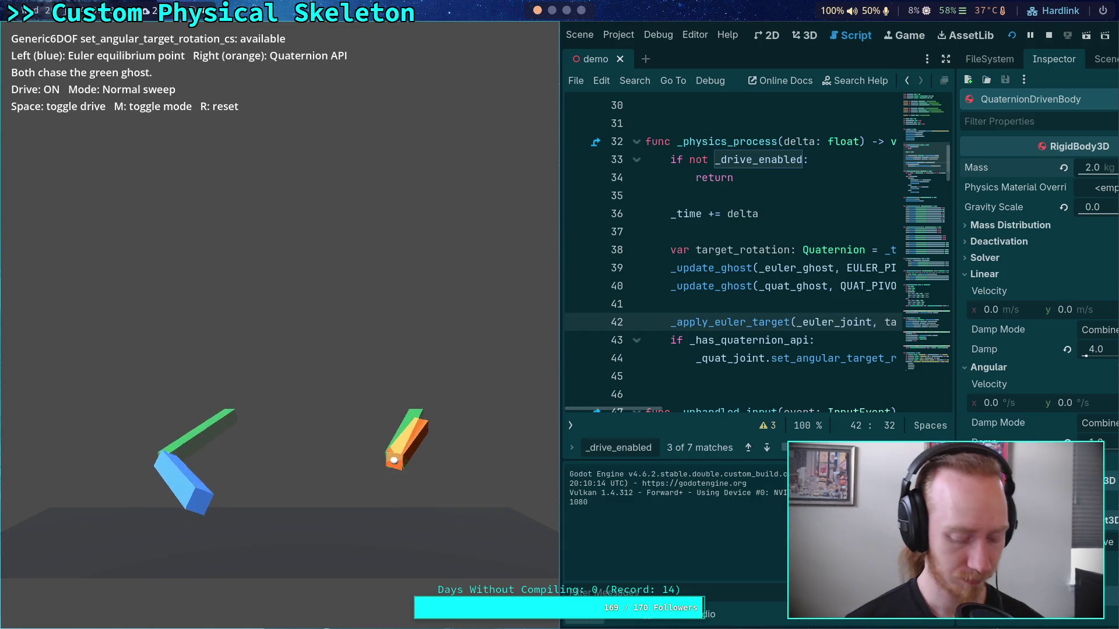
{"action": "key", "text": "m"}
{"action": "key", "text": "space"}
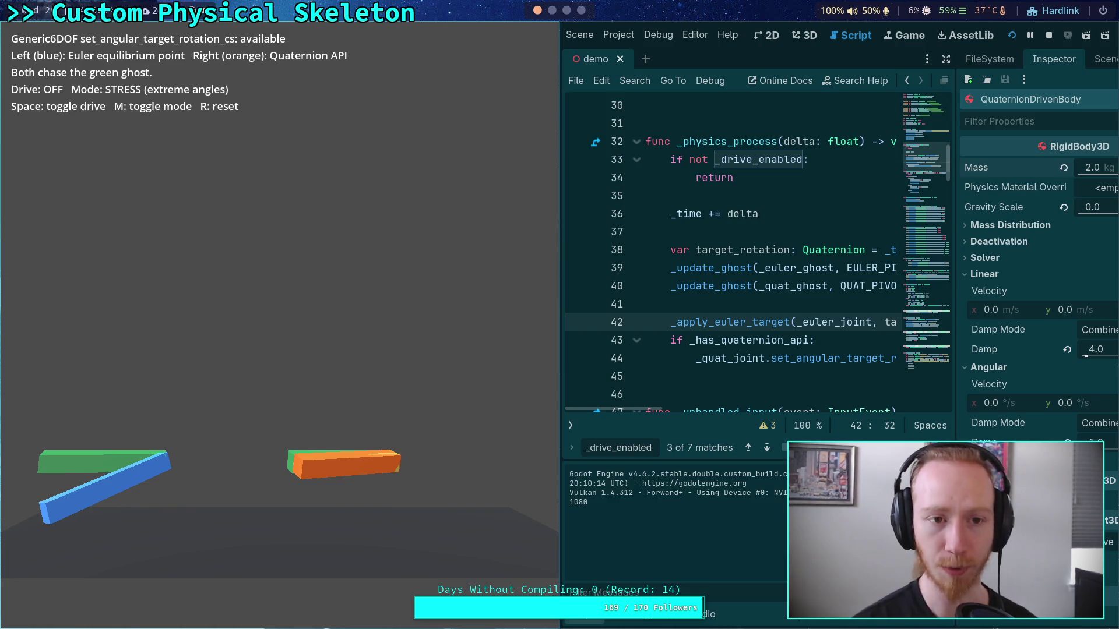
Reset the blocks, flip between normal and stress modes, toggle the drive on and off, then stop
{"action": "key", "text": "r"}
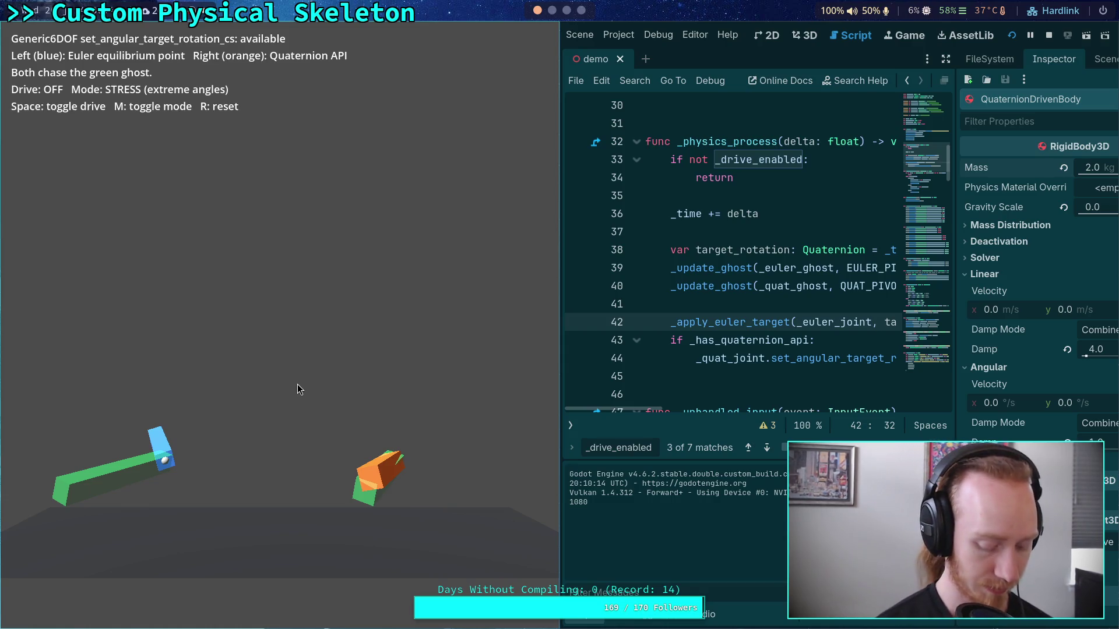
{"action": "key", "text": "m"}
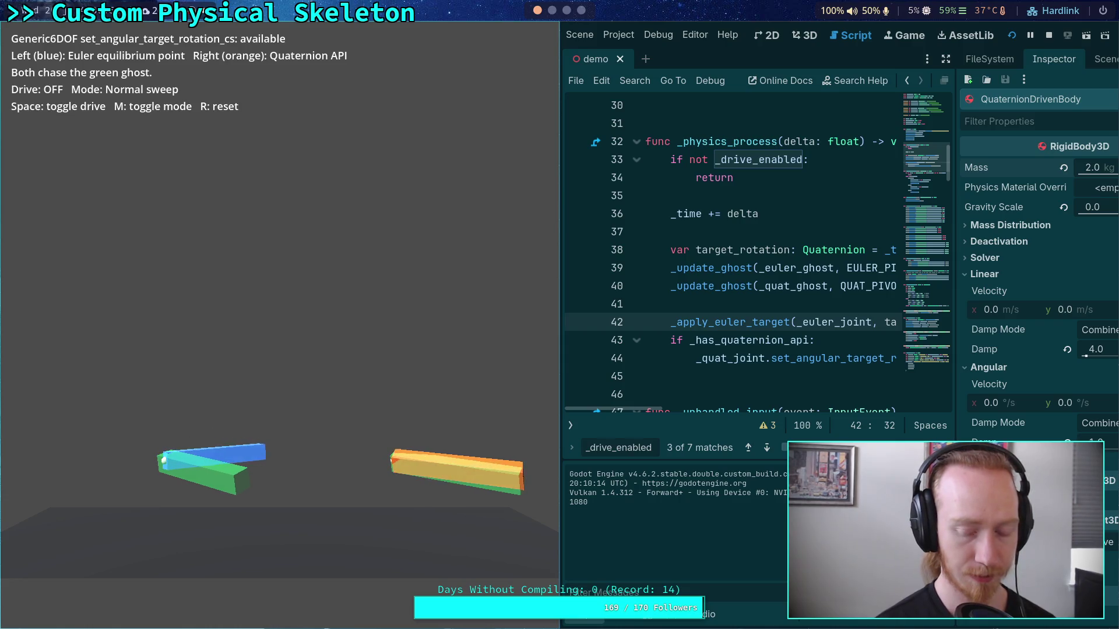
{"action": "key", "text": "m"}
{"action": "key", "text": "space"}
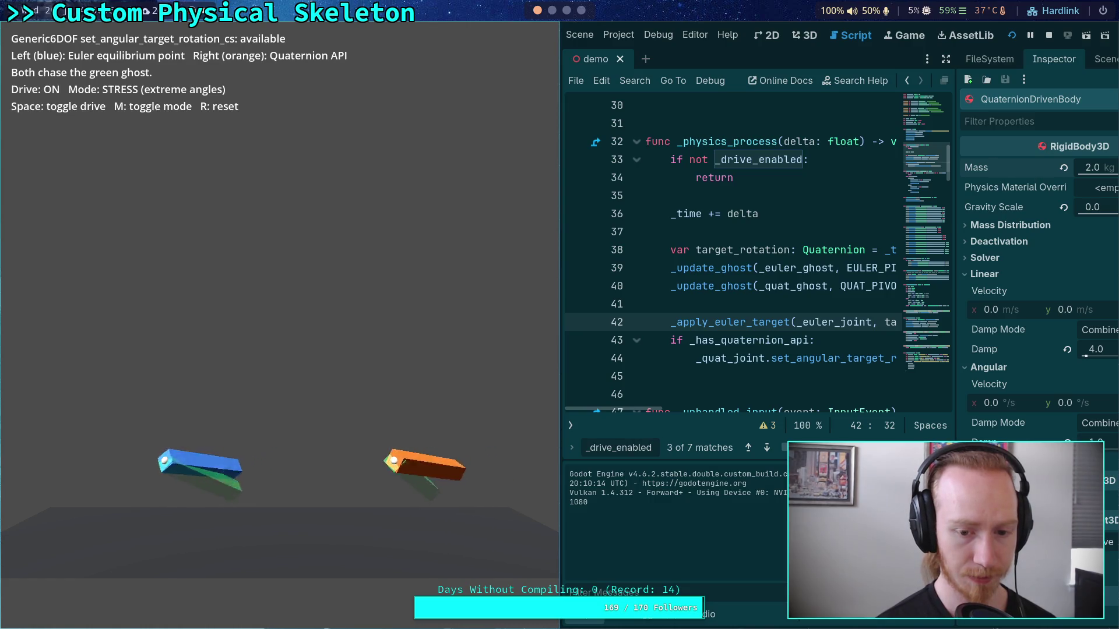
{"action": "key", "text": "space"}
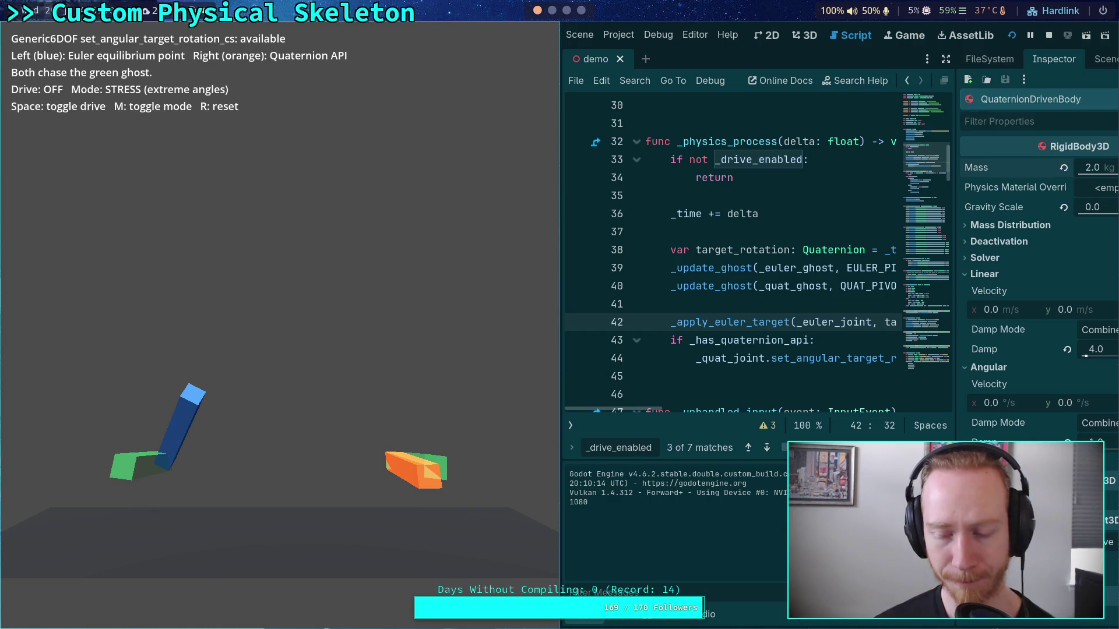
{"action": "left_click", "coordinate": [1048, 36]}
Delete 'not' on line 33 so the check tests _drive_enabled
{"action": "scroll", "coordinate": [482, 354], "scroll_direction": "up", "scroll_amount": 3}
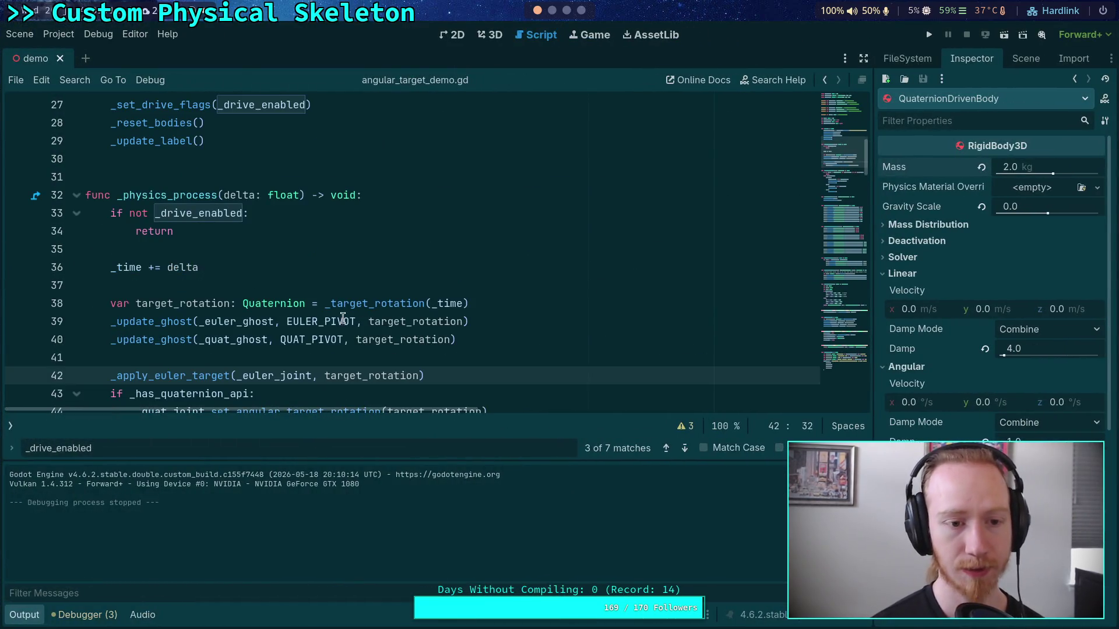
{"action": "left_click", "coordinate": [214, 268]}
{"action": "scroll", "coordinate": [227, 266], "scroll_direction": "down", "scroll_amount": 3}
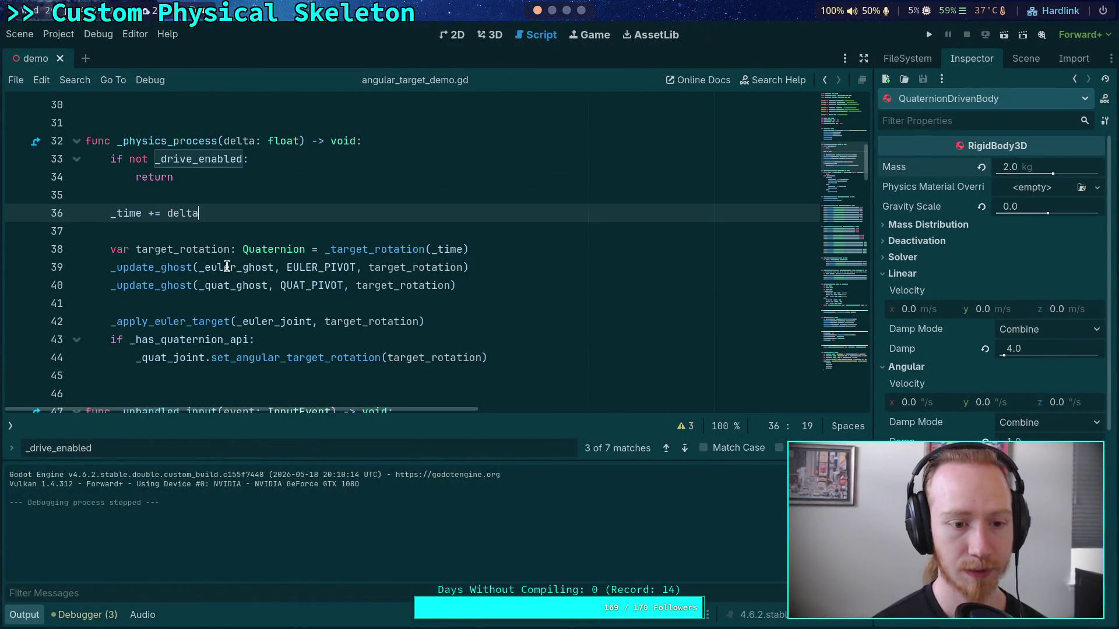
{"action": "double_click", "coordinate": [137, 160]}
{"action": "key", "text": "Delete"}
{"action": "key", "text": "Delete"}
Indent '_time += delta' under the if, remove the return line, save, and rerun the project
{"action": "left_click", "coordinate": [121, 216]}
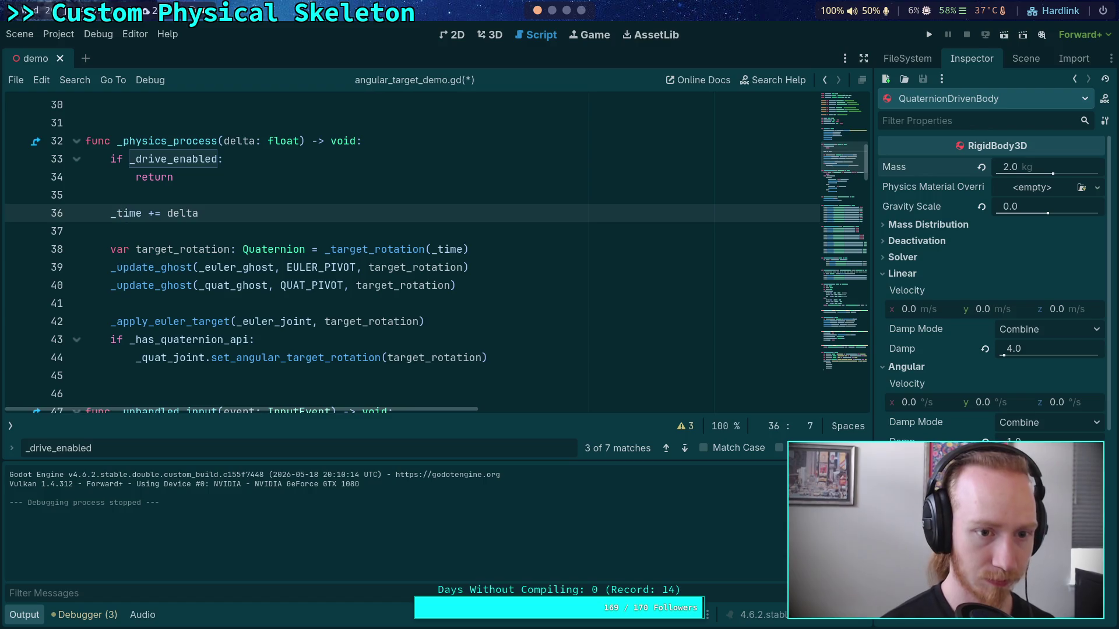
{"action": "key", "text": "alt+Up"}
{"action": "key", "text": "alt+Up"}
{"action": "key", "text": "Tab"}
{"action": "key", "text": "Down"}
{"action": "key", "text": "Down"}
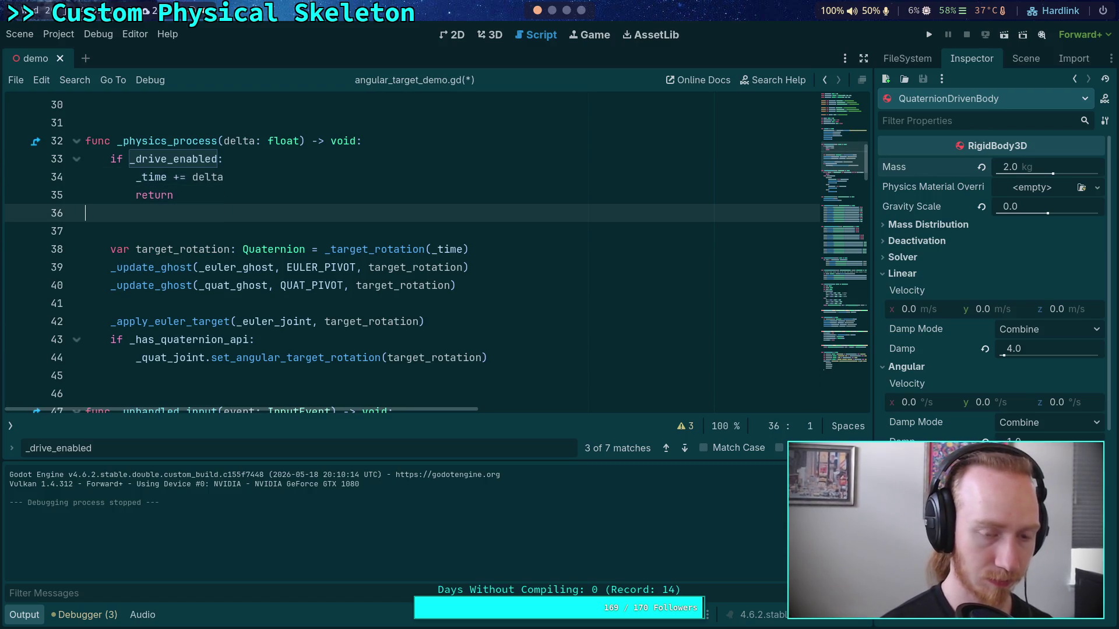
{"action": "key", "text": "BackSpace"}
{"action": "key", "text": "BackSpace"}
{"action": "key", "text": "BackSpace"}
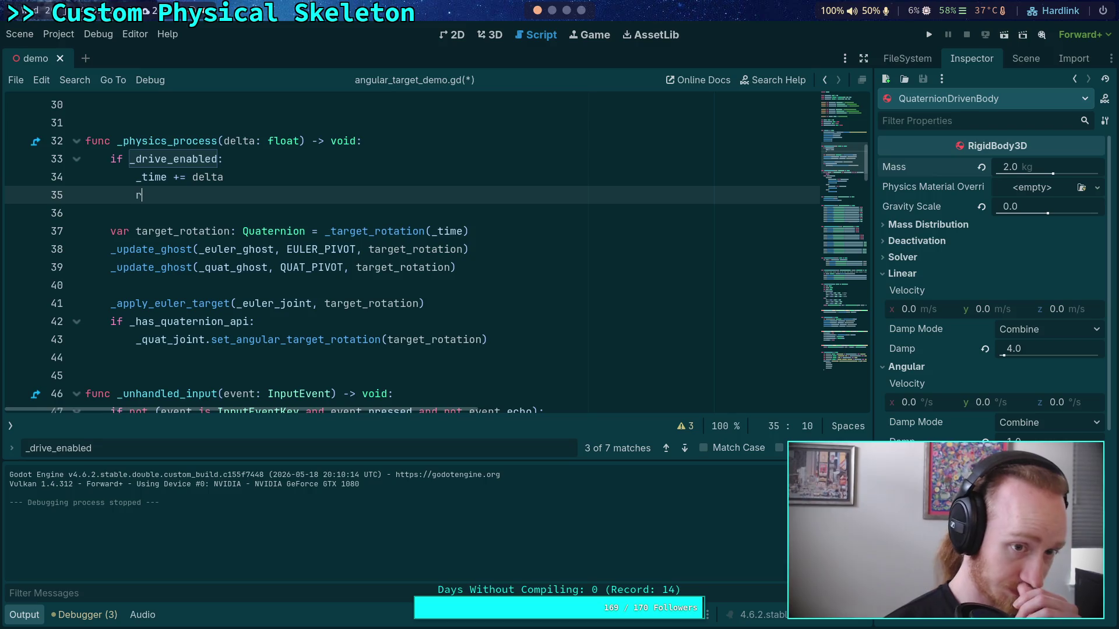
{"action": "key", "text": "BackSpace"}
{"action": "key", "text": "BackSpace"}
{"action": "key", "text": "ctrl+s"}
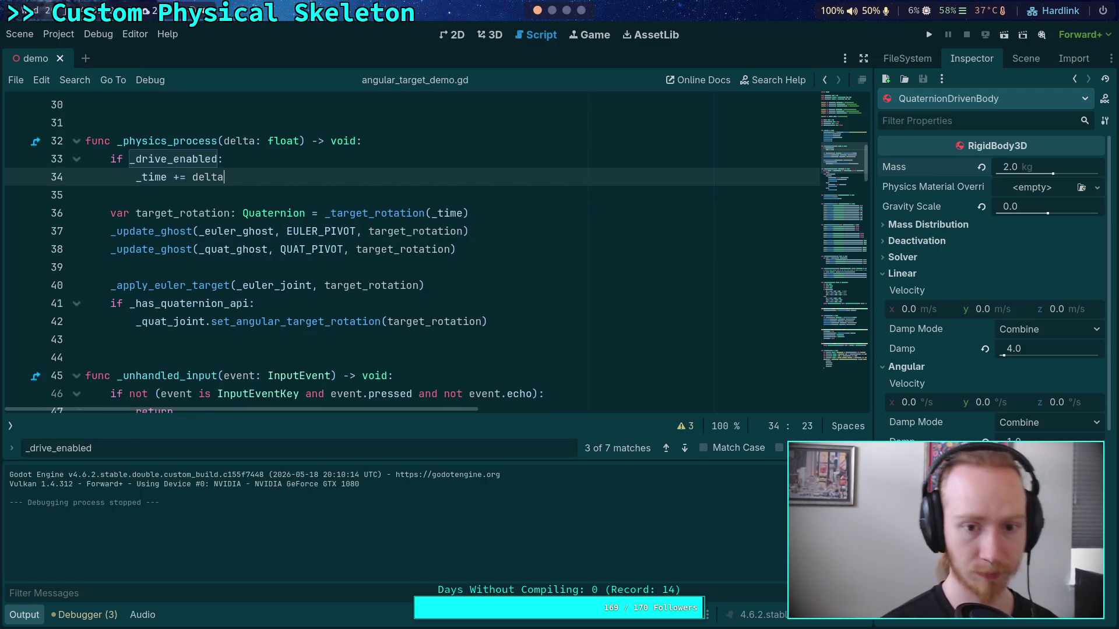
{"action": "left_click", "coordinate": [929, 35]}
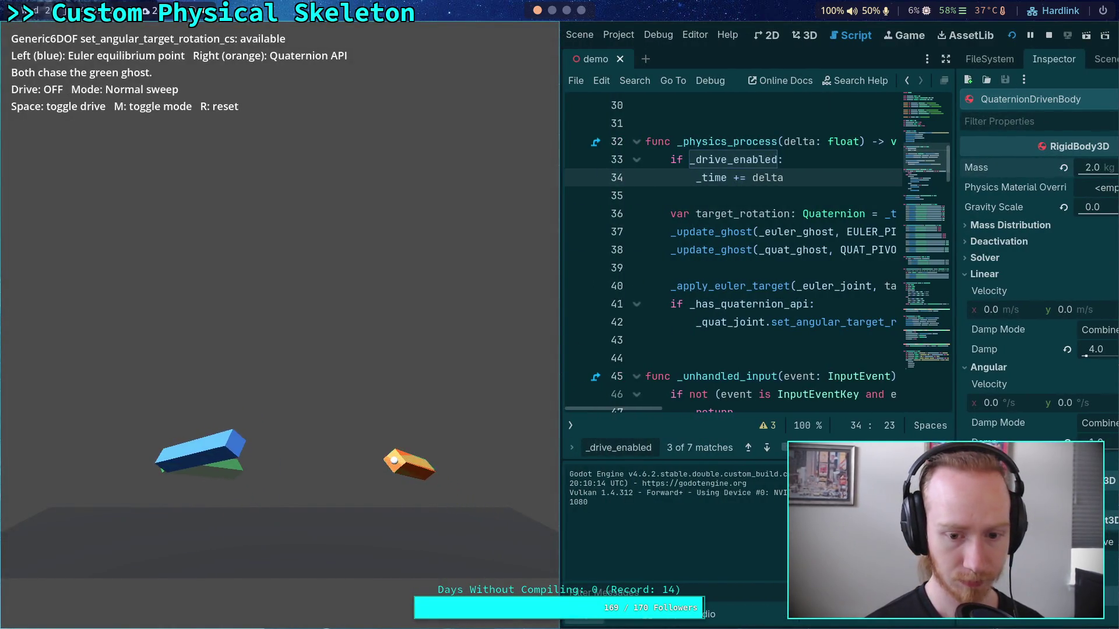
Run the relaunched demo in stress mode, reset the bodies, turn the drive on, reset again, then stop it
{"action": "key", "text": "m"}
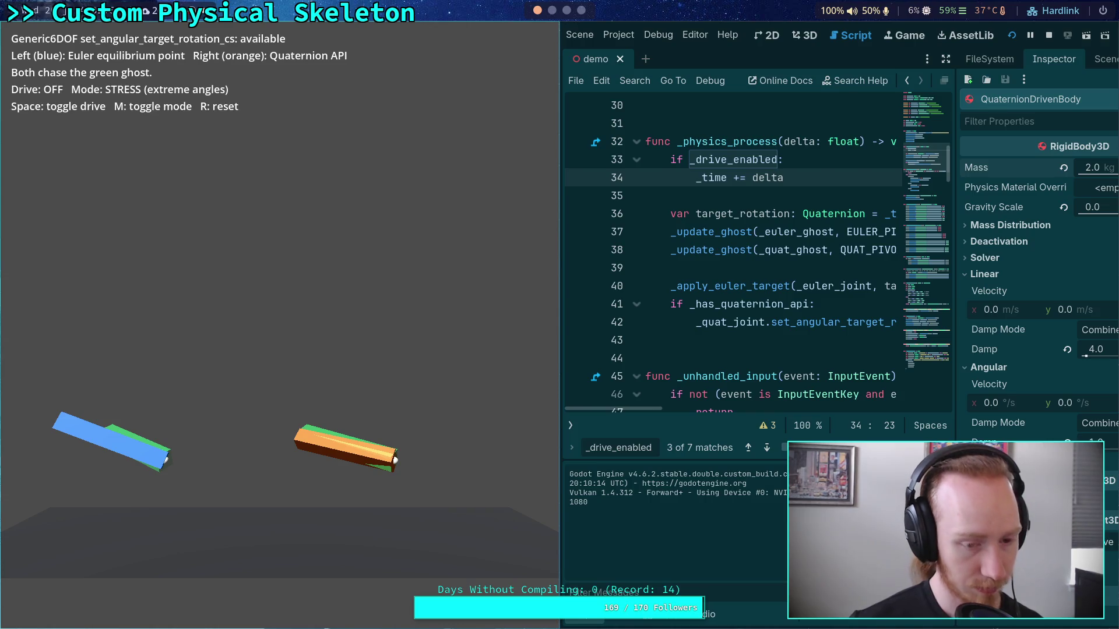
{"action": "key", "text": "r"}
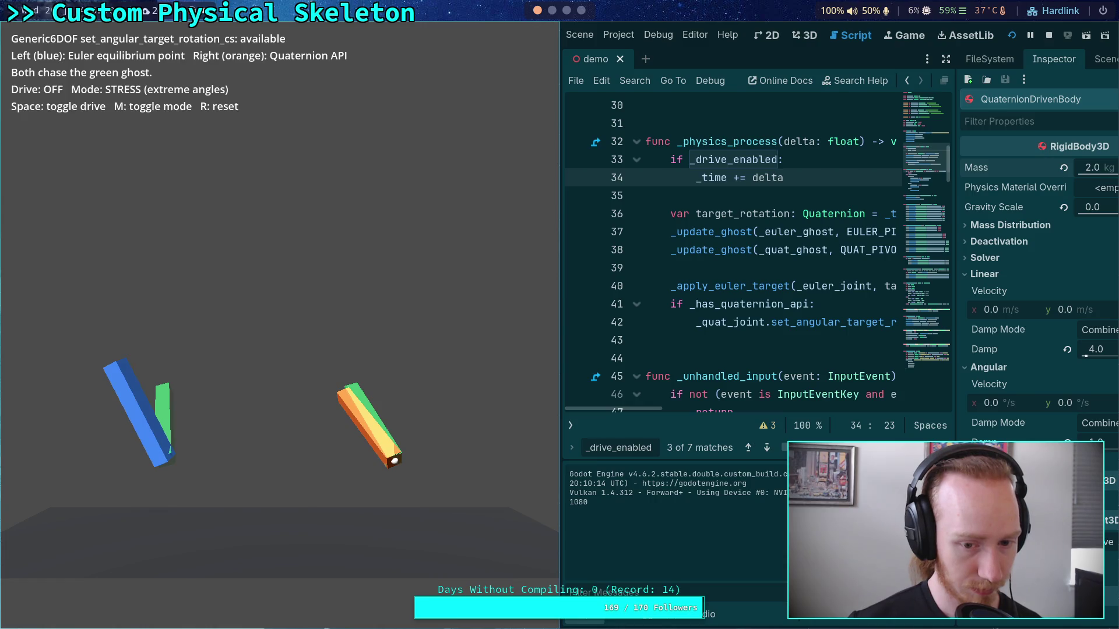
{"action": "key", "text": "space"}
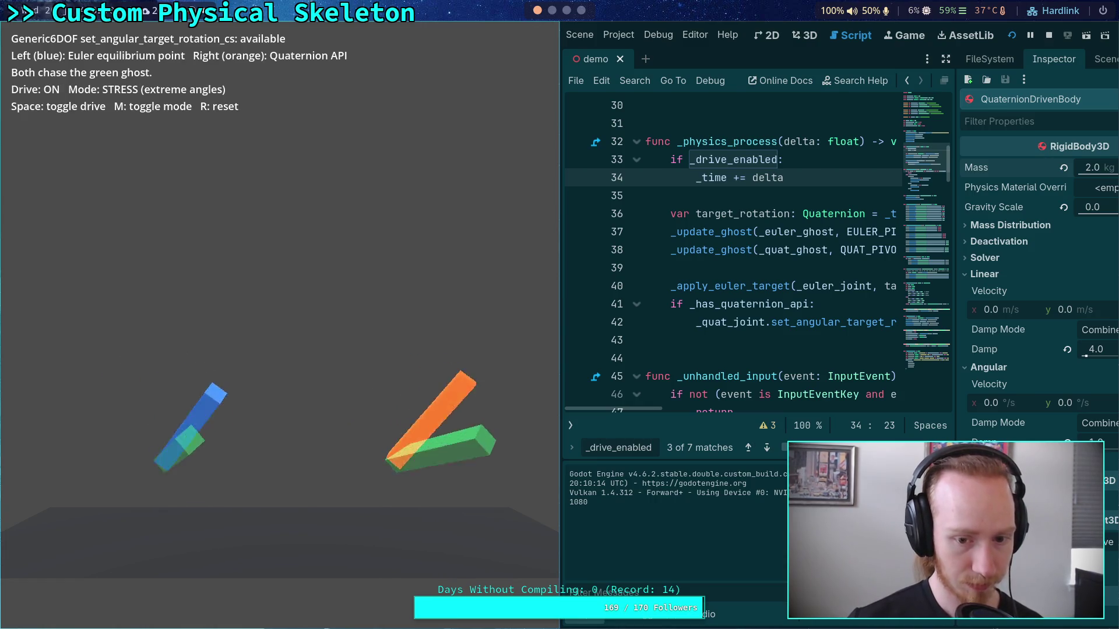
{"action": "key", "text": "r"}
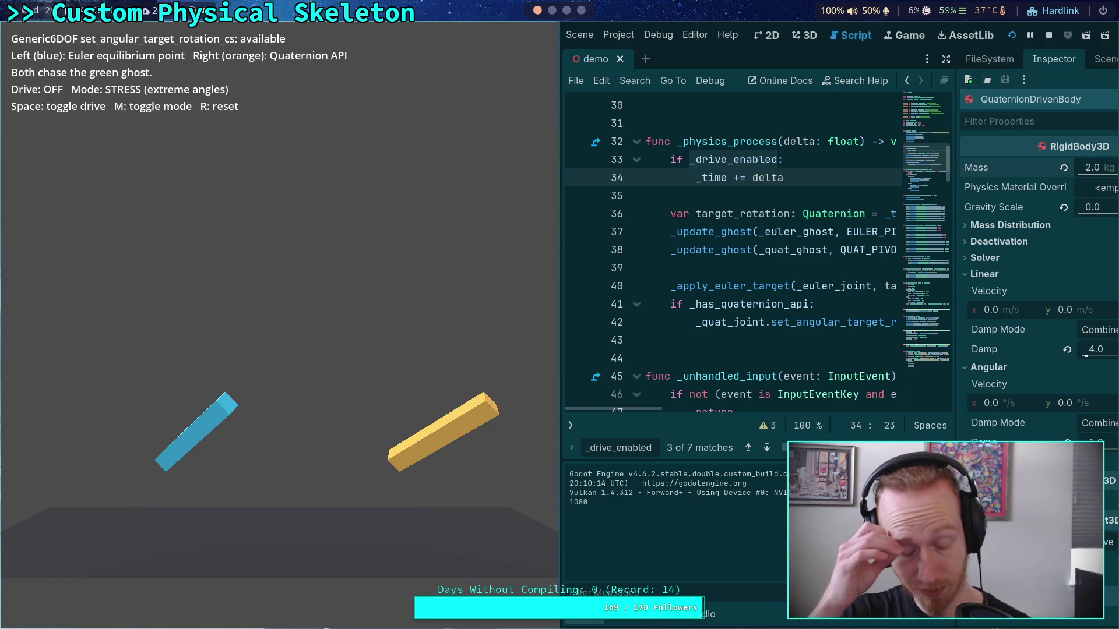
{"action": "left_click", "coordinate": [1049, 35]}
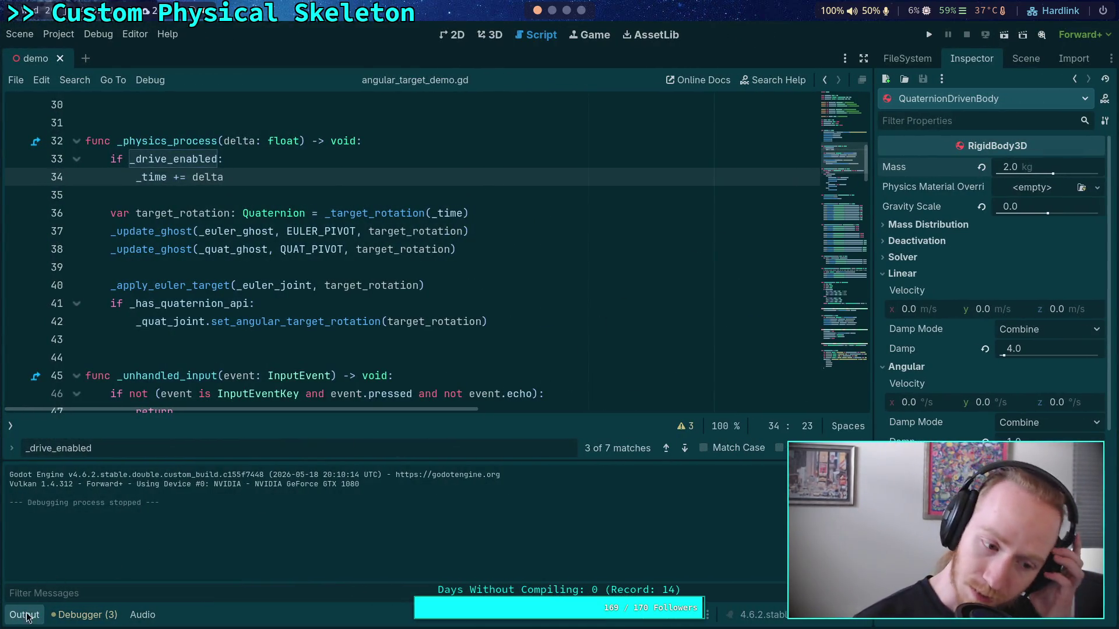
Remove the decimal points from the x, y and z stiffness values on lines 86–88
{"action": "left_click", "coordinate": [29, 612]}
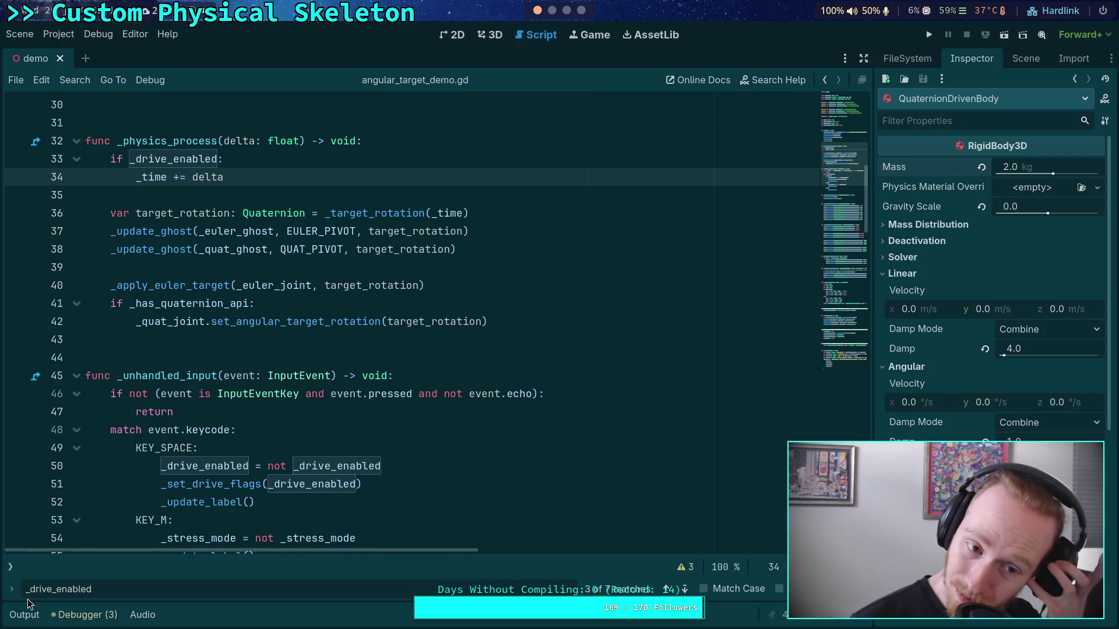
{"action": "left_click", "coordinate": [204, 358]}
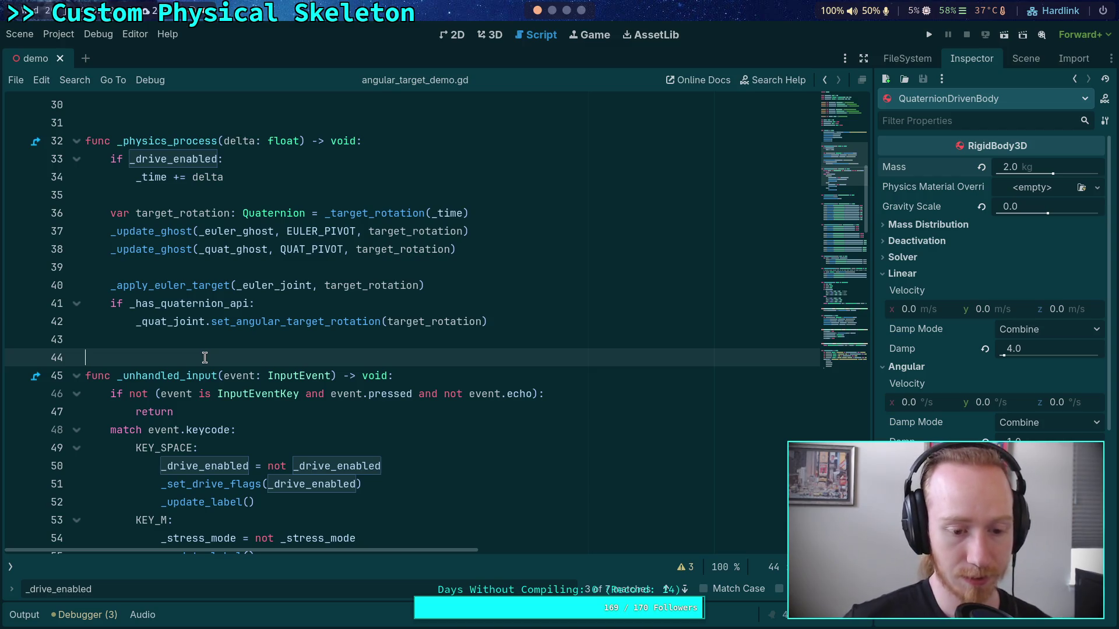
{"action": "scroll", "coordinate": [374, 448], "scroll_direction": "down", "scroll_amount": 14}
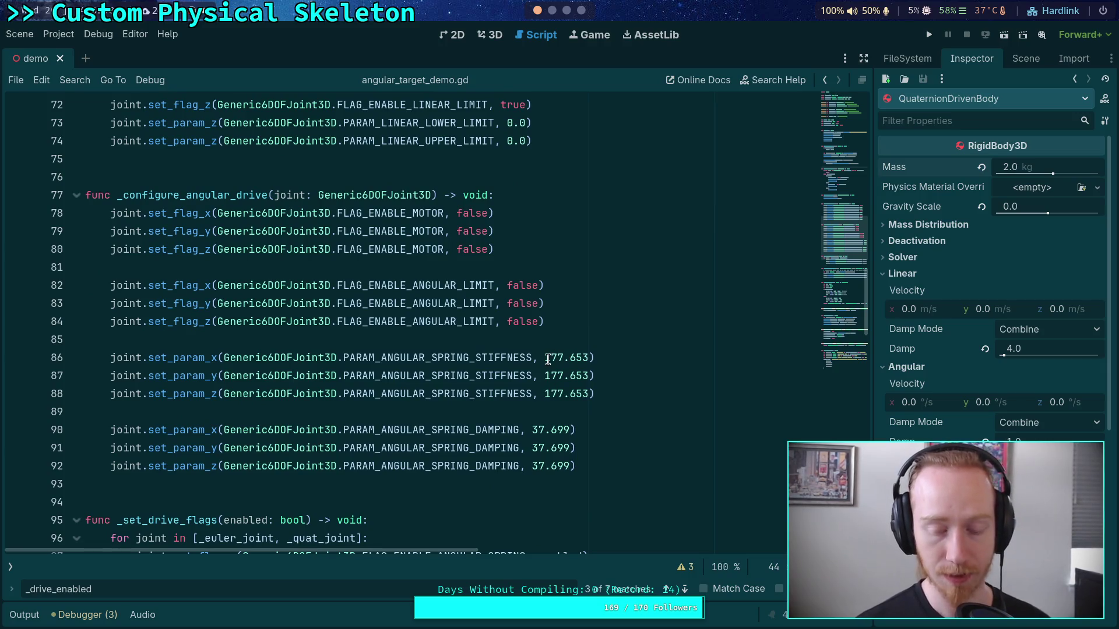
{"action": "left_click", "coordinate": [548, 359]}
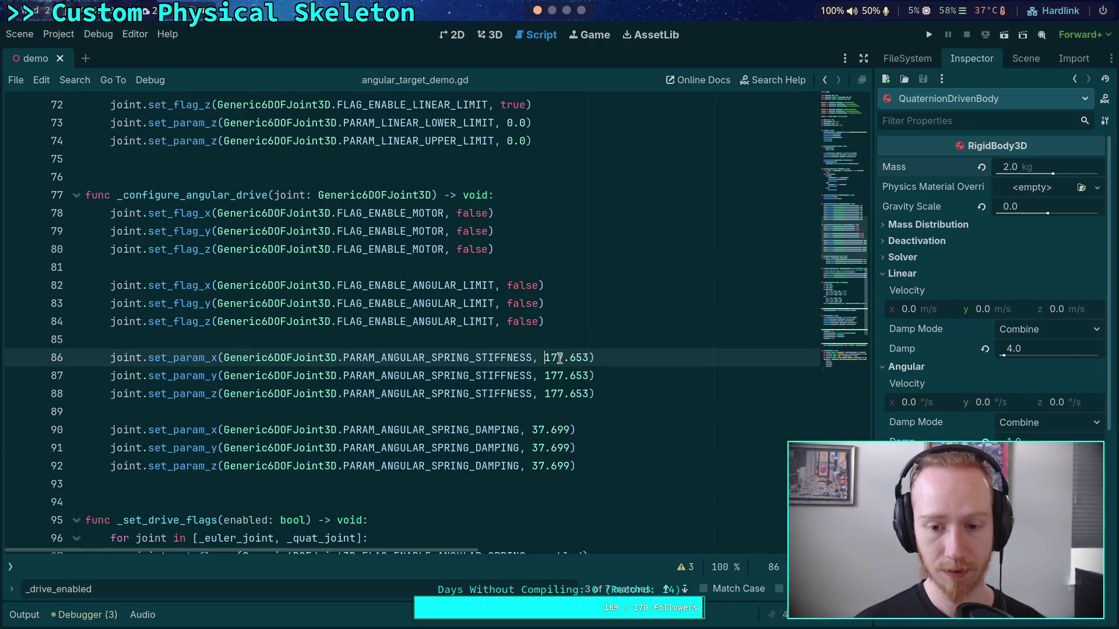
{"action": "key", "text": "Delete"}
{"action": "key", "text": "Up"}
{"action": "key", "text": "Down"}
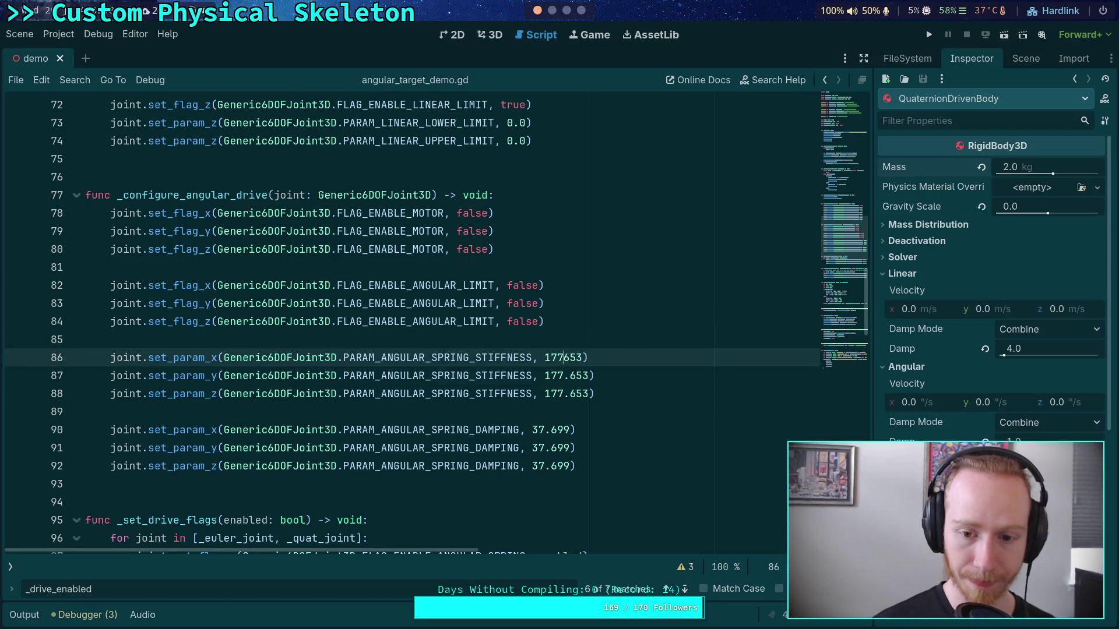
{"action": "key", "text": "Down"}
{"action": "key", "text": "Delete"}
{"action": "key", "text": "Down"}
{"action": "key", "text": "Delete"}
Reinsert the decimal points so all three stiffnesses read 17765.3, then save and rerun the demo
{"action": "key", "text": "Up"}
{"action": "key", "text": "Up"}
{"action": "key", "text": "Down"}
{"action": "key", "text": "Up"}
{"action": "type", "text": "."}
{"action": "key", "text": "Down"}
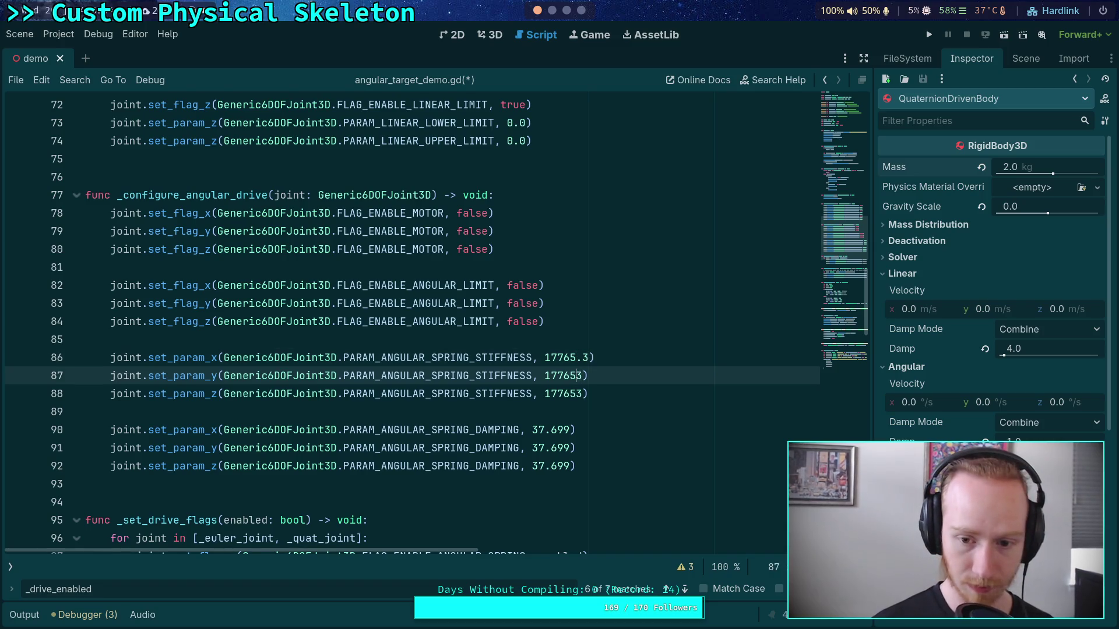
{"action": "type", "text": "."}
{"action": "key", "text": "Down"}
{"action": "type", "text": "."}
{"action": "key", "text": "ctrl+s"}
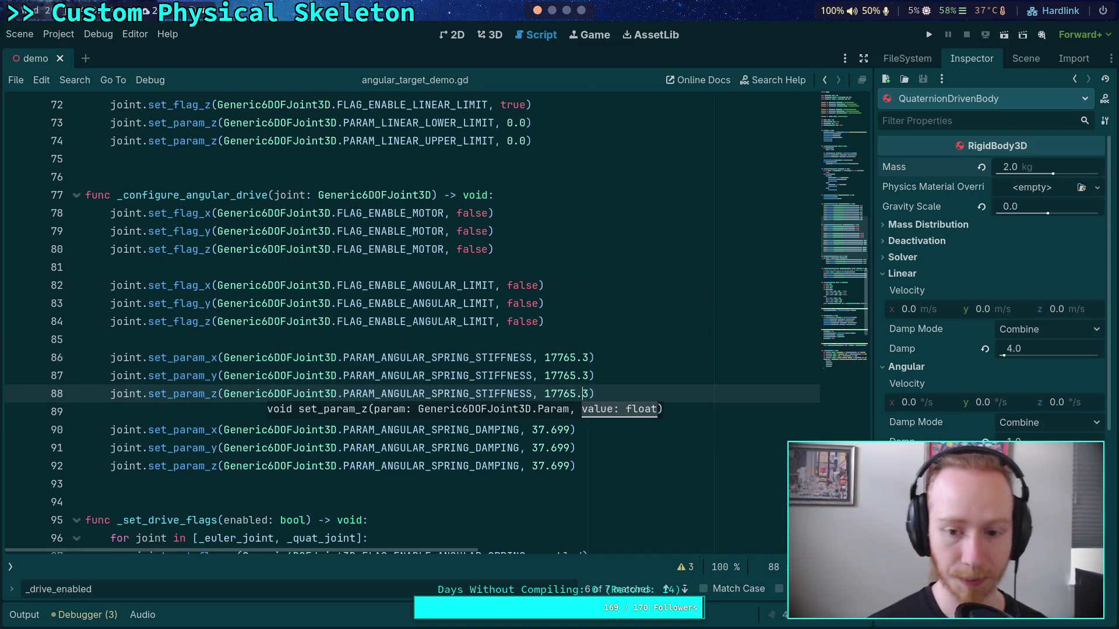
{"action": "left_click", "coordinate": [928, 34]}
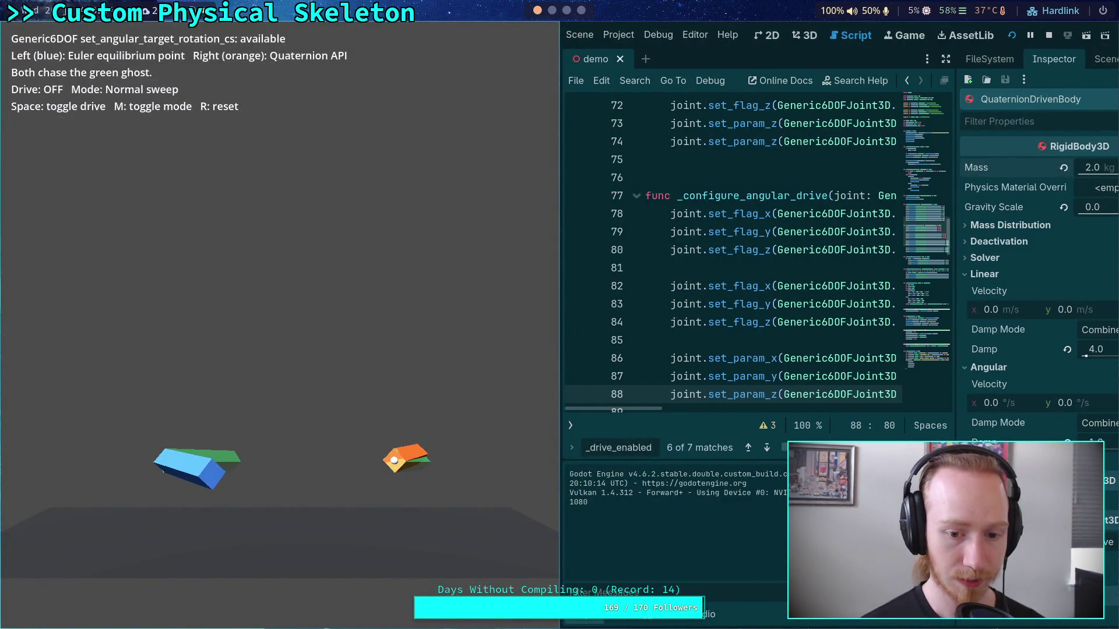
Toggle the drive on and off, switch to stress mode with the drive on, then stop the demo
{"action": "key", "text": "space"}
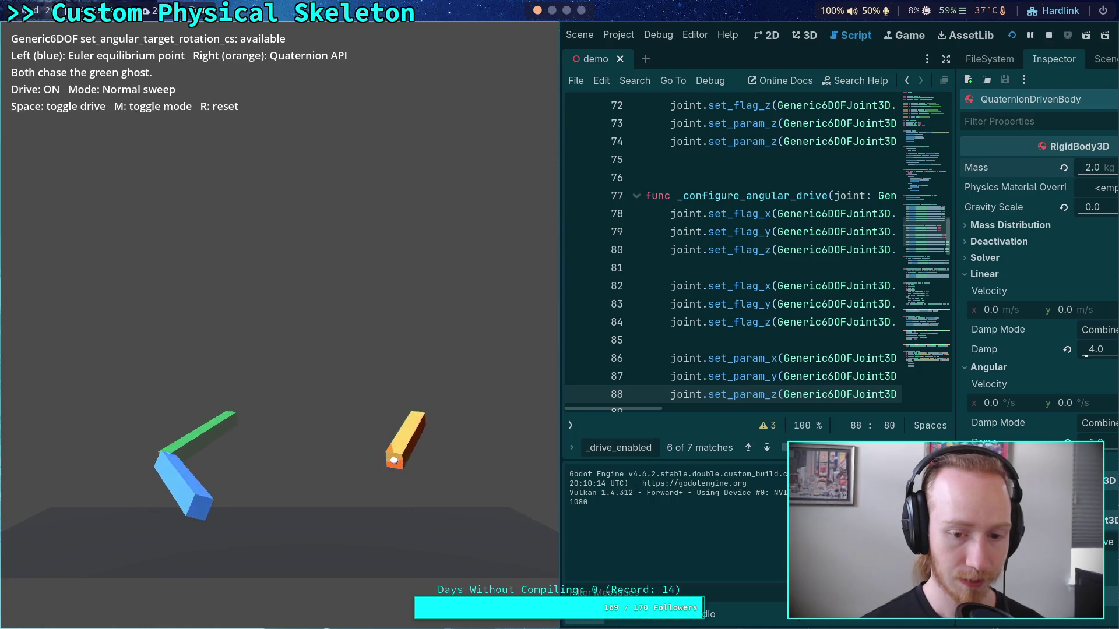
{"action": "key", "text": "space"}
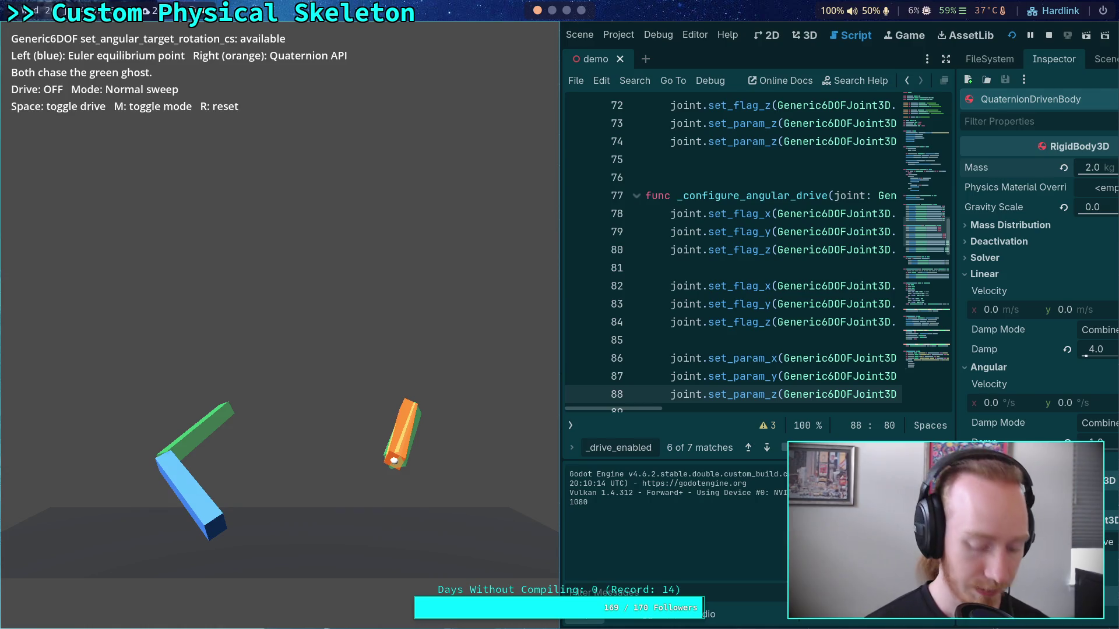
{"action": "key", "text": "m"}
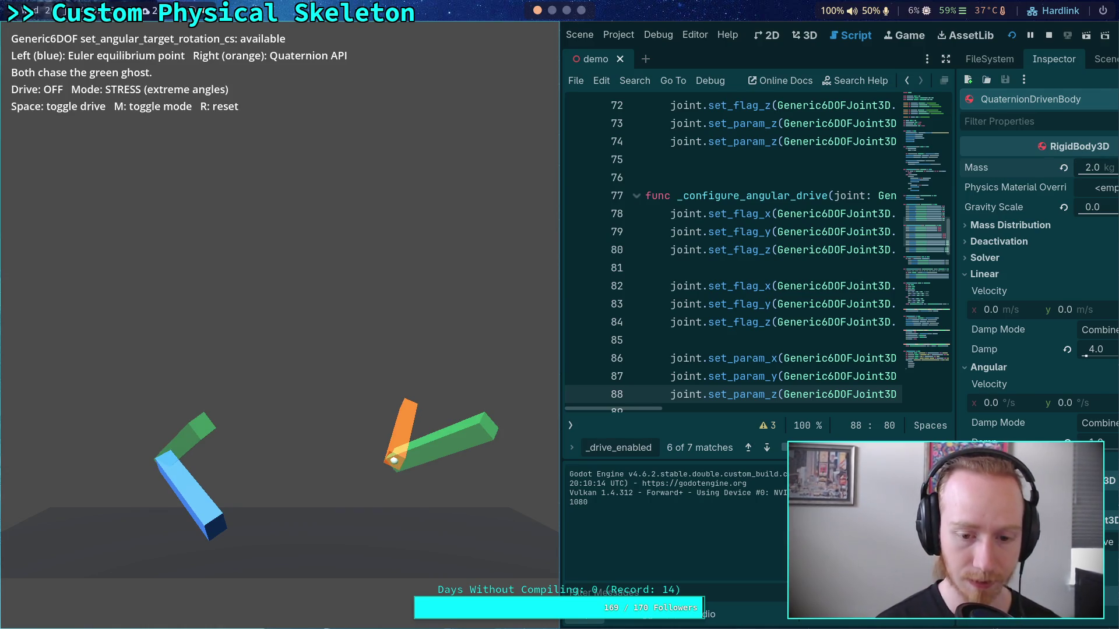
{"action": "key", "text": "space"}
{"action": "key", "text": "space"}
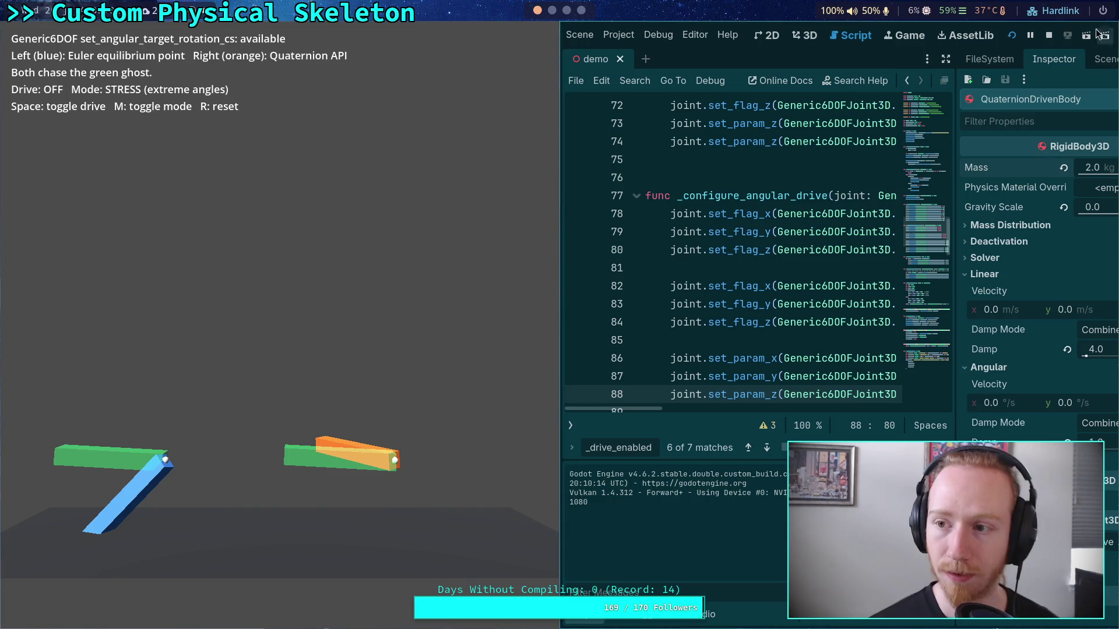
{"action": "left_click", "coordinate": [1048, 35]}
{"action": "scroll", "coordinate": [472, 353], "scroll_direction": "up", "scroll_amount": 10}
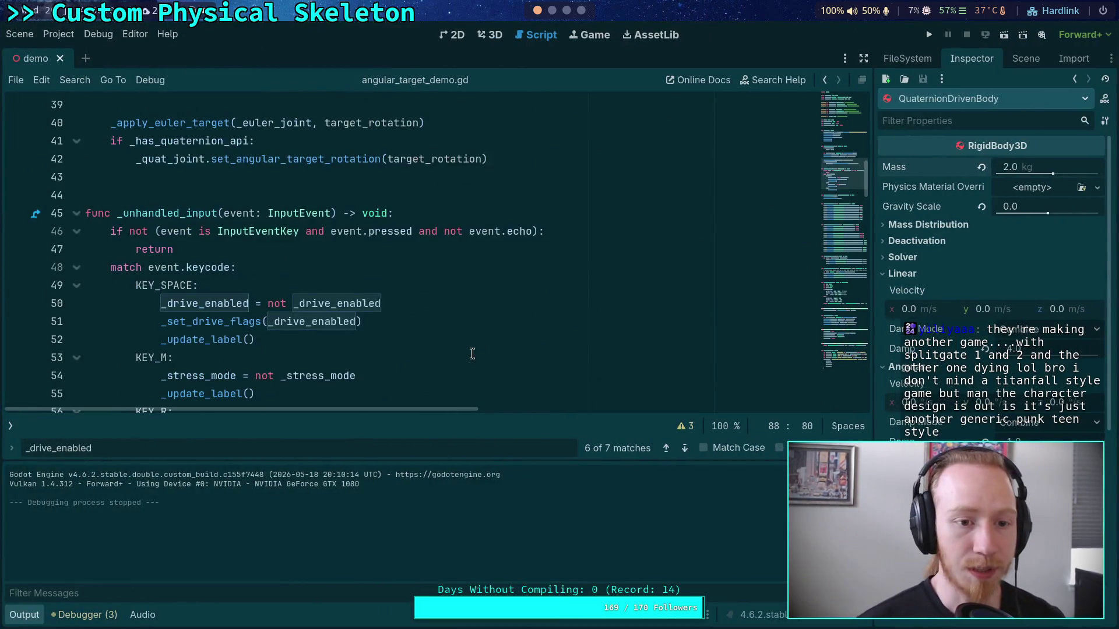
Comment out the _set_drive_flags call on line 51, save, and briefly test the demo
{"action": "left_click", "coordinate": [24, 614]}
{"action": "scroll", "coordinate": [352, 391], "scroll_direction": "up", "scroll_amount": 2}
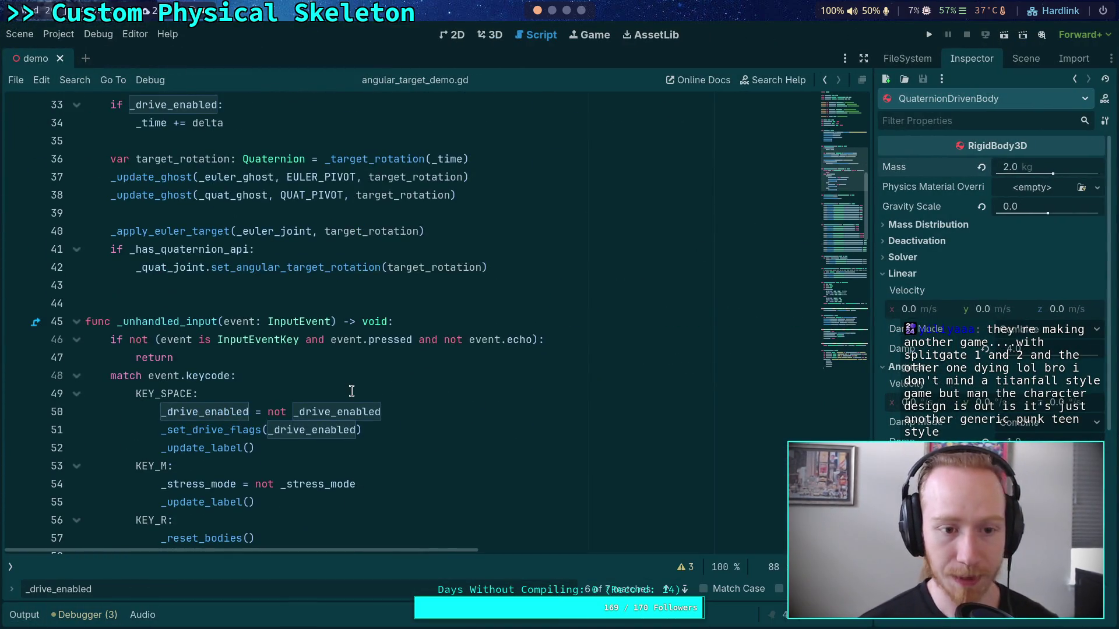
{"action": "scroll", "coordinate": [351, 391], "scroll_direction": "down", "scroll_amount": 2}
{"action": "left_click", "coordinate": [221, 324]}
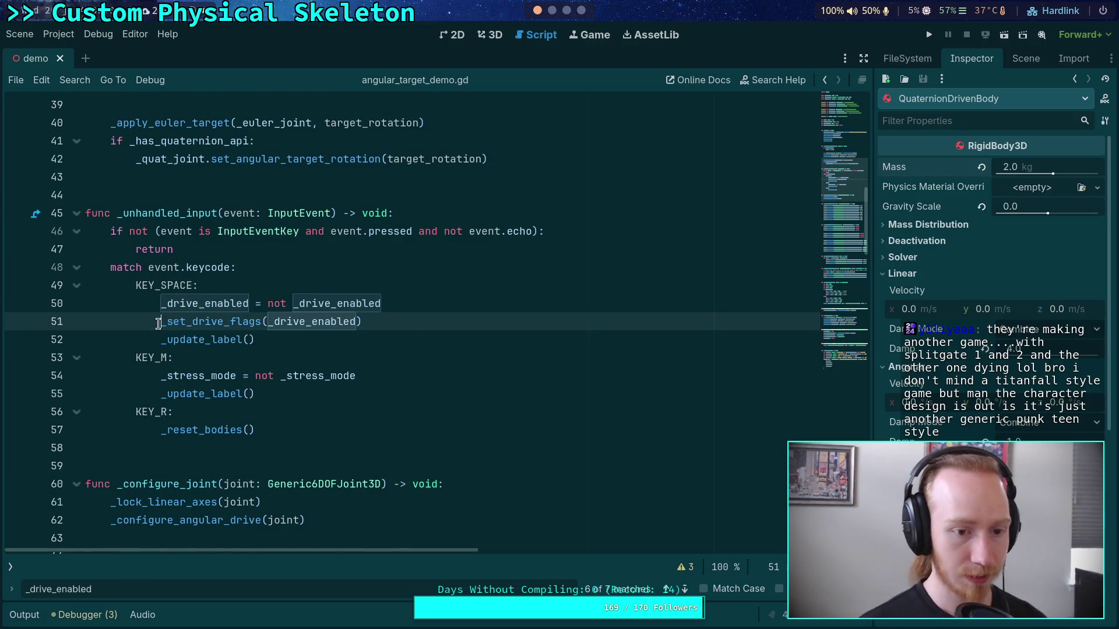
{"action": "key", "text": "ctrl+k"}
{"action": "key", "text": "ctrl+s"}
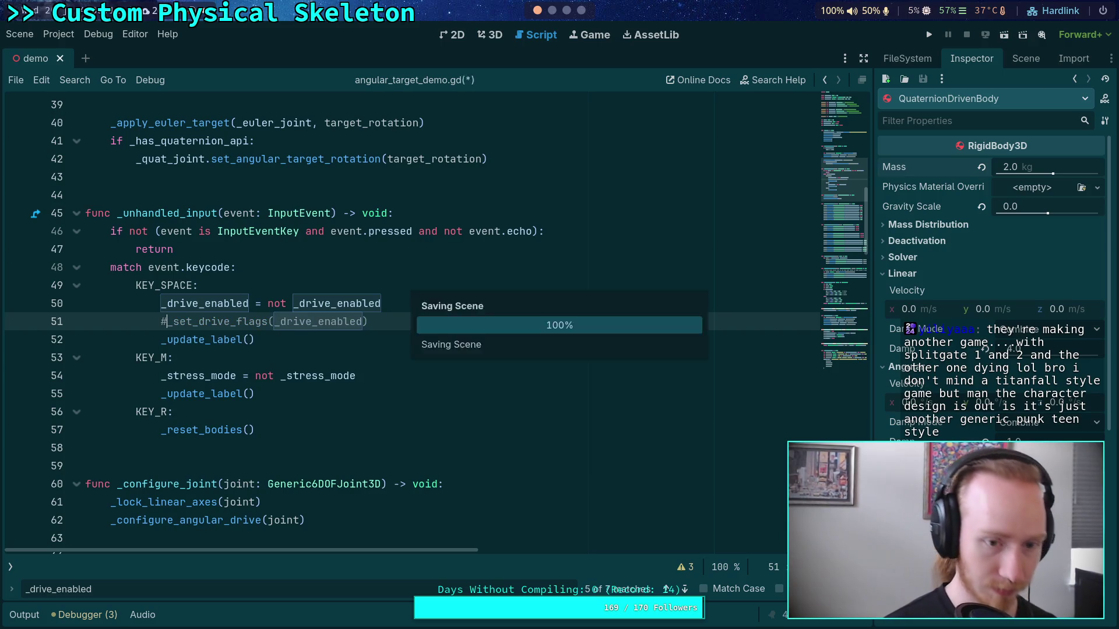
{"action": "left_click", "coordinate": [932, 36]}
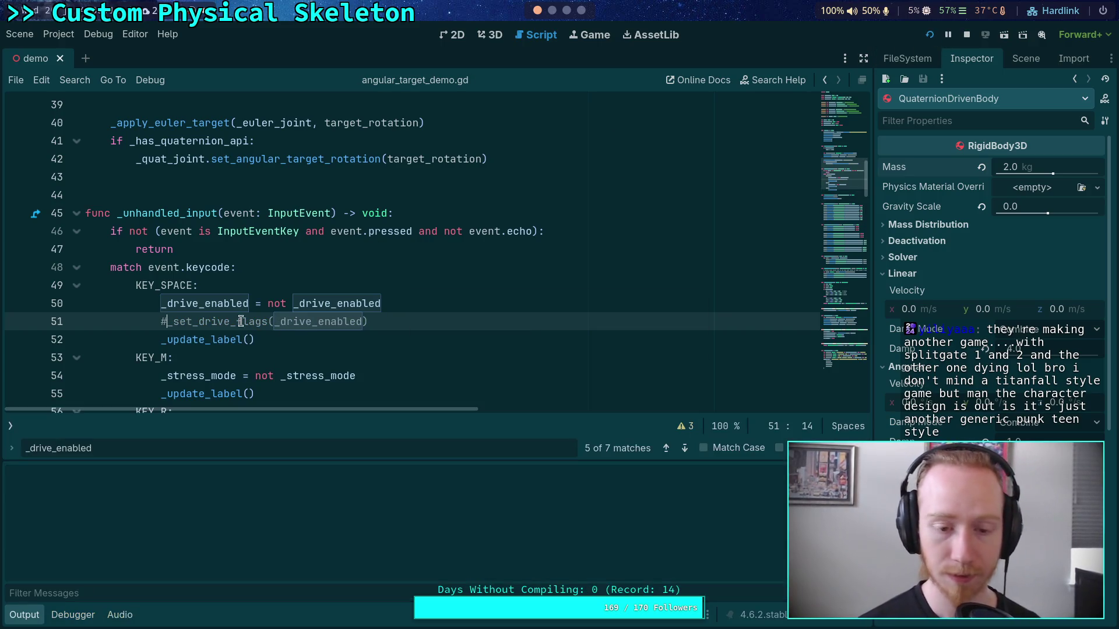
{"action": "key", "text": "space"}
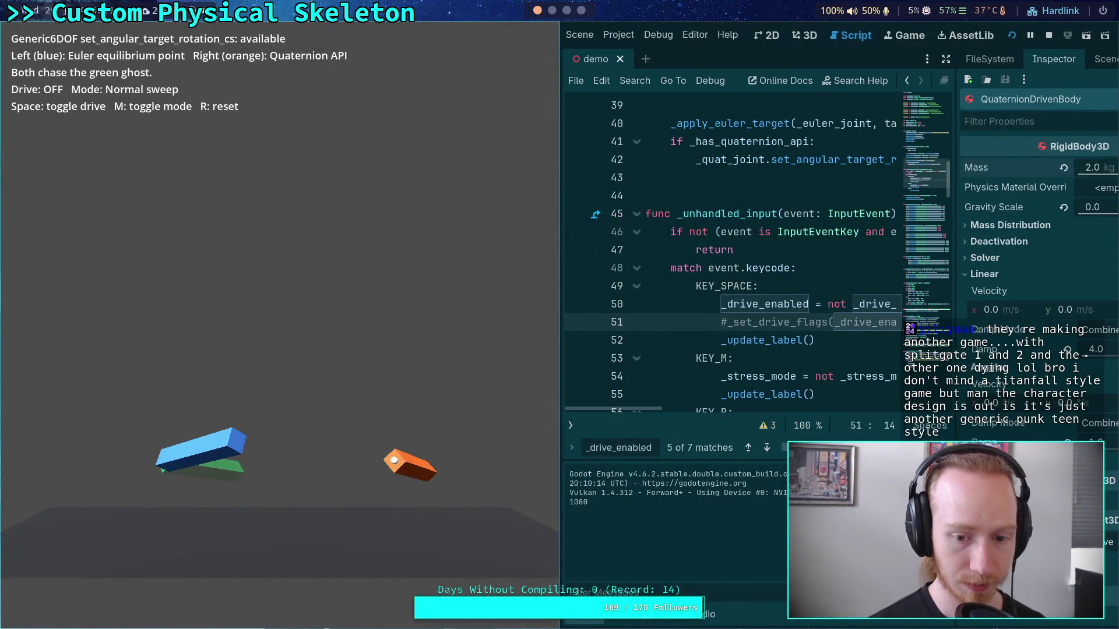
{"action": "left_click", "coordinate": [1043, 38]}
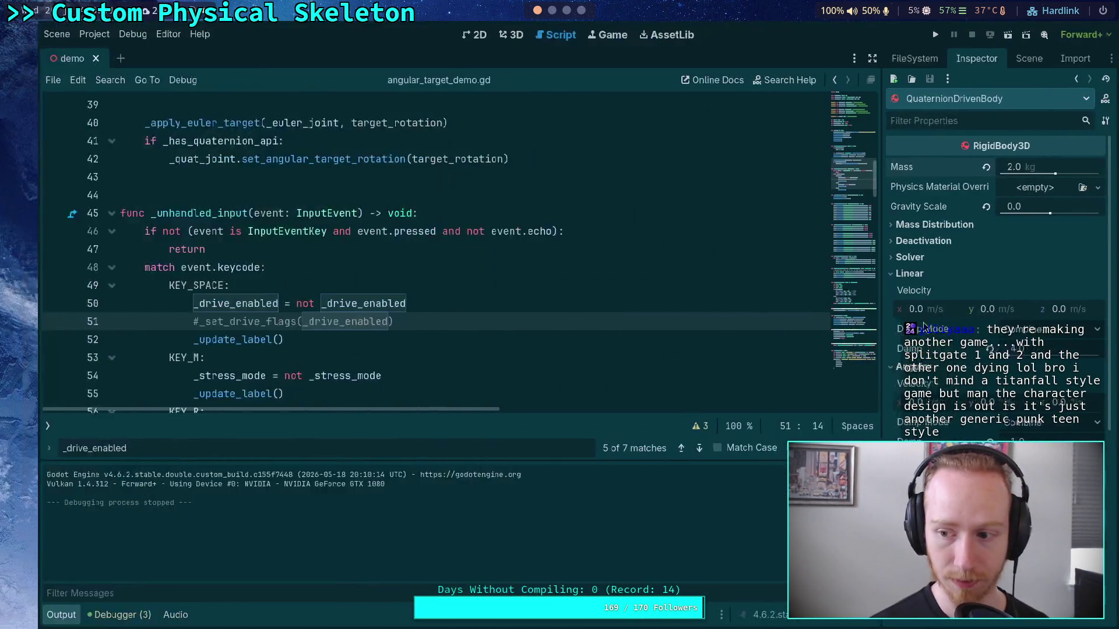
Change the x, y and z spring stiffness from 17765.3 to 177.653 and run with F5
{"action": "scroll", "coordinate": [571, 324], "scroll_direction": "down", "scroll_amount": 15}
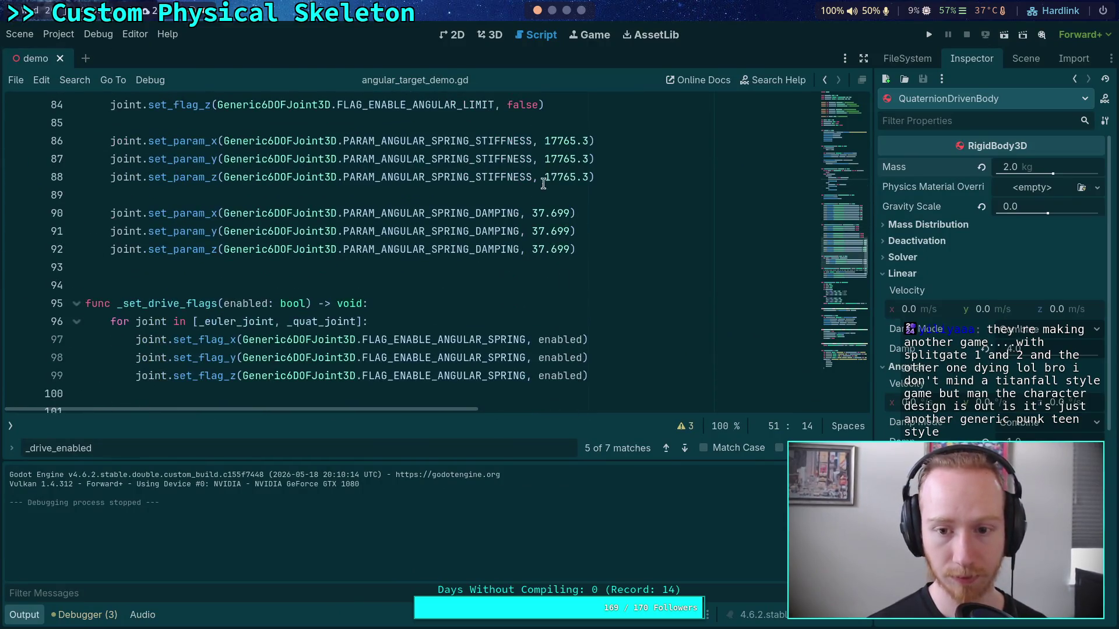
{"action": "left_click", "coordinate": [580, 177]}
{"action": "key", "text": "Up"}
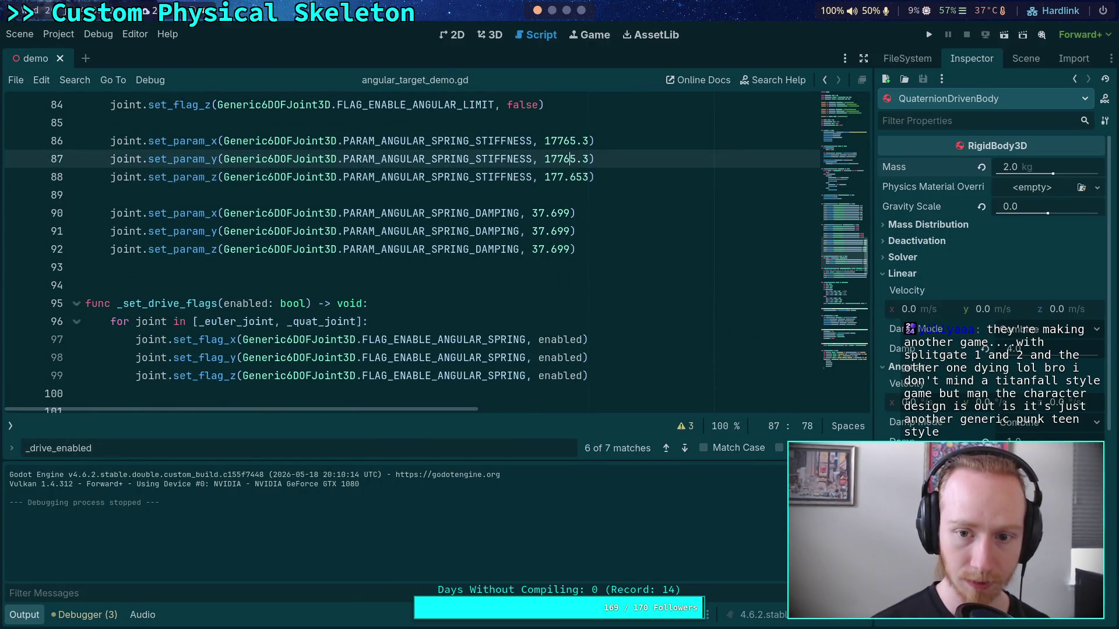
{"action": "type", "text": "."}
{"action": "key", "text": "Up"}
{"action": "key", "text": "Delete"}
{"action": "key", "text": "Left"}
{"action": "key", "text": "Left"}
{"action": "type", "text": "."}
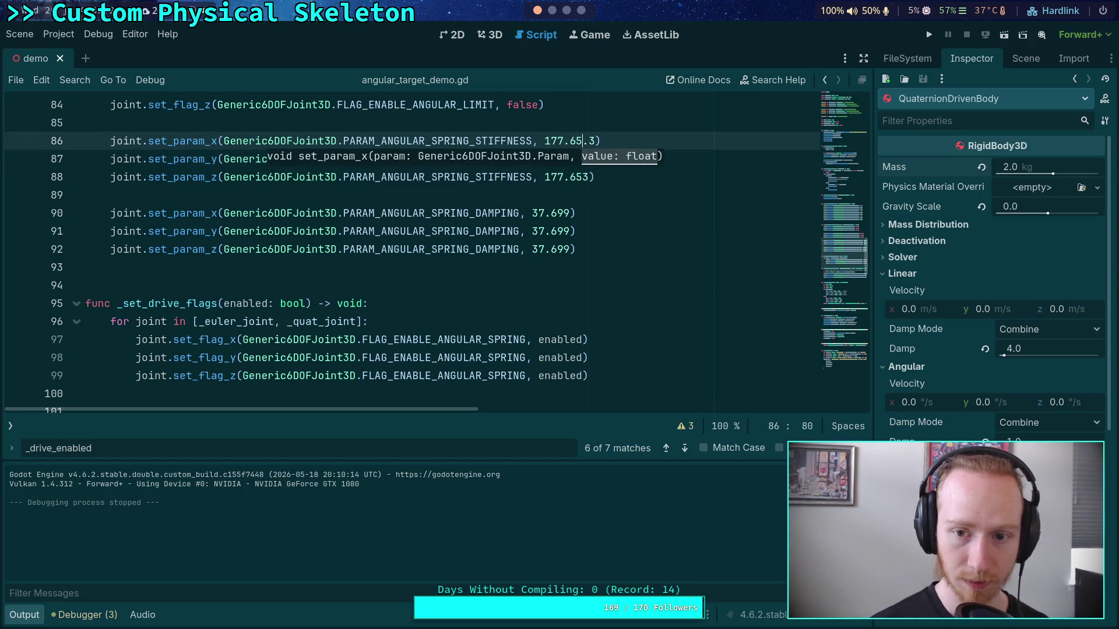
{"action": "key", "text": "Down"}
{"action": "key", "text": "Right"}
{"action": "key", "text": "Right"}
{"action": "key", "text": "Delete"}
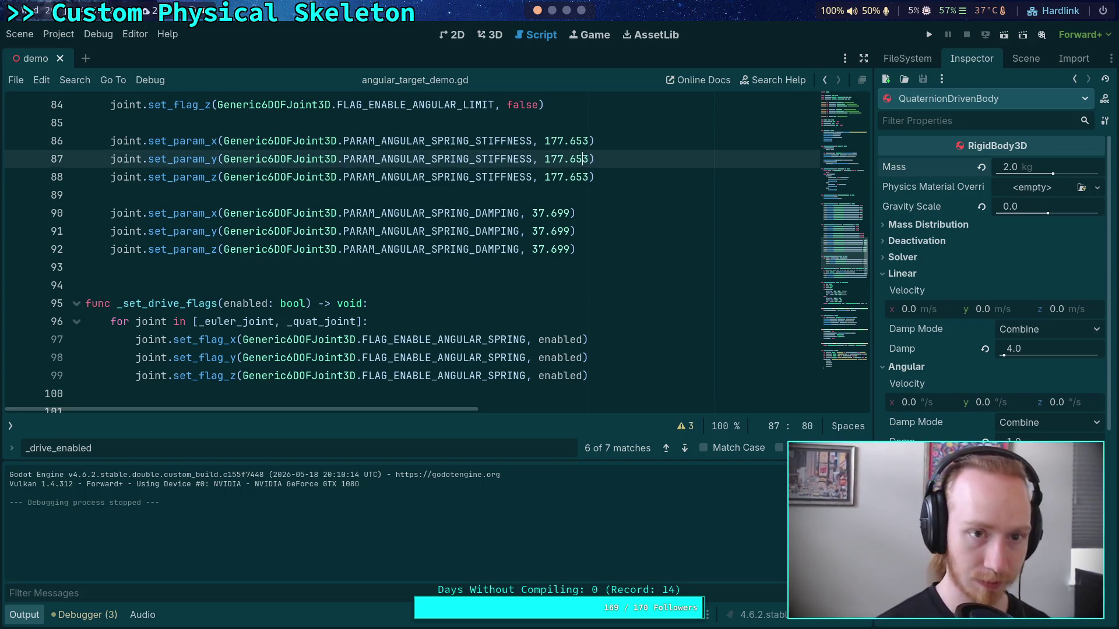
{"action": "key", "text": "F5"}
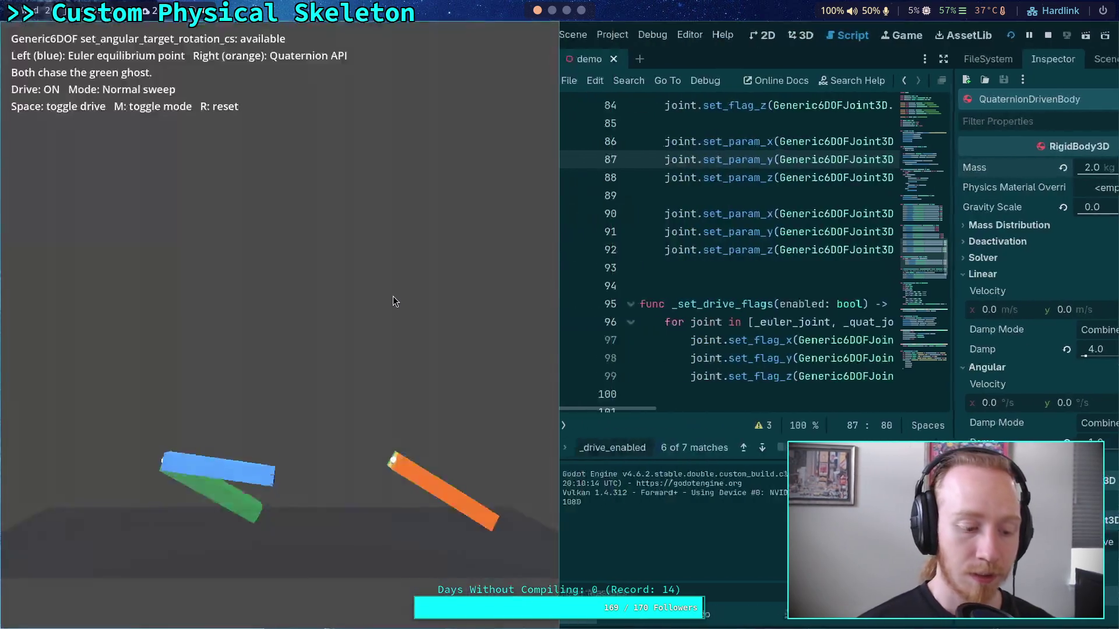
In STRESS mode, toggle the joint drive off and on several times, then stop the demo
{"action": "key", "text": "m"}
{"action": "key", "text": "space"}
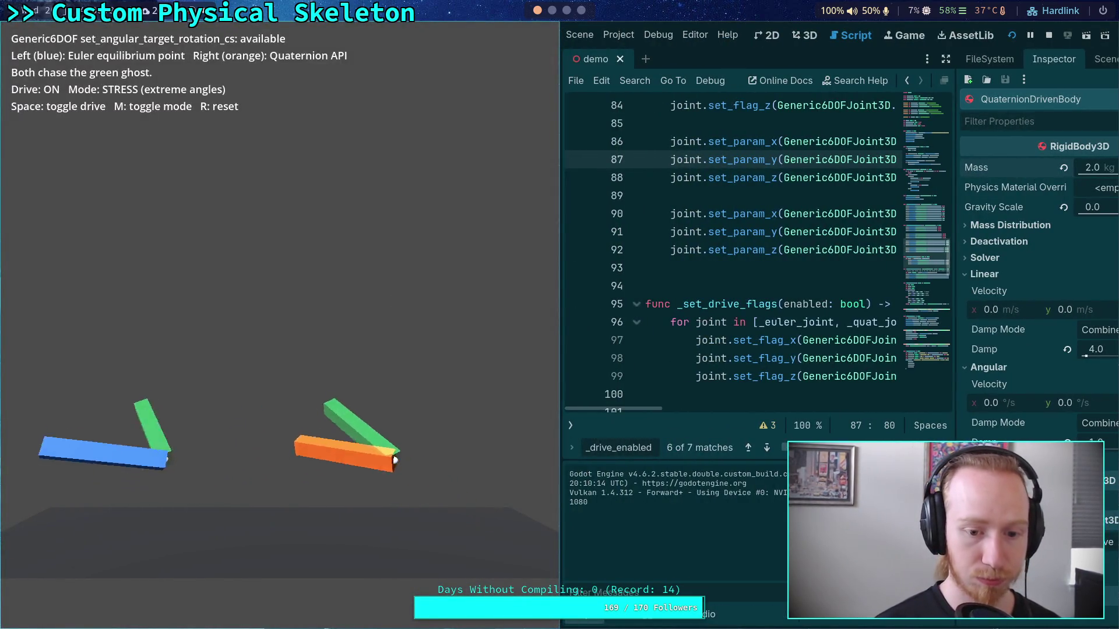
{"action": "key", "text": "space"}
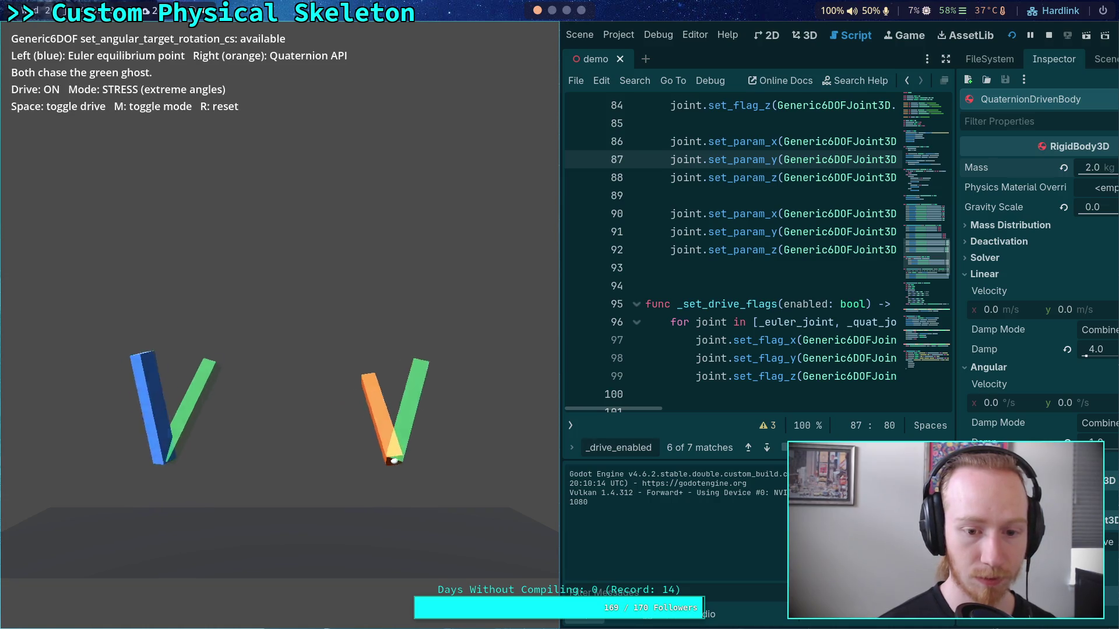
{"action": "key", "text": "space"}
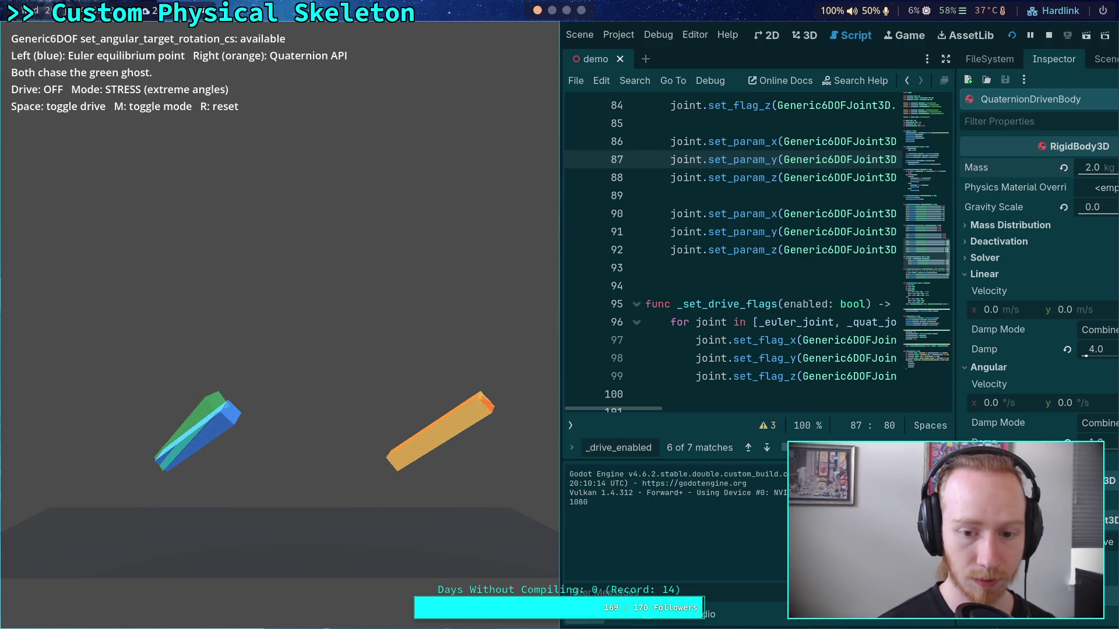
{"action": "key", "text": "space"}
{"action": "key", "text": "space"}
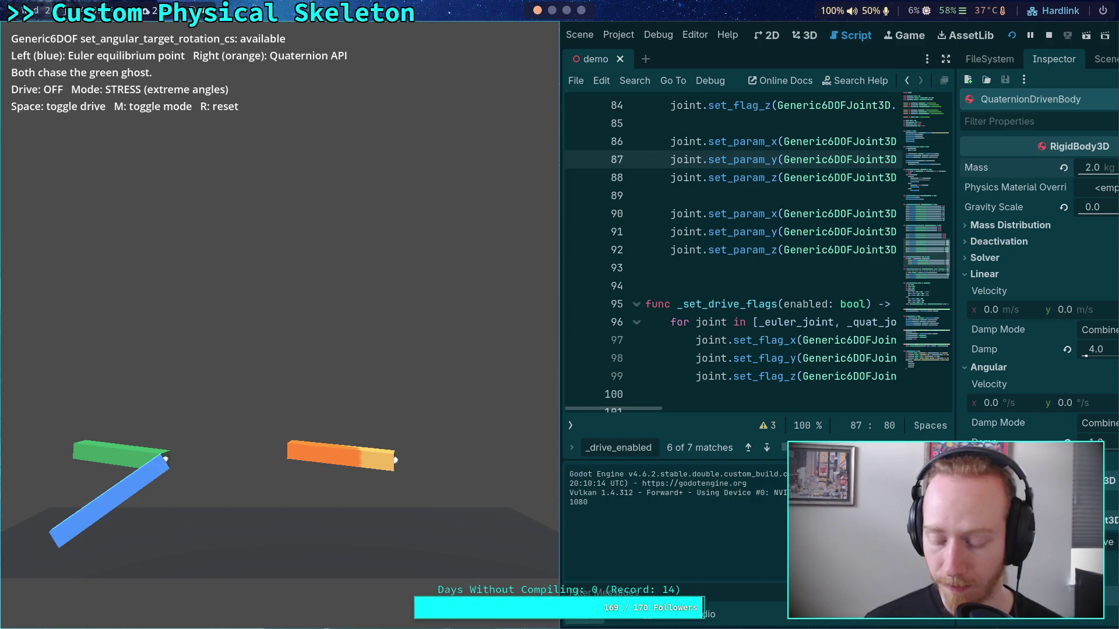
{"action": "left_click", "coordinate": [1054, 40]}
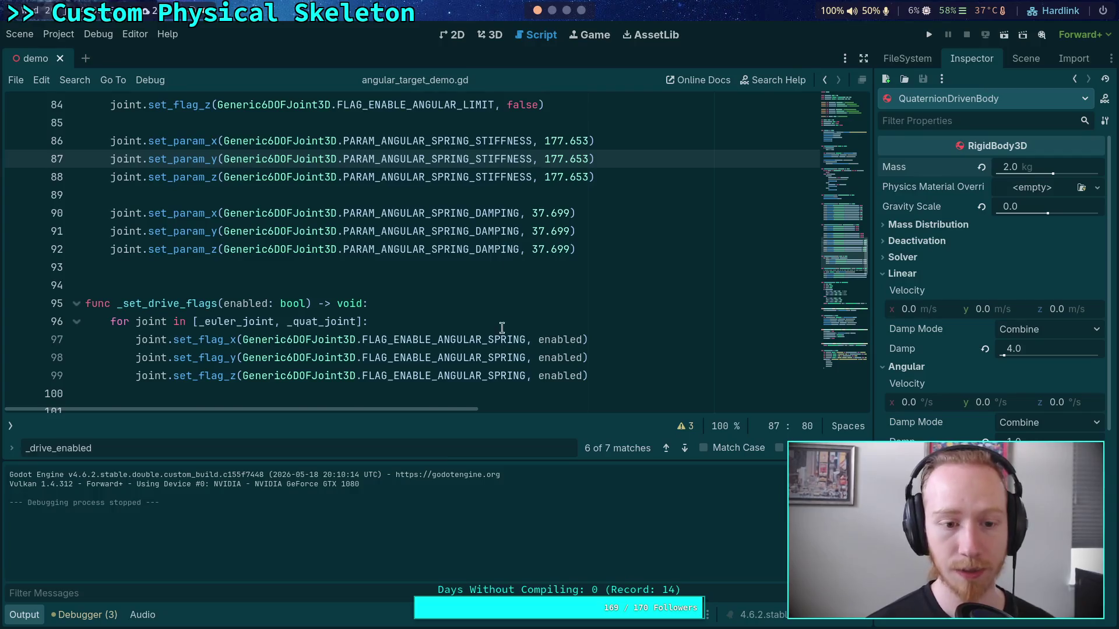
Check the terminal's git diff and the Crawler Bot notes, then return to the Godot editor
{"action": "scroll", "coordinate": [499, 337], "scroll_direction": "down", "scroll_amount": 1}
{"action": "left_click", "coordinate": [552, 10]}
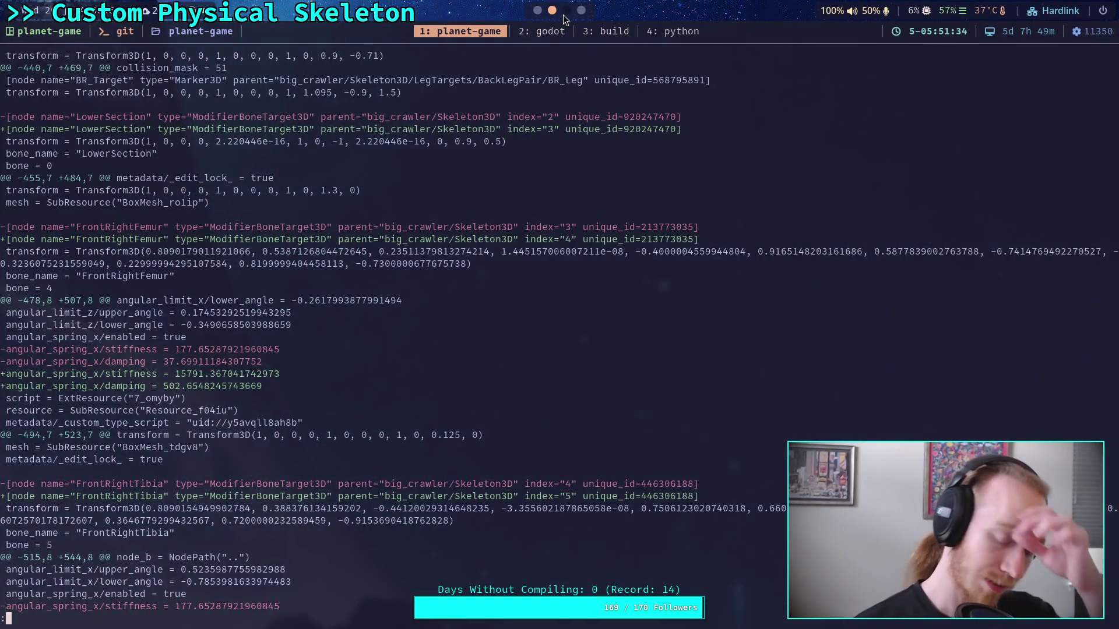
{"action": "left_click", "coordinate": [566, 11]}
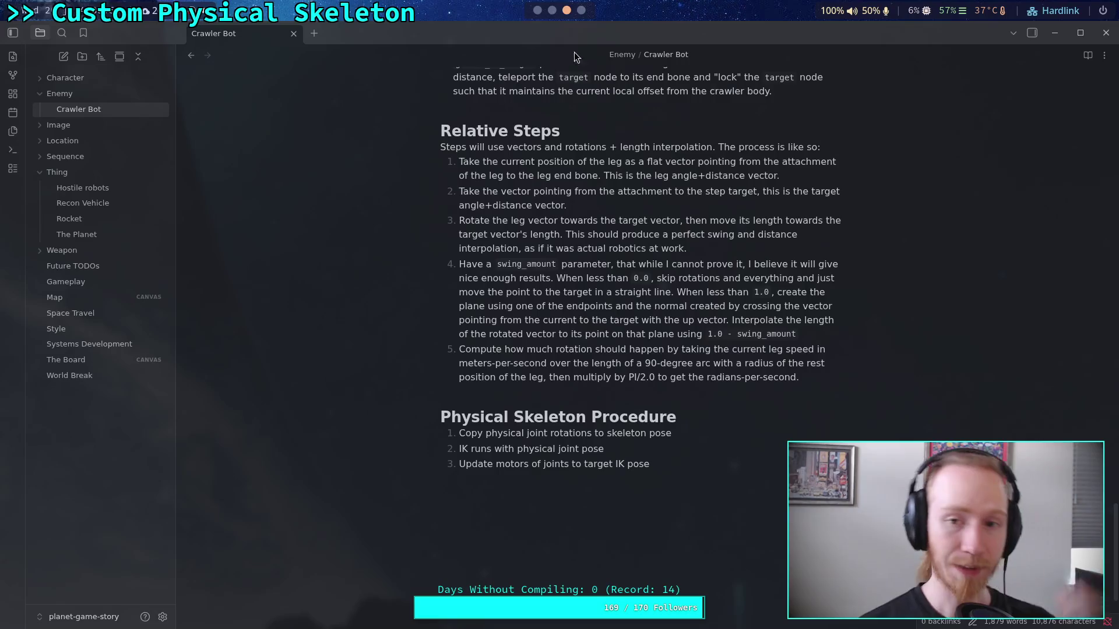
{"action": "left_click", "coordinate": [538, 11]}
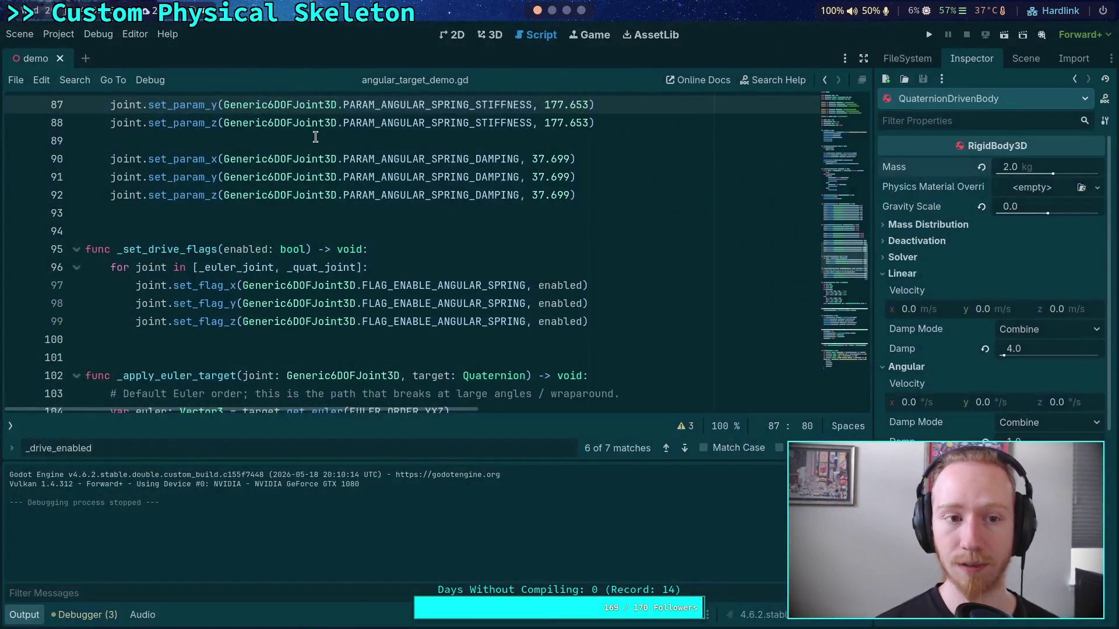
Quit the demo to the Project List and open Planet Game for editing
{"action": "left_click", "coordinate": [58, 34]}
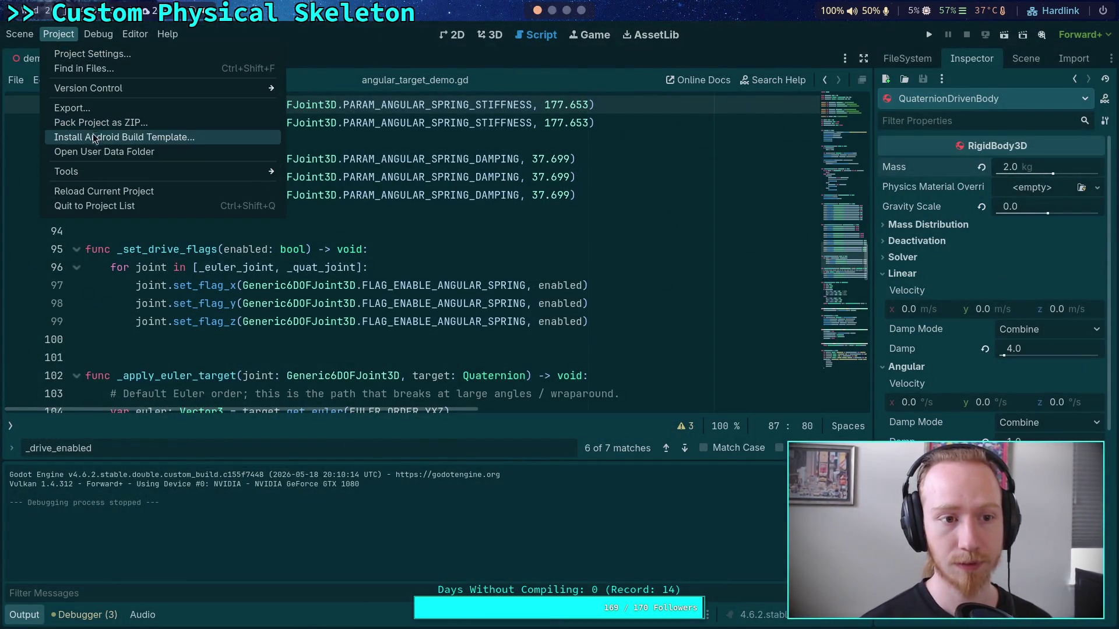
{"action": "left_click", "coordinate": [417, 262]}
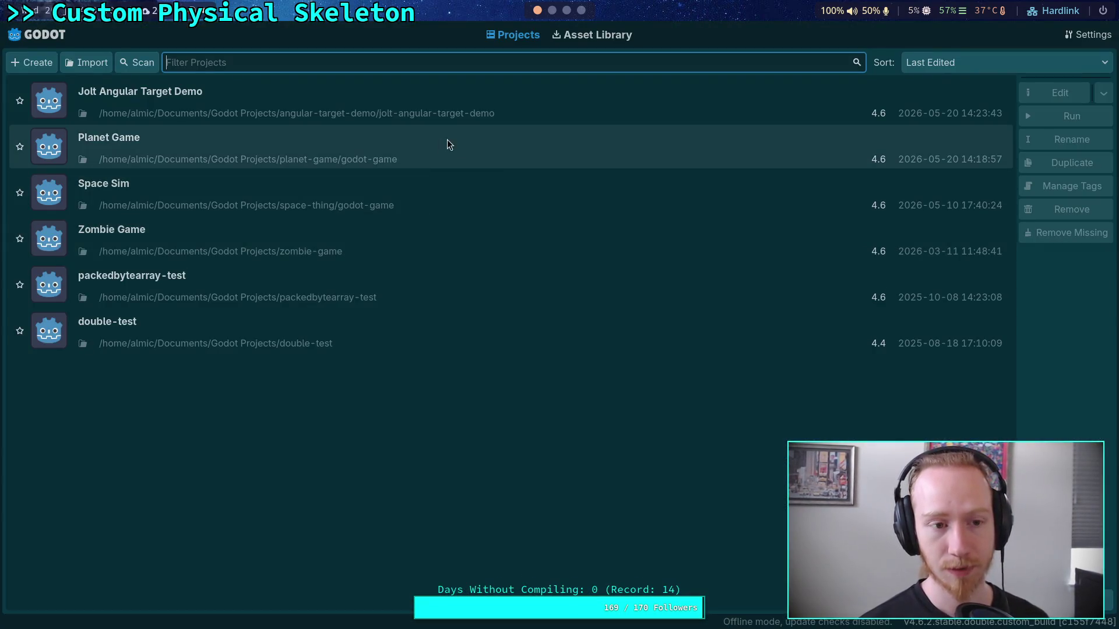
{"action": "left_click", "coordinate": [664, 139]}
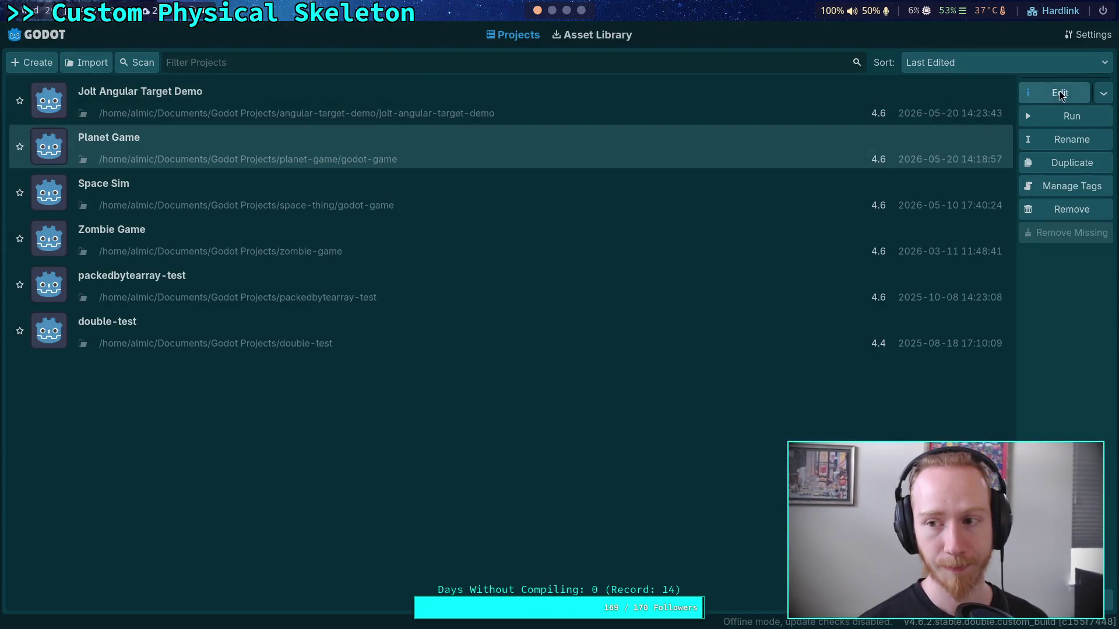
{"action": "left_click", "coordinate": [1060, 93]}
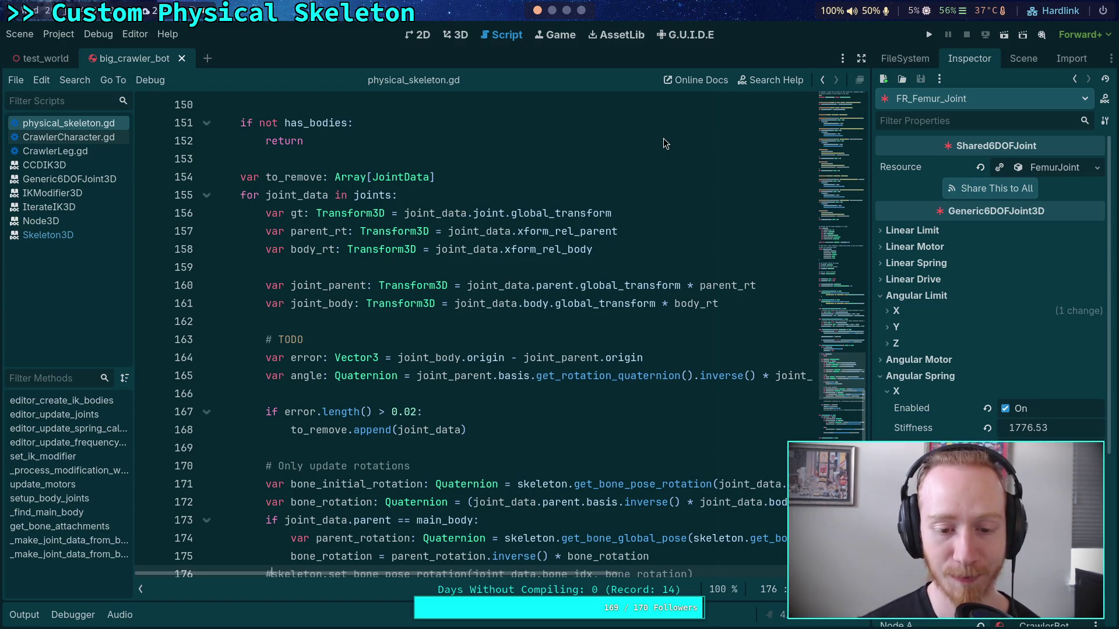
Scroll through physical_skeleton.gd, then run the crawler game and stop it with F8
{"action": "scroll", "coordinate": [582, 291], "scroll_direction": "down", "scroll_amount": 2}
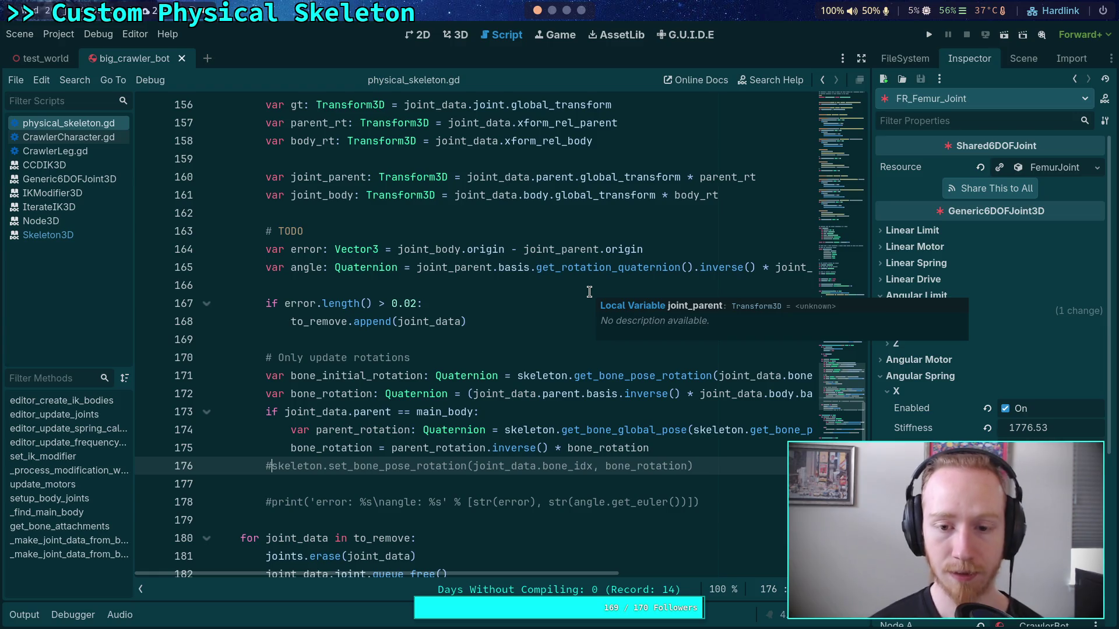
{"action": "scroll", "coordinate": [556, 290], "scroll_direction": "down", "scroll_amount": 6}
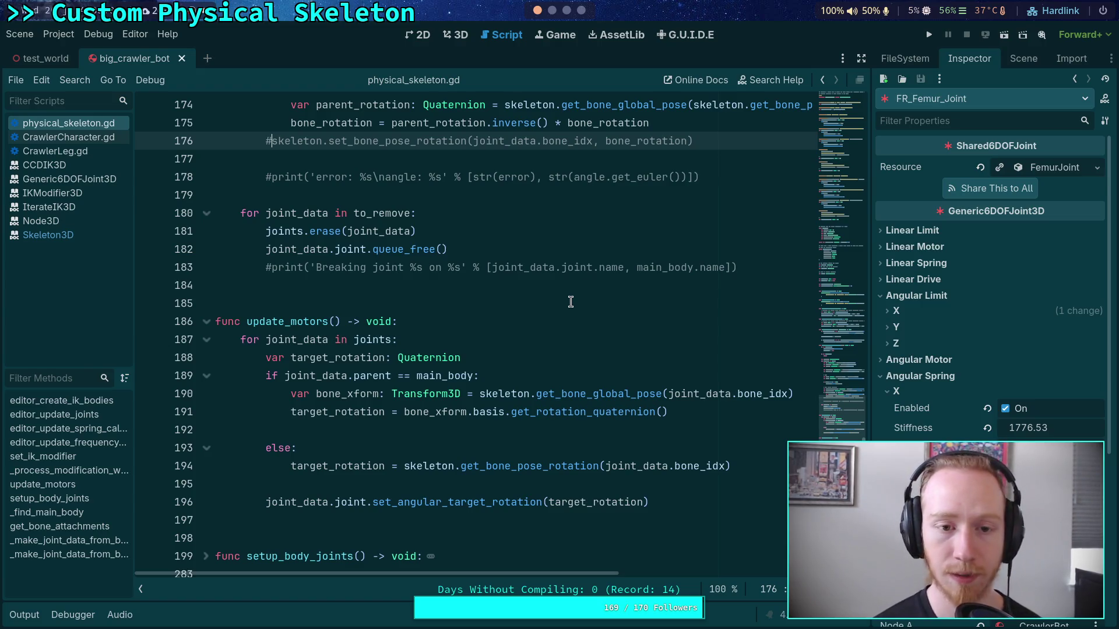
{"action": "left_click", "coordinate": [928, 36]}
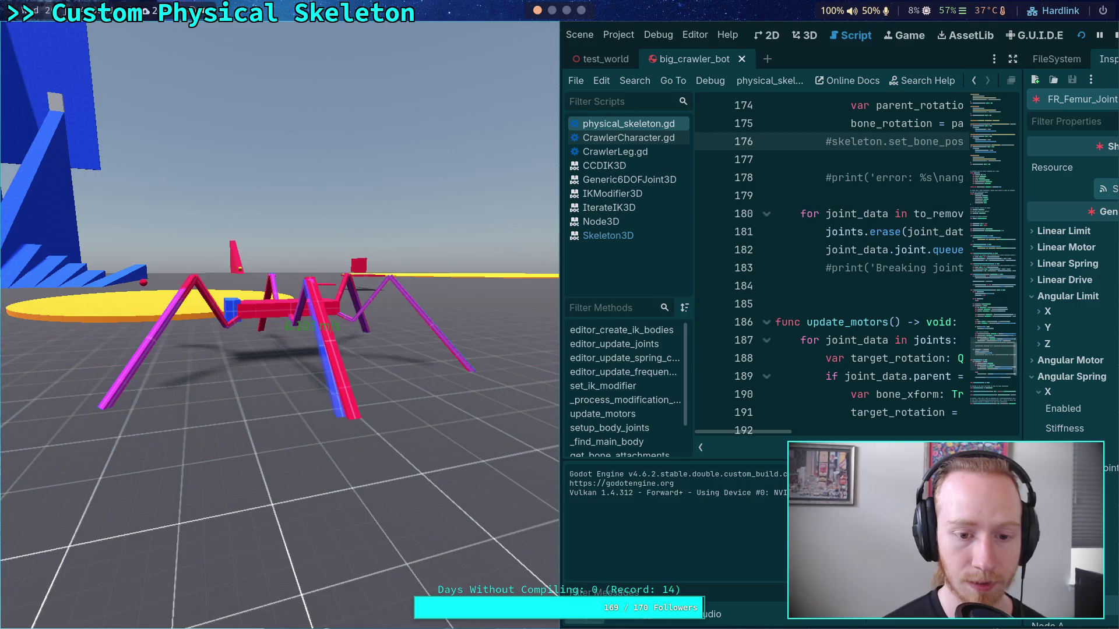
{"action": "key", "text": "F8"}
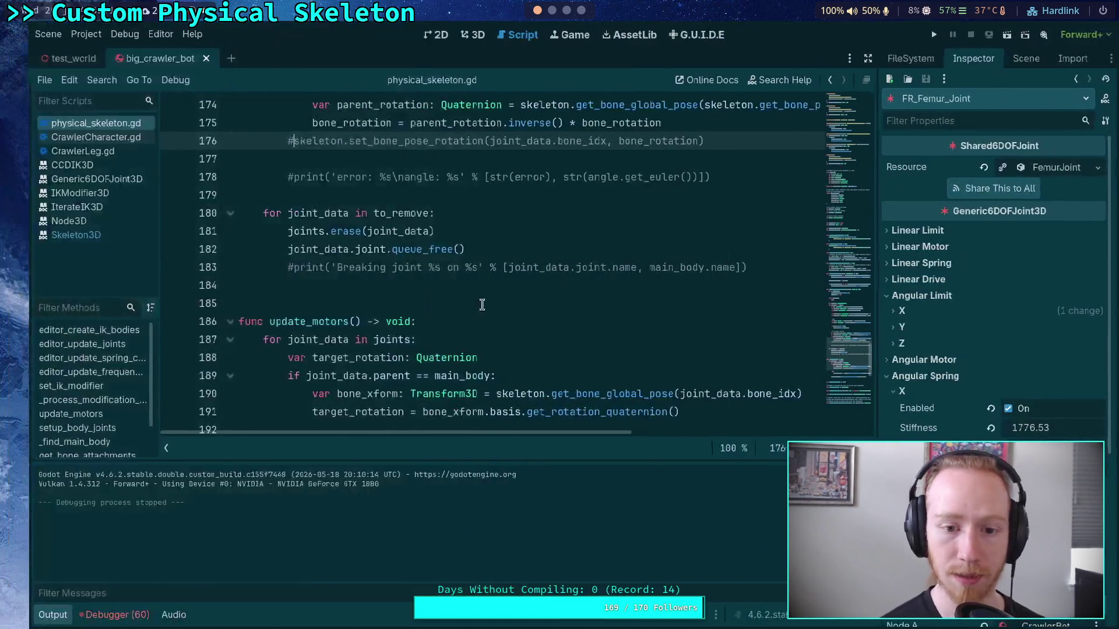
Uncomment skeleton.set_bone_pose_rotation on line 176, save, and run the crawler scene
{"action": "left_click", "coordinate": [24, 614]}
{"action": "scroll", "coordinate": [284, 387], "scroll_direction": "up", "scroll_amount": 4}
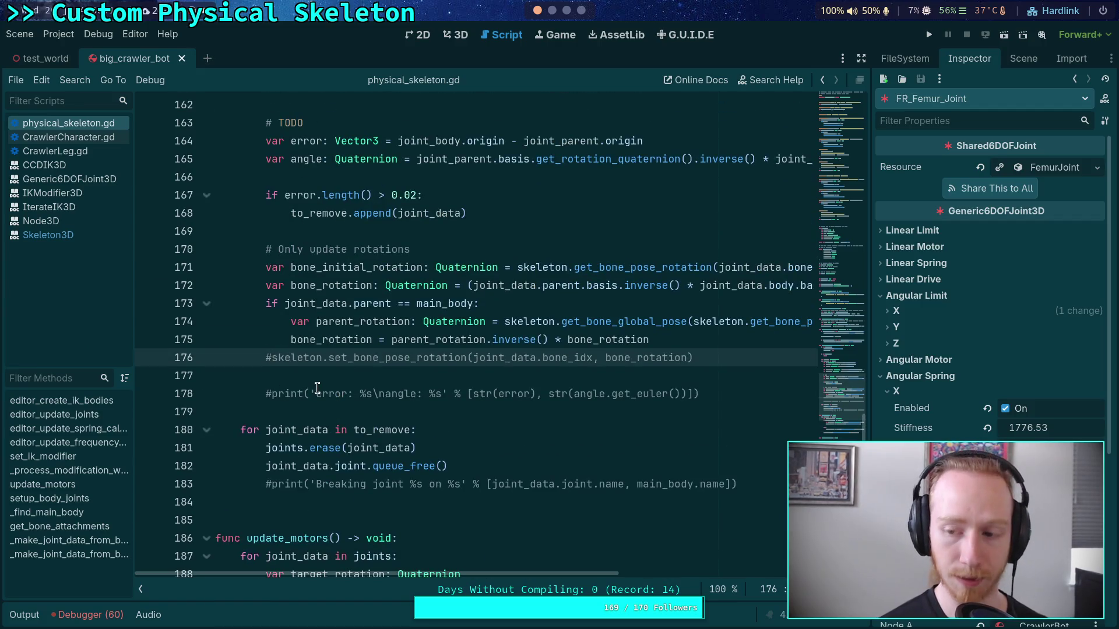
{"action": "key", "text": "BackSpace"}
{"action": "key", "text": "ctrl+s"}
{"action": "left_click", "coordinate": [928, 34]}
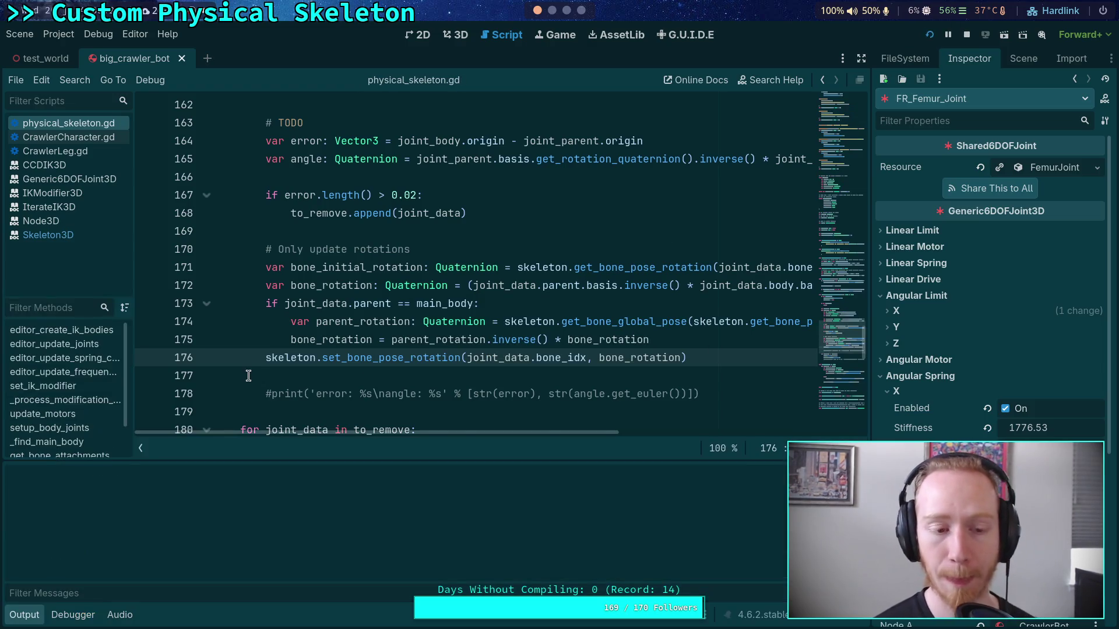